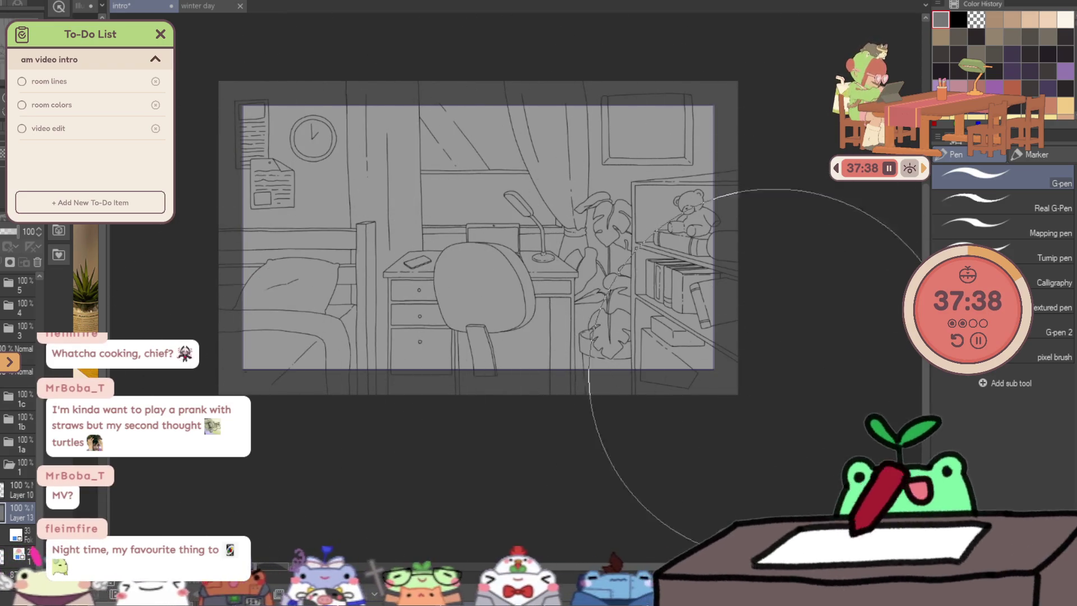
Fill the headboard rail behind the pillow with dark grey and check it from a wider view.
{"action": "key", "text": "g"}
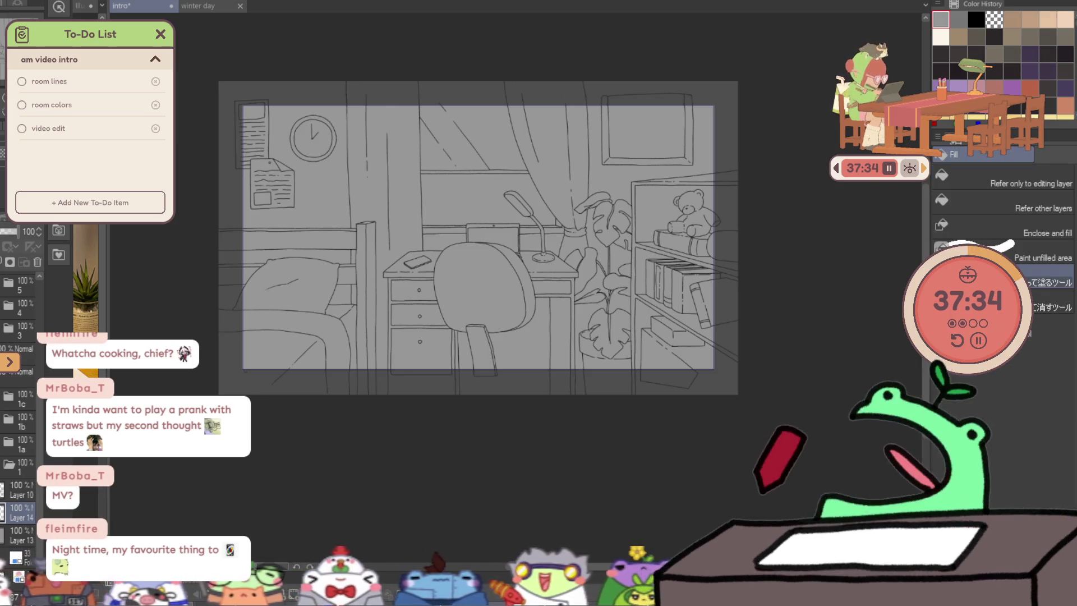
{"action": "scroll", "coordinate": [329, 308], "scroll_direction": "up", "scroll_amount": 1}
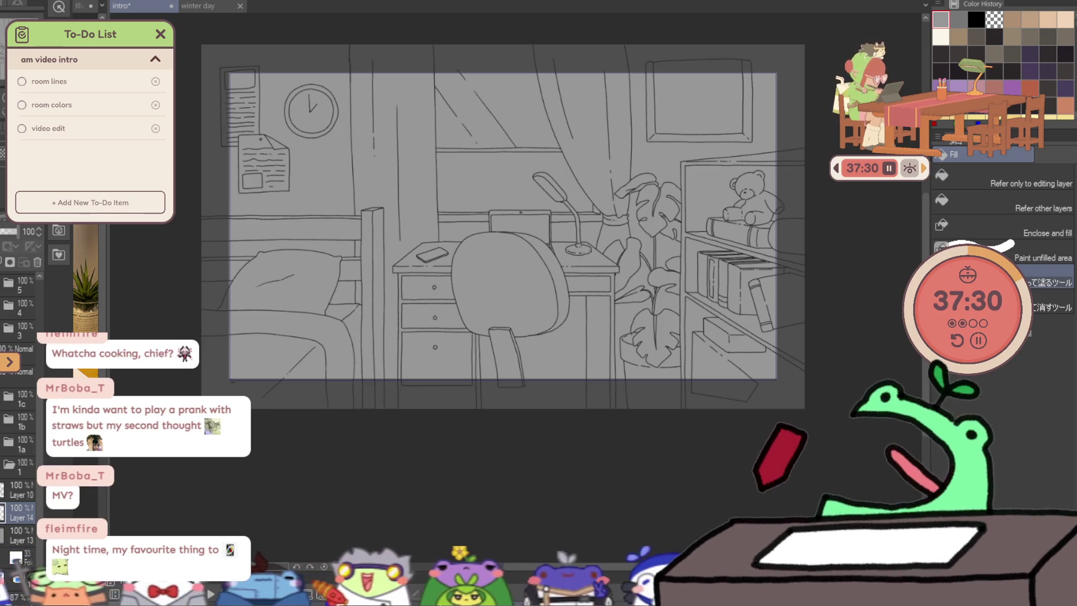
{"action": "mouse_move", "coordinate": [271, 209]}
{"action": "left_mouse_down"}
{"action": "mouse_move", "coordinate": [387, 201]}
{"action": "mouse_move", "coordinate": [396, 421]}
{"action": "left_mouse_up"}
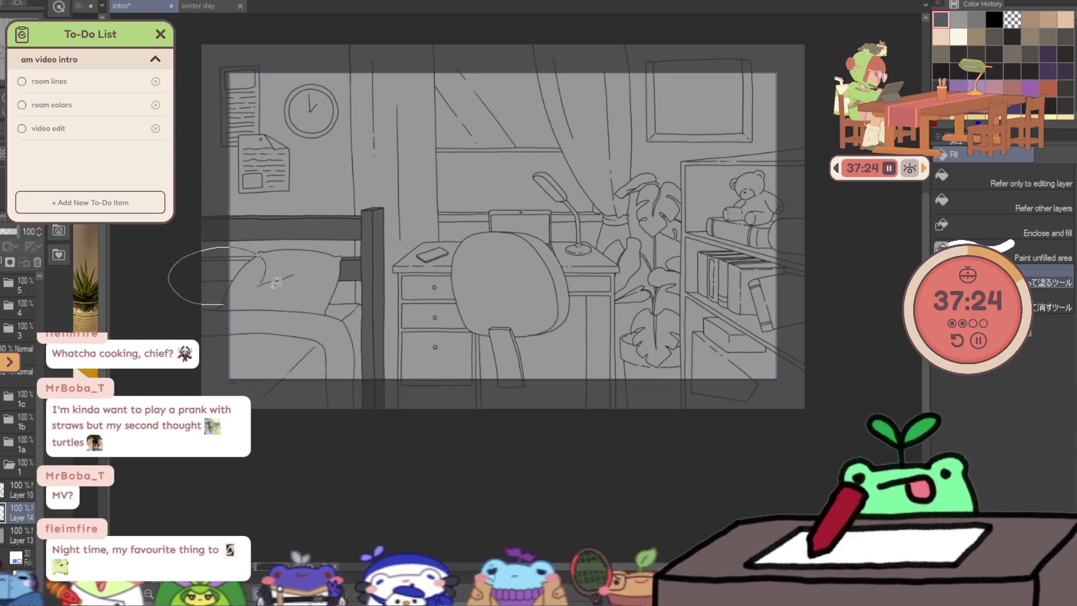
{"action": "left_click", "coordinate": [391, 268], "text": "ctrl+alt"}
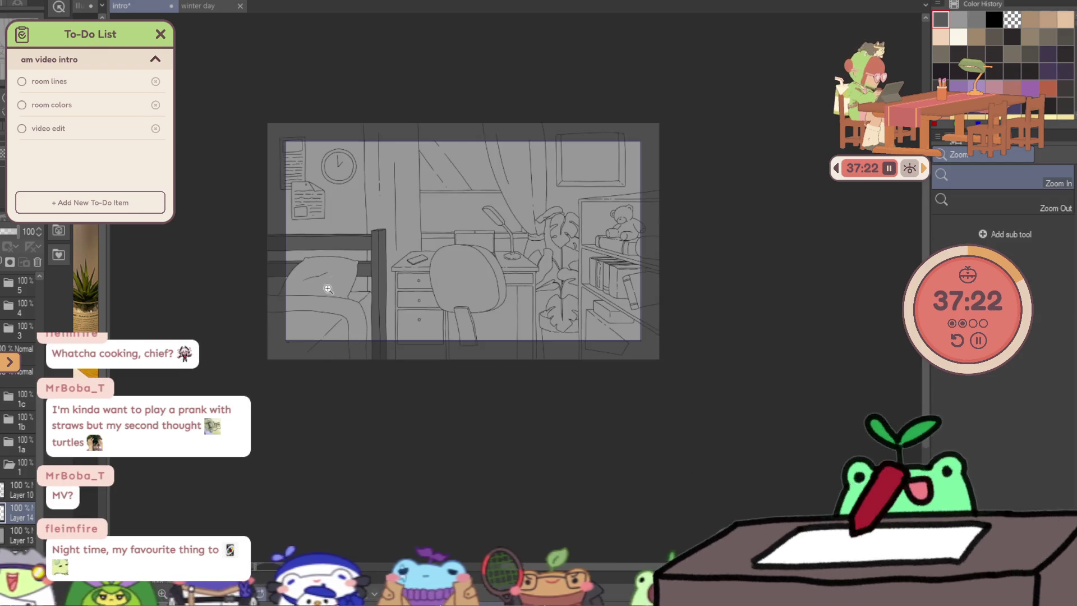
{"action": "left_click", "coordinate": [328, 289], "text": "ctrl"}
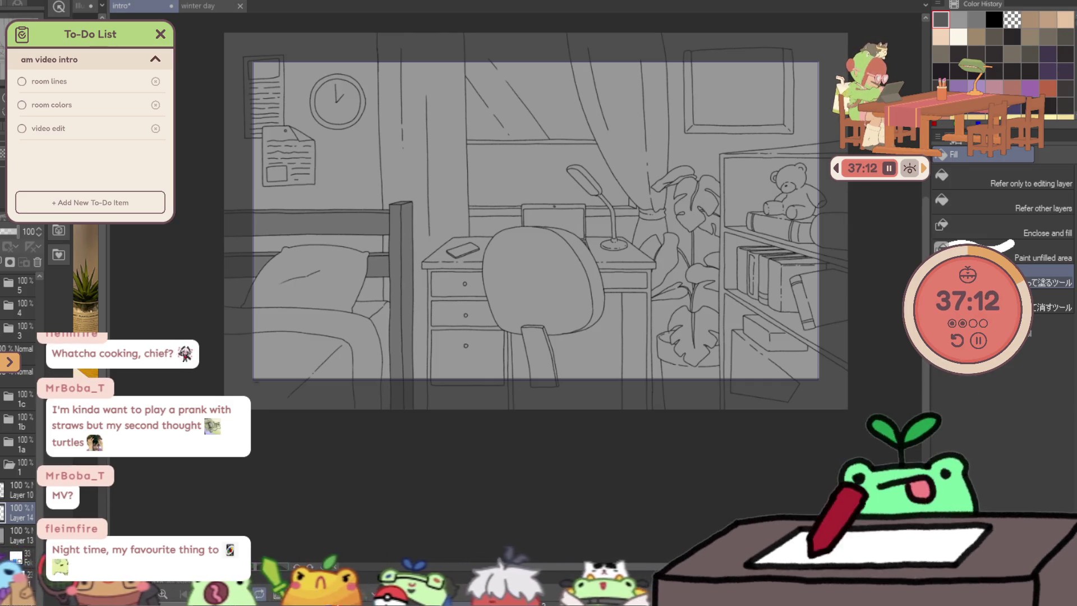
Fill the chair back, its side and the chair stem with dark grey.
{"action": "left_click_drag", "start_coordinate": [559, 354], "coordinate": [558, 303]}
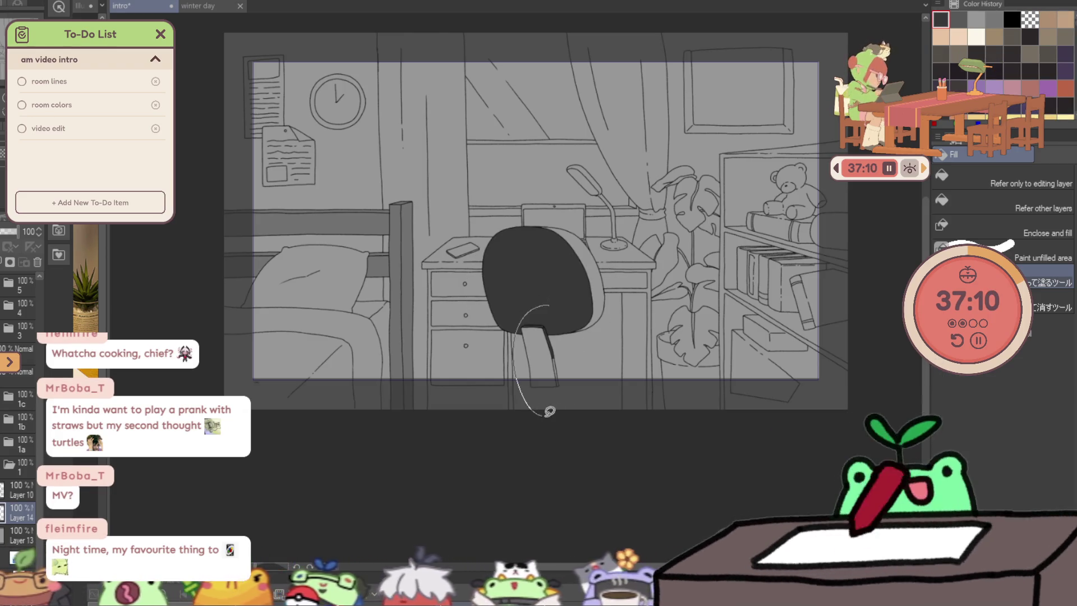
{"action": "left_click_drag", "start_coordinate": [549, 409], "coordinate": [520, 327]}
{"action": "scroll", "coordinate": [592, 226], "scroll_direction": "up", "scroll_amount": 2}
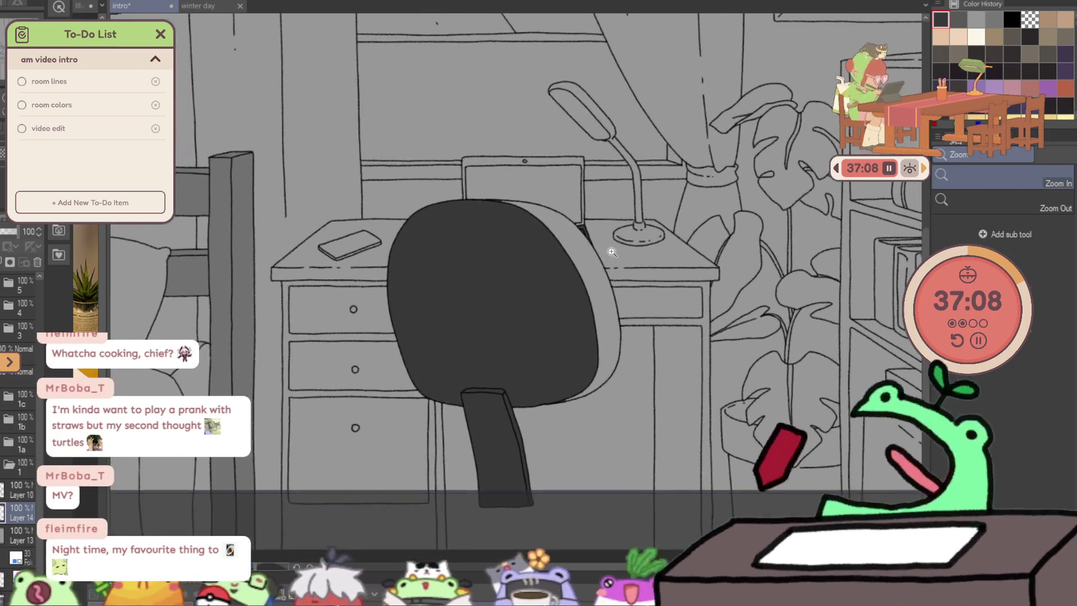
{"action": "left_click_drag", "start_coordinate": [498, 171], "coordinate": [559, 221]}
Erase stray fill around the chair, then zoom out to review the room.
{"action": "key", "text": "e"}
{"action": "scroll", "coordinate": [556, 217], "scroll_direction": "up", "scroll_amount": 2}
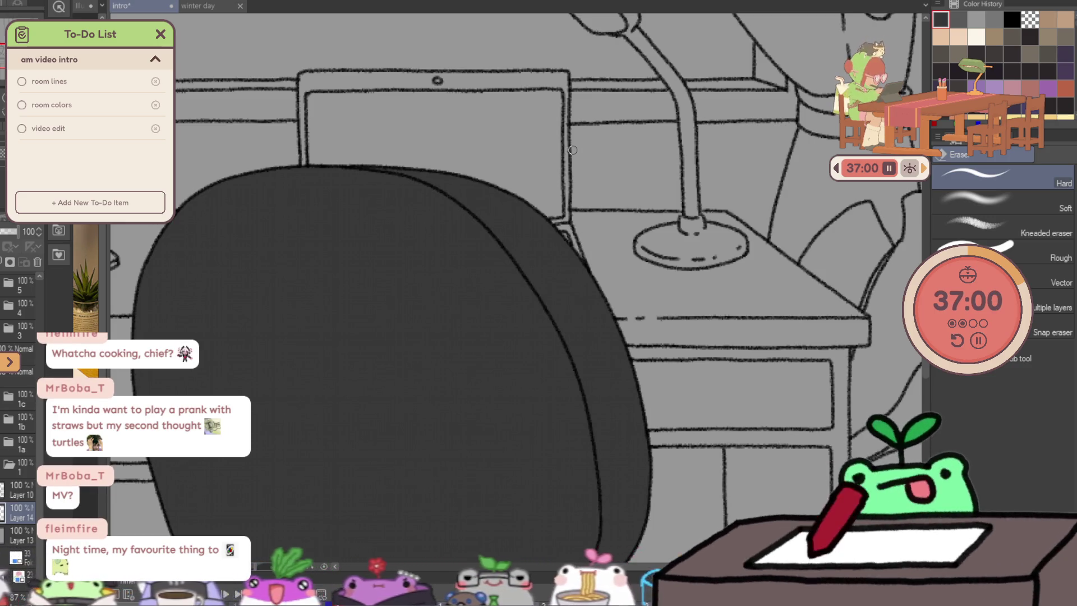
{"action": "scroll", "coordinate": [510, 234], "scroll_direction": "down", "scroll_amount": 2}
{"action": "key", "text": "g"}
{"action": "key", "text": "/"}
{"action": "scroll", "coordinate": [547, 241], "scroll_direction": "down", "scroll_amount": 1}
{"action": "scroll", "coordinate": [501, 266], "scroll_direction": "down", "scroll_amount": 2}
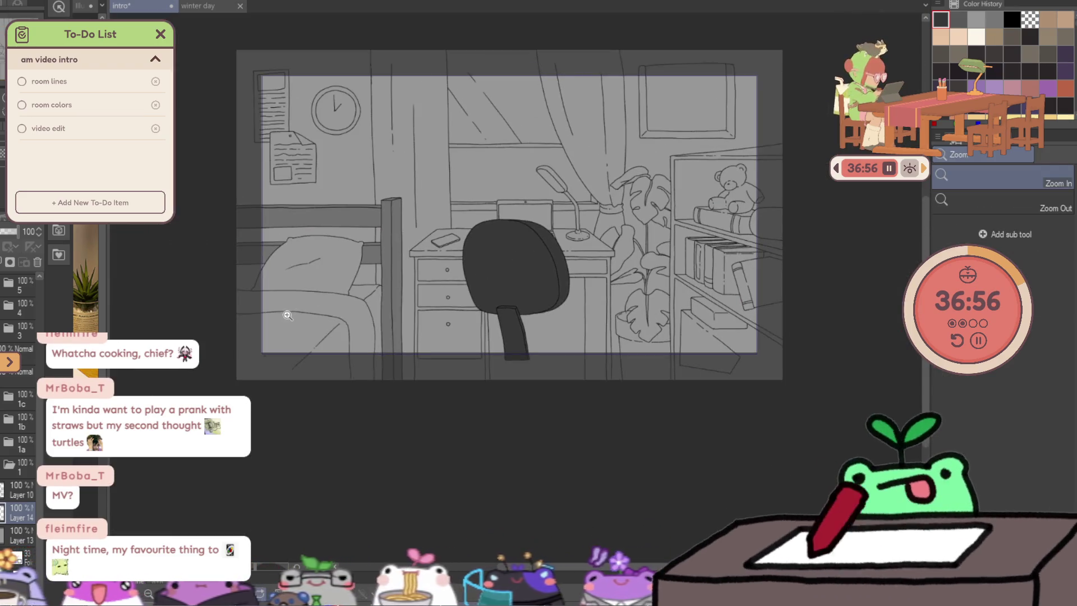
{"action": "scroll", "coordinate": [287, 315], "scroll_direction": "up", "scroll_amount": 2}
{"action": "key", "text": "g"}
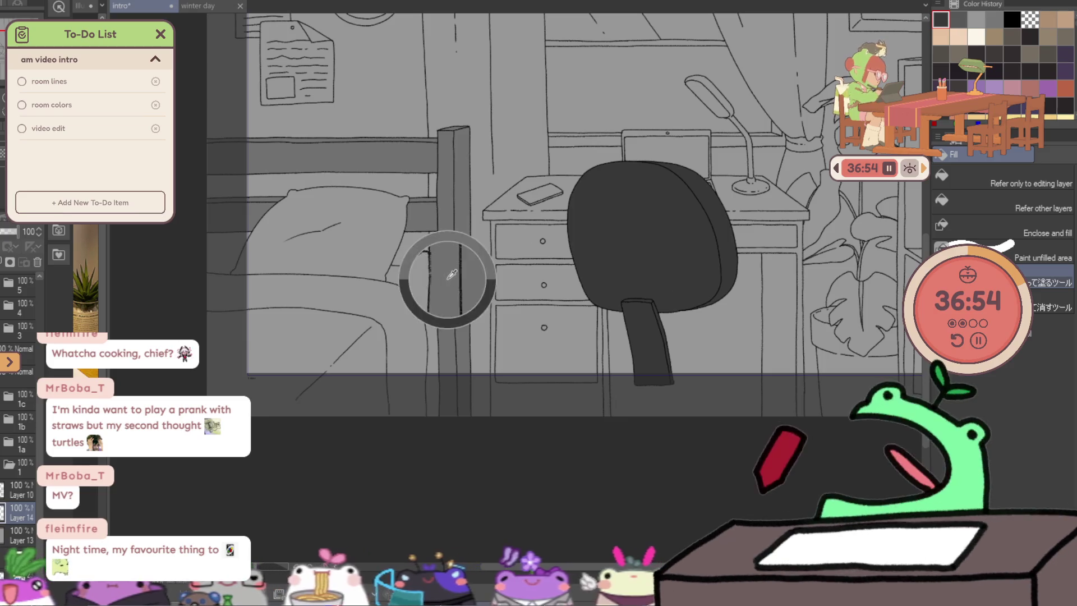
Sample a grey from the drawing and fill the bed frame and mattress side darker.
{"action": "left_click", "coordinate": [452, 274], "text": "alt"}
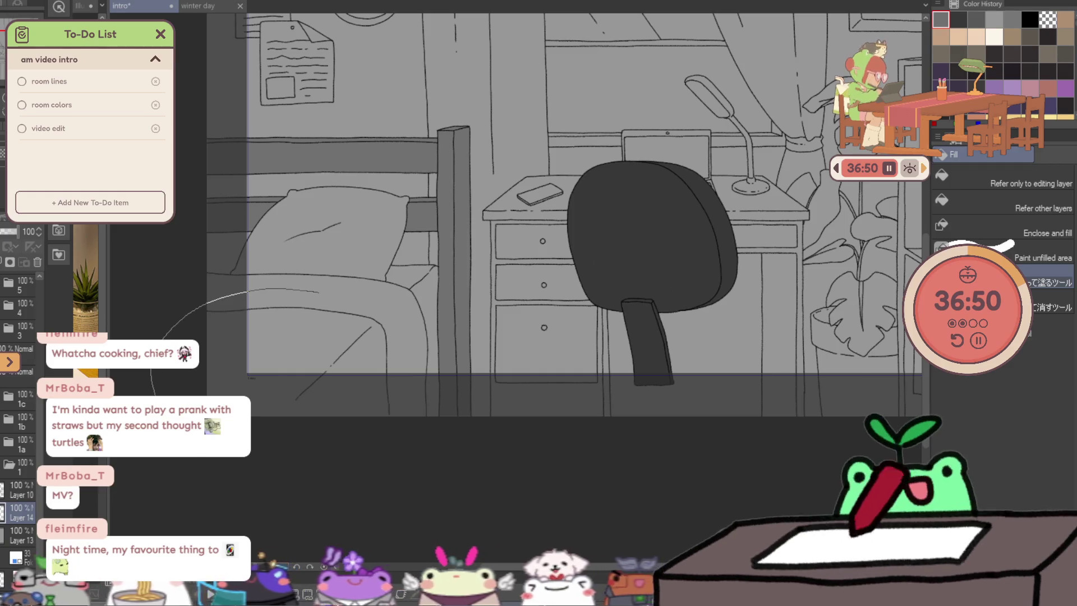
{"action": "left_click", "coordinate": [379, 354]}
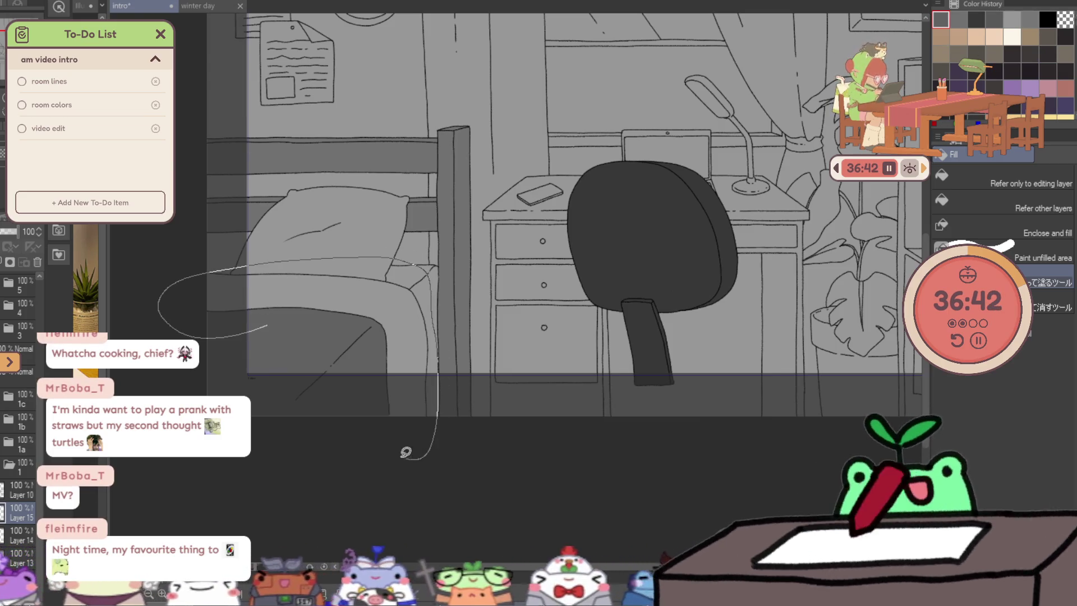
{"action": "left_click", "coordinate": [404, 329]}
{"action": "key", "text": "ctrl+space"}
{"action": "scroll", "coordinate": [446, 268], "scroll_direction": "down", "scroll_amount": 3}
{"action": "scroll", "coordinate": [532, 254], "scroll_direction": "up", "scroll_amount": 3}
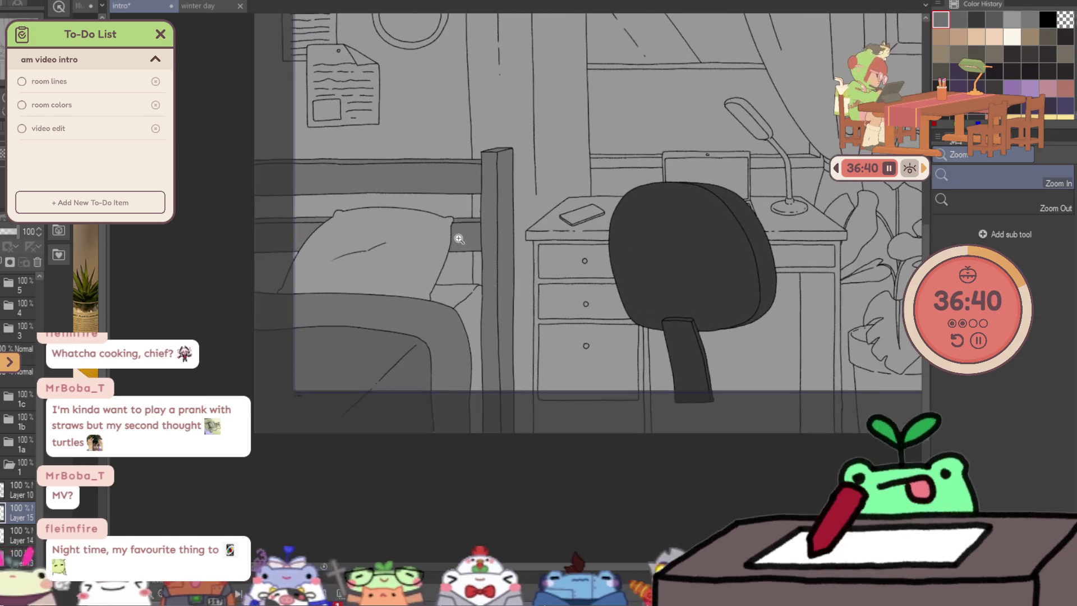
{"action": "scroll", "coordinate": [531, 254], "scroll_direction": "down", "scroll_amount": 3}
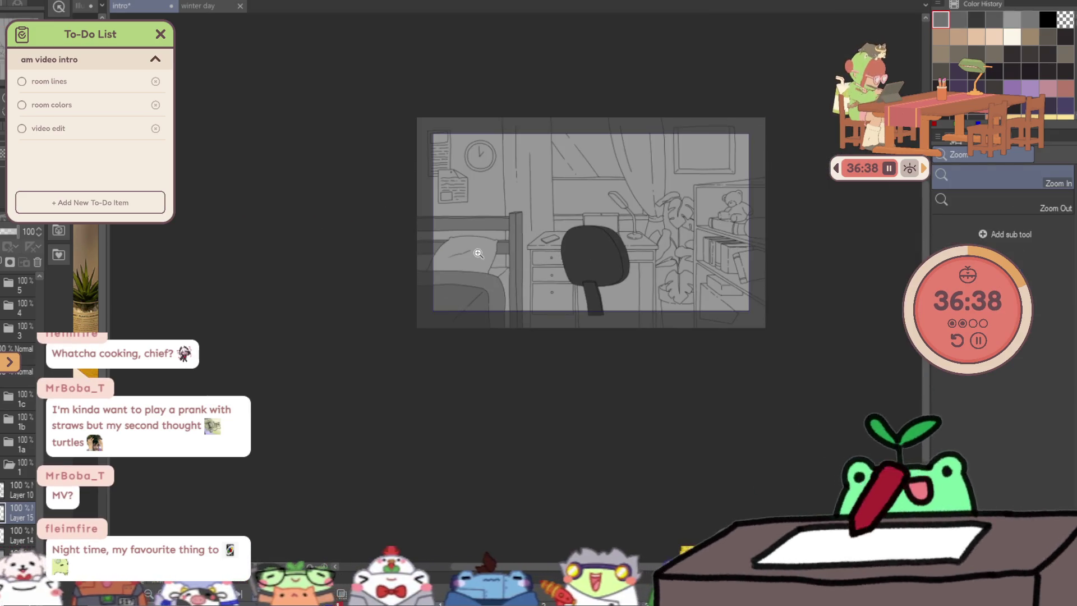
{"action": "scroll", "coordinate": [501, 251], "scroll_direction": "up", "scroll_amount": 2}
{"action": "scroll", "coordinate": [501, 251], "scroll_direction": "up", "scroll_amount": 1}
{"action": "scroll", "coordinate": [497, 254], "scroll_direction": "up", "scroll_amount": 1}
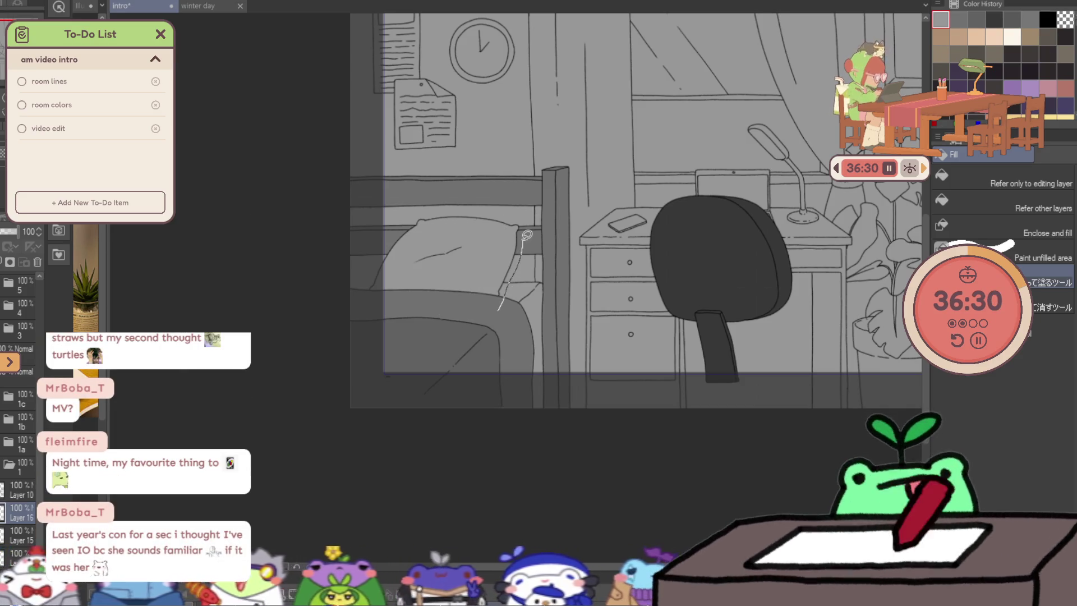
Fill the pillow with light grey and shade the side of the bed.
{"action": "left_click_drag", "start_coordinate": [526, 236], "coordinate": [463, 199]}
{"action": "left_click_drag", "start_coordinate": [360, 276], "coordinate": [513, 306]}
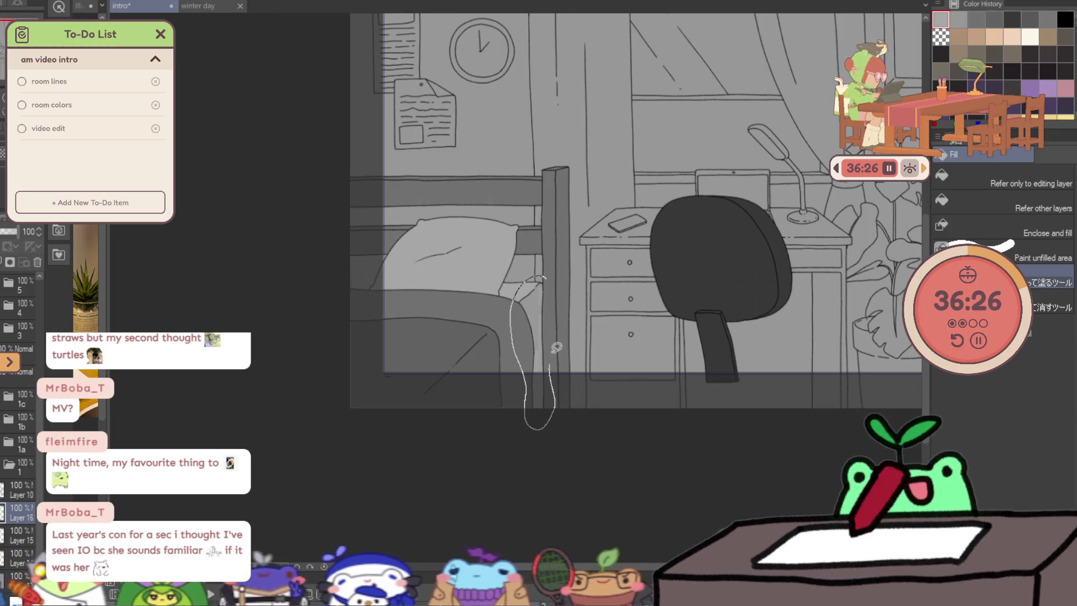
{"action": "left_click_drag", "start_coordinate": [557, 347], "coordinate": [545, 311]}
{"action": "left_click", "coordinate": [534, 295], "text": "alt"}
Zoom to the upper-right wall and start outlining the wall poster for filling.
{"action": "left_click", "coordinate": [791, 191]}
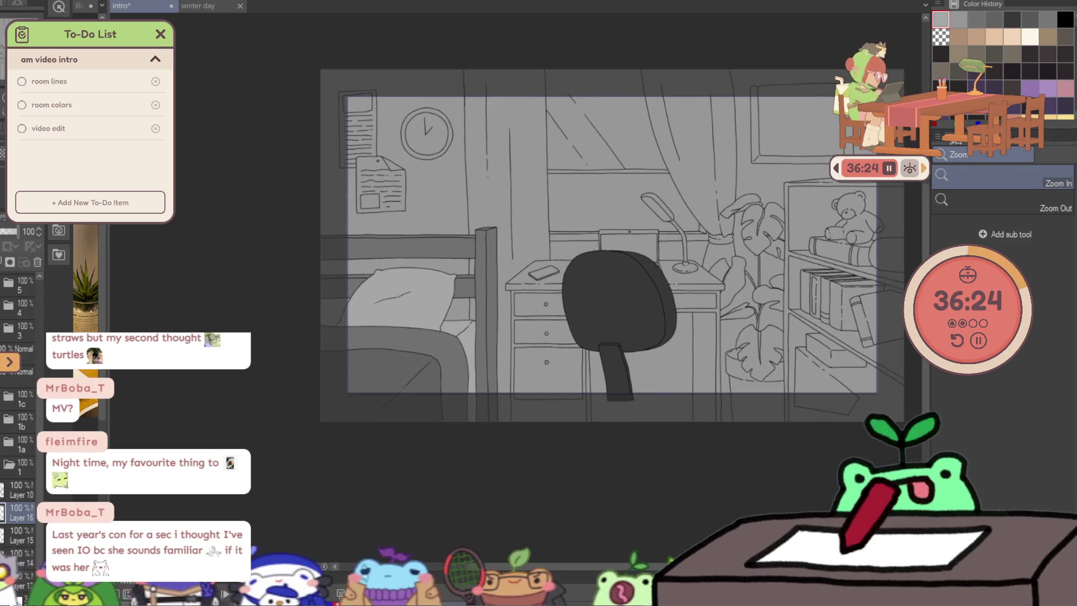
{"action": "key", "text": "g"}
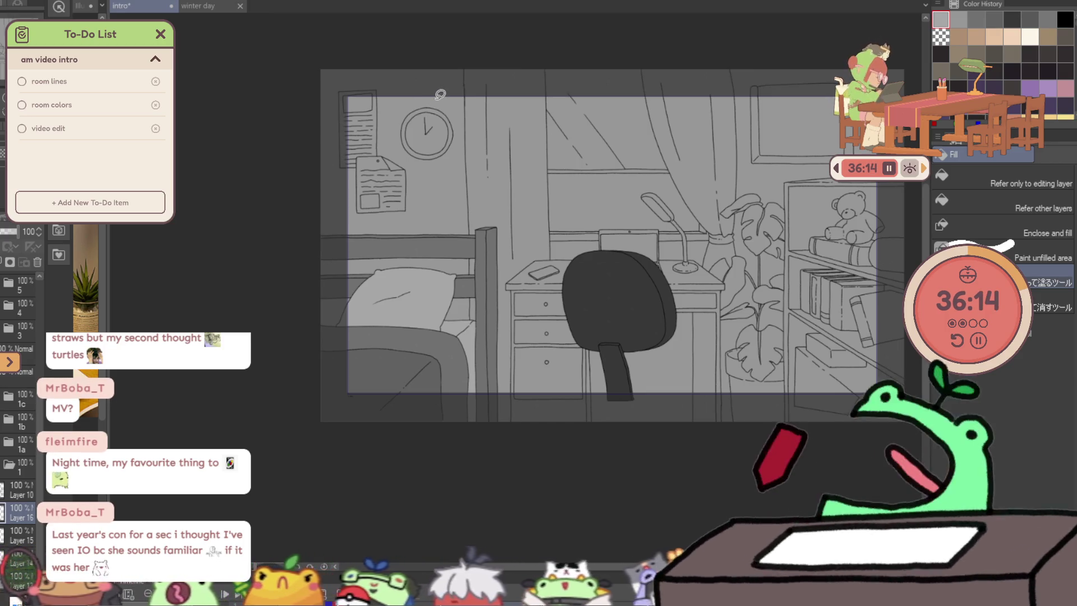
{"action": "left_click_drag", "start_coordinate": [393, 91], "coordinate": [353, 212]}
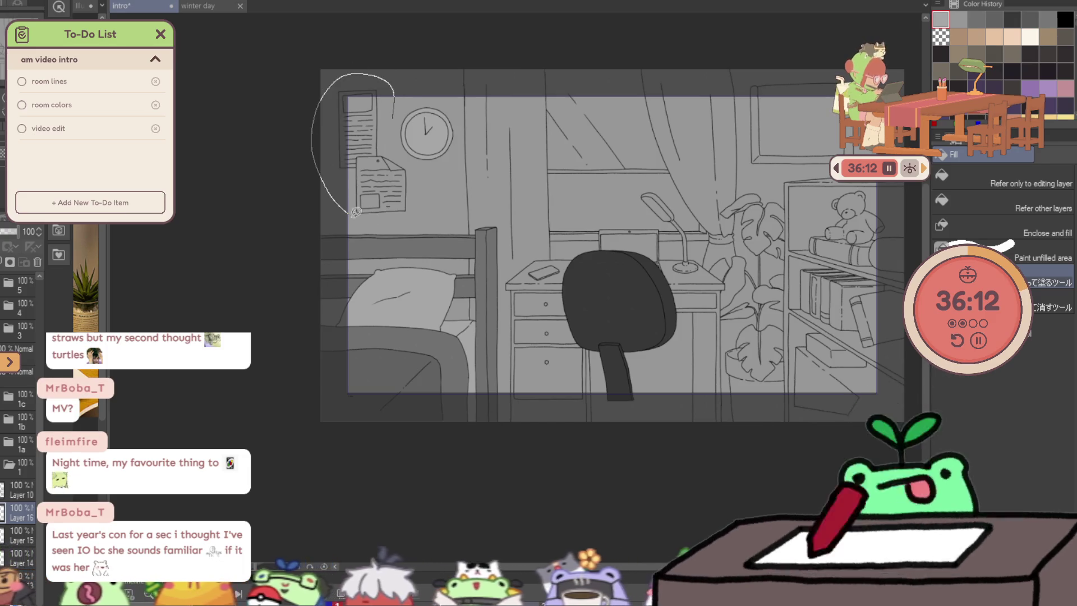
Undo the stray poster outline, deselect, and discard a long outline beside the window.
{"action": "key", "text": "ctrl+z"}
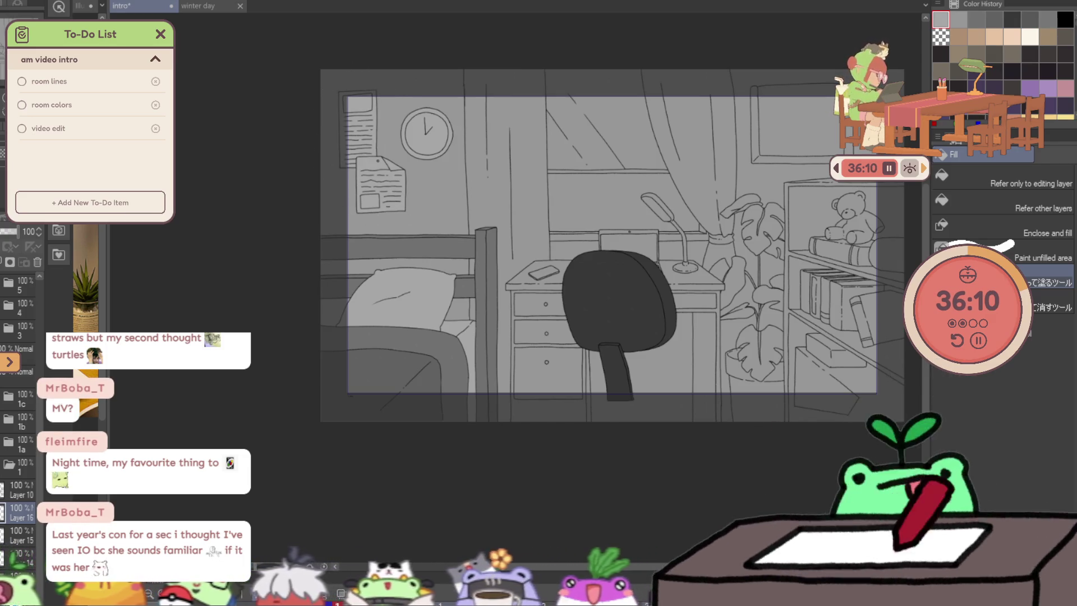
{"action": "scroll", "coordinate": [641, 304], "scroll_direction": "up", "scroll_amount": 2}
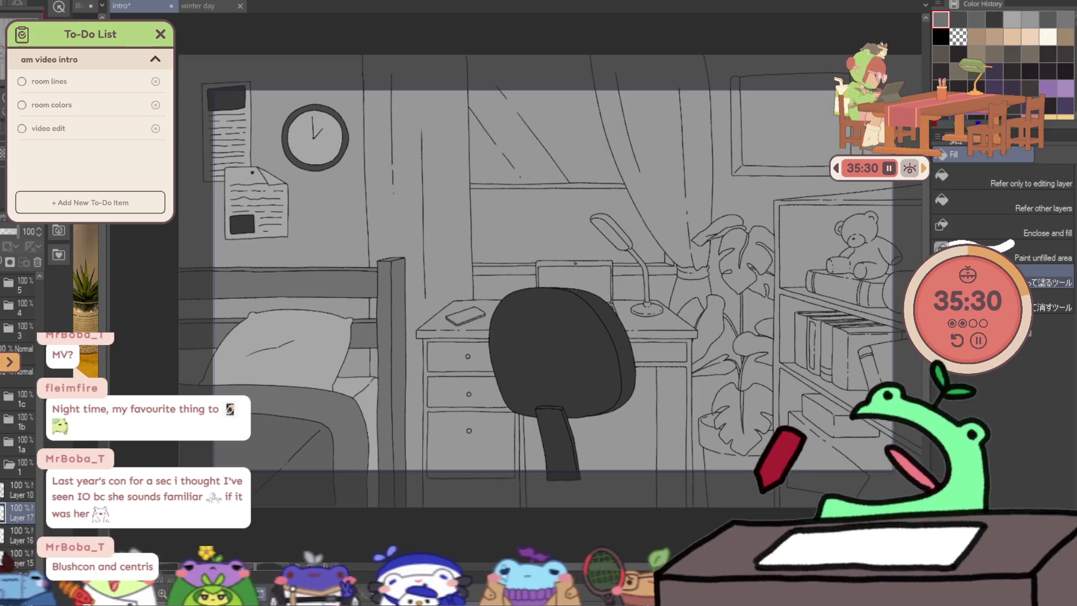
{"action": "left_click", "coordinate": [4, 497], "text": "ctrl"}
{"action": "key", "text": "ctrl+d"}
{"action": "left_click_drag", "start_coordinate": [352, 42], "coordinate": [358, 281]}
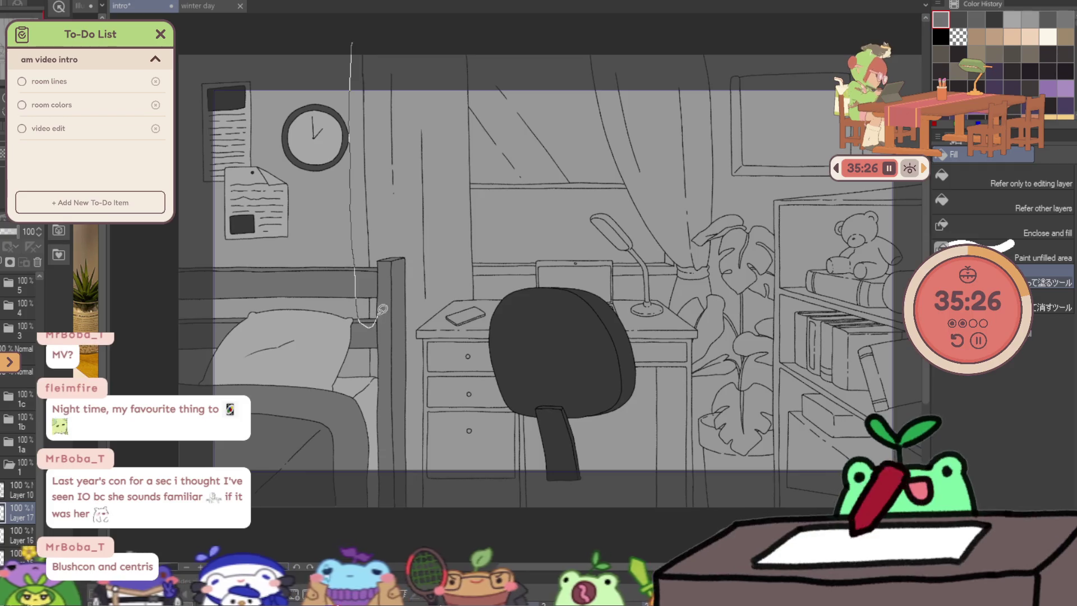
{"action": "key", "text": "ctrl+z"}
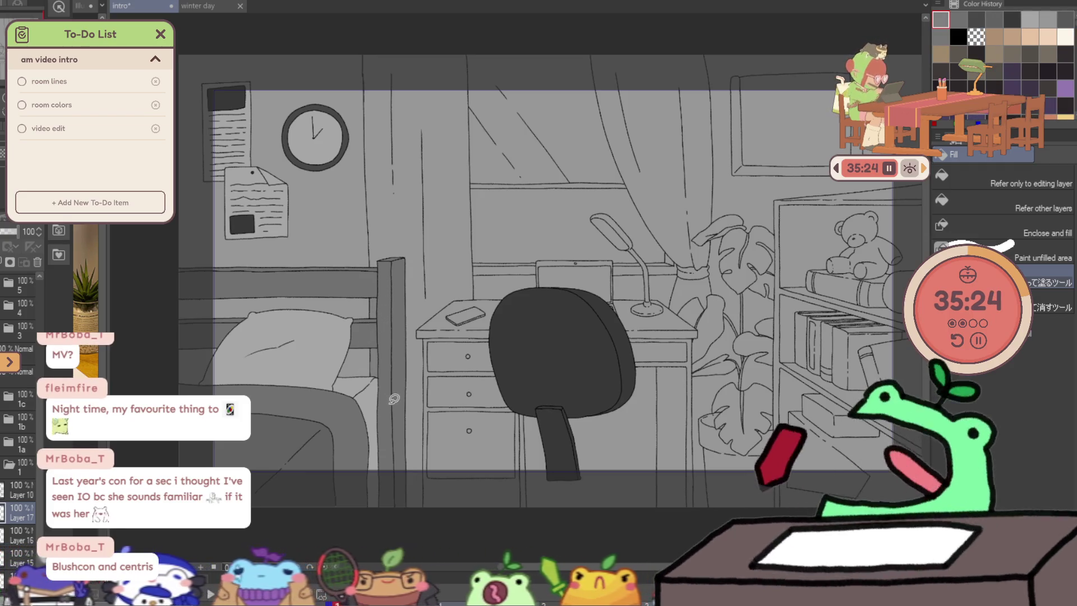
Outline the front bedpost to fill it in.
{"action": "left_click_drag", "start_coordinate": [393, 386], "coordinate": [402, 510]}
{"action": "mouse_move", "coordinate": [440, 475]}
{"action": "left_mouse_down"}
{"action": "mouse_move", "coordinate": [460, 304]}
{"action": "mouse_move", "coordinate": [366, 260]}
{"action": "mouse_move", "coordinate": [396, 269]}
{"action": "left_mouse_up"}
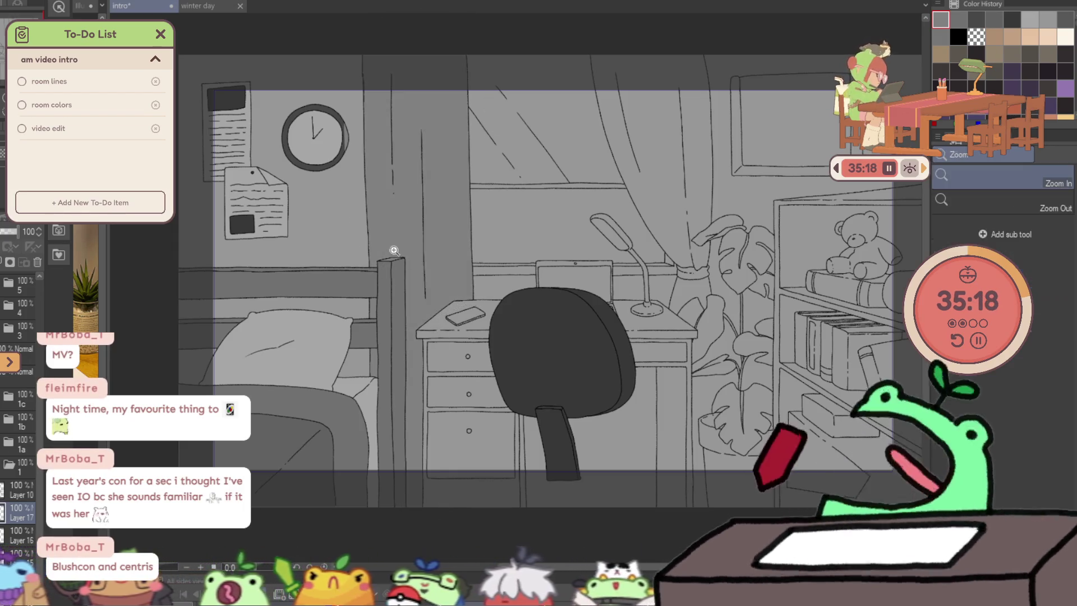
{"action": "scroll", "coordinate": [392, 245], "scroll_direction": "up", "scroll_amount": 3}
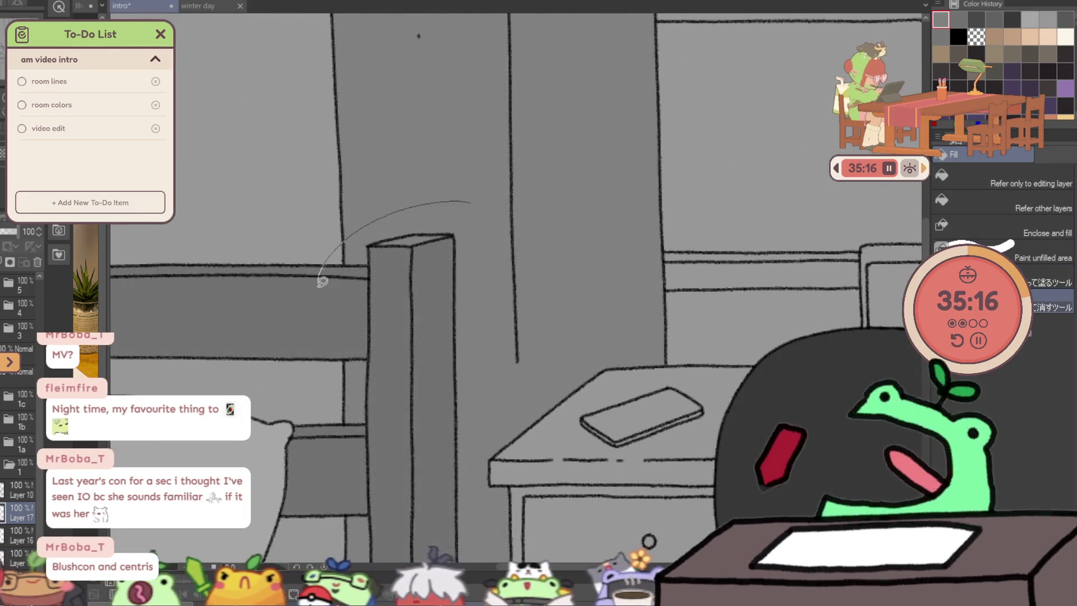
Zoom out to the whole room, then in on the curtain and shelf.
{"action": "key", "text": "/"}
{"action": "left_click", "coordinate": [569, 269], "text": "alt"}
{"action": "key", "text": "g"}
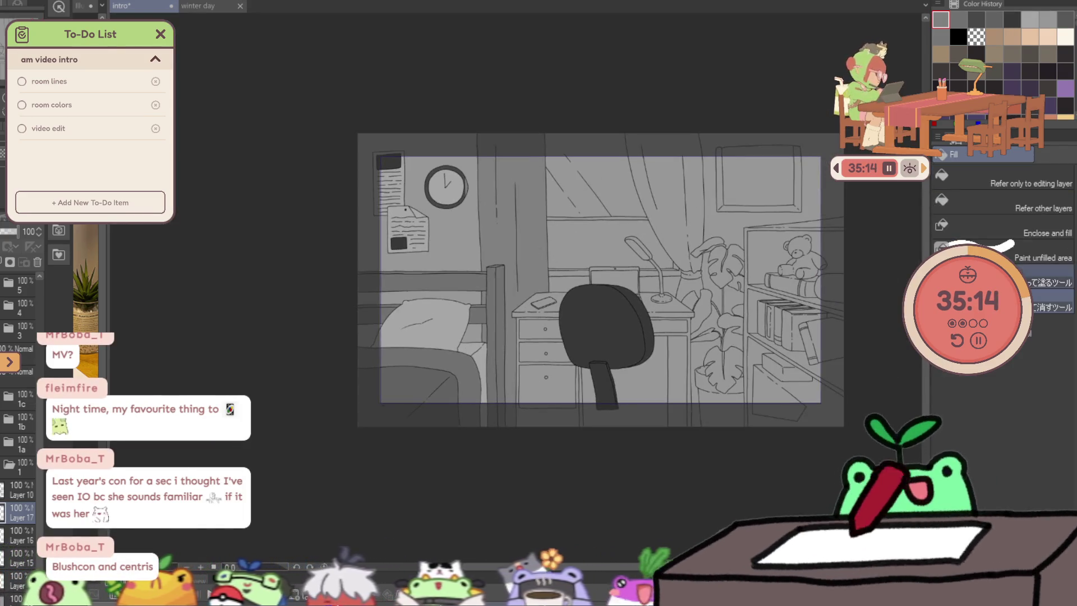
{"action": "key", "text": "/"}
{"action": "left_click", "coordinate": [761, 215]}
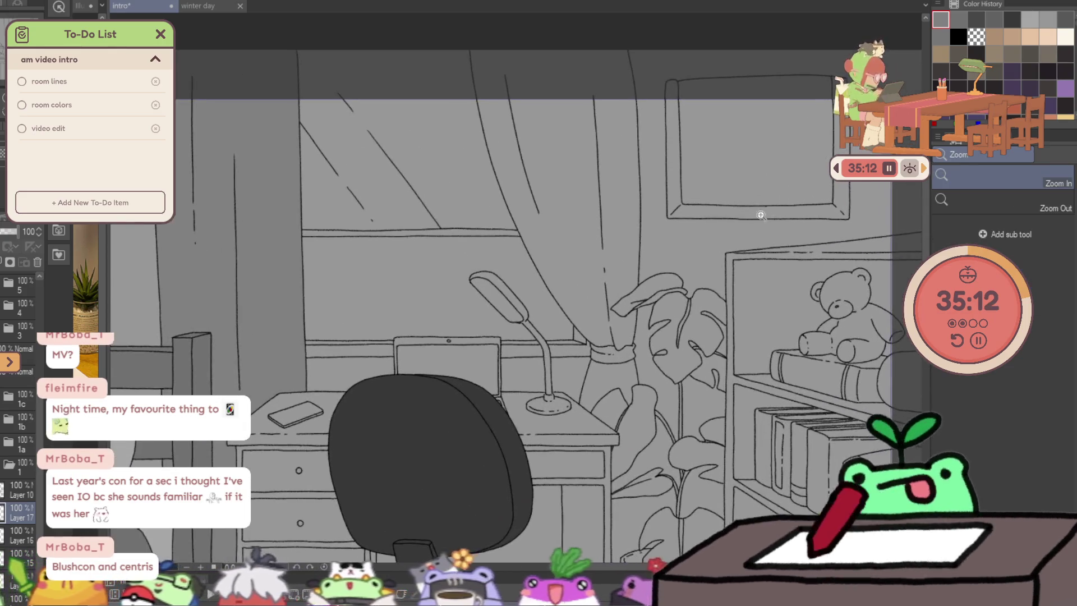
{"action": "key", "text": "g"}
{"action": "scroll", "coordinate": [591, 410], "scroll_direction": "up", "scroll_amount": 3}
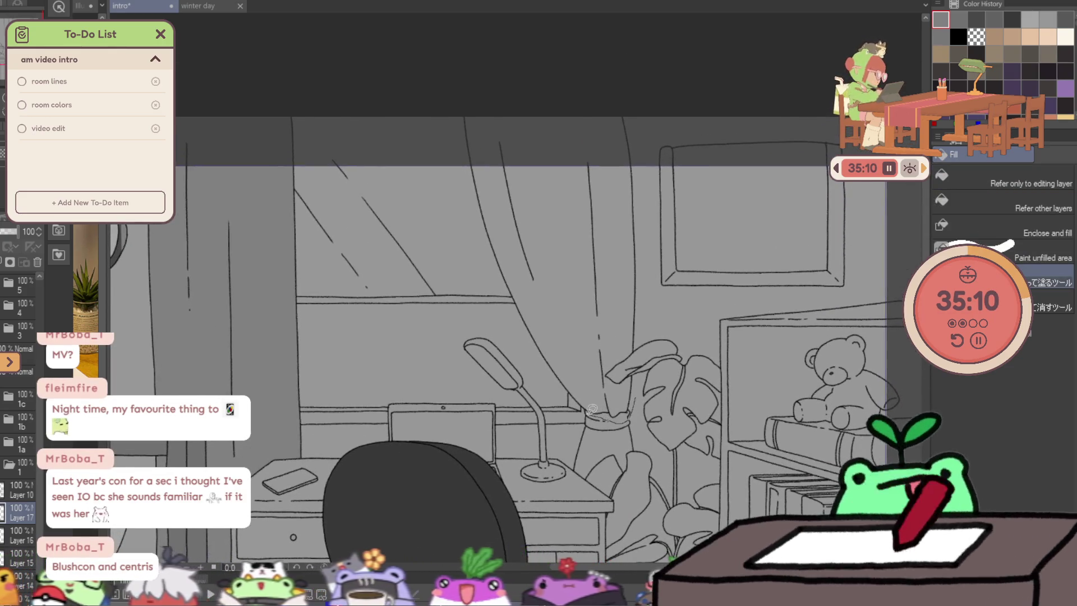
Fill the curtain with a darker grey, zoom in on the desk and plant, and pick black.
{"action": "left_click_drag", "start_coordinate": [591, 409], "coordinate": [647, 126]}
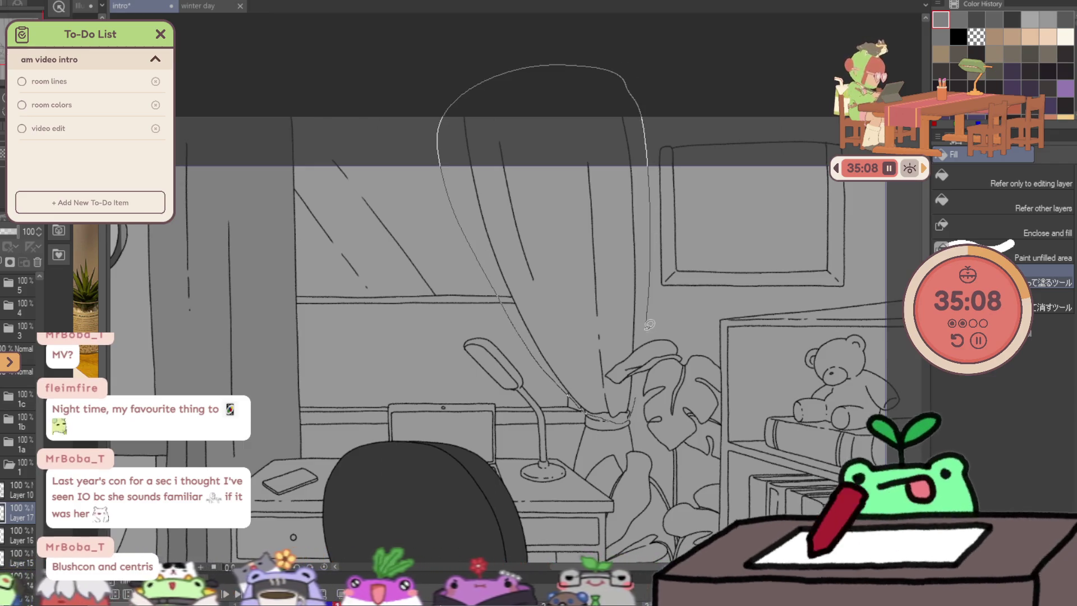
{"action": "left_click_drag", "start_coordinate": [646, 367], "coordinate": [630, 290]}
{"action": "scroll", "coordinate": [590, 297], "scroll_direction": "down", "scroll_amount": 4}
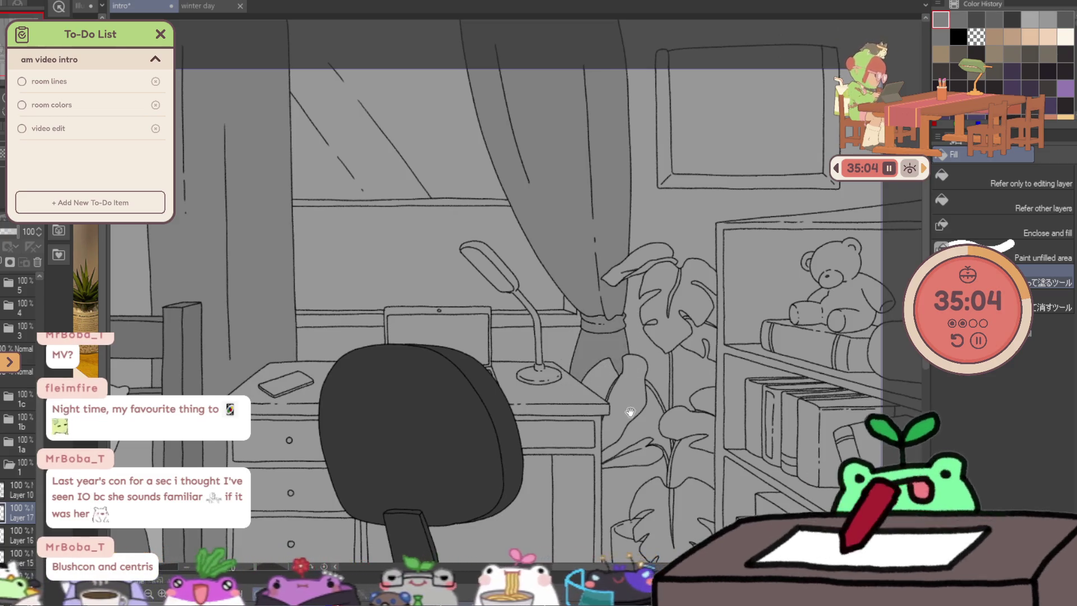
{"action": "scroll", "coordinate": [630, 249], "scroll_direction": "down", "scroll_amount": 5}
{"action": "left_click", "coordinate": [629, 249]}
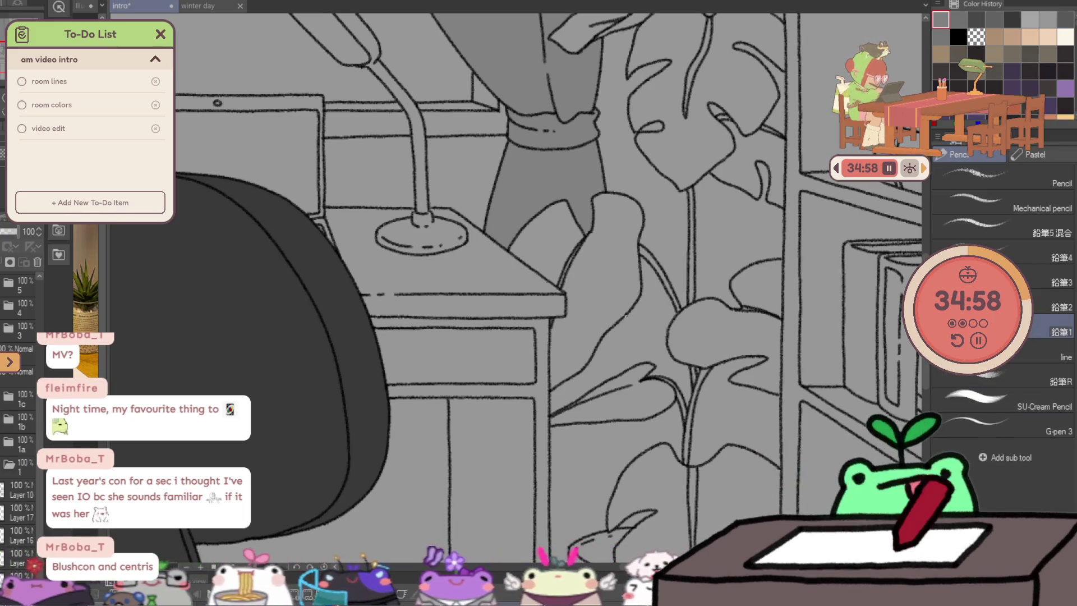
{"action": "key", "text": "x"}
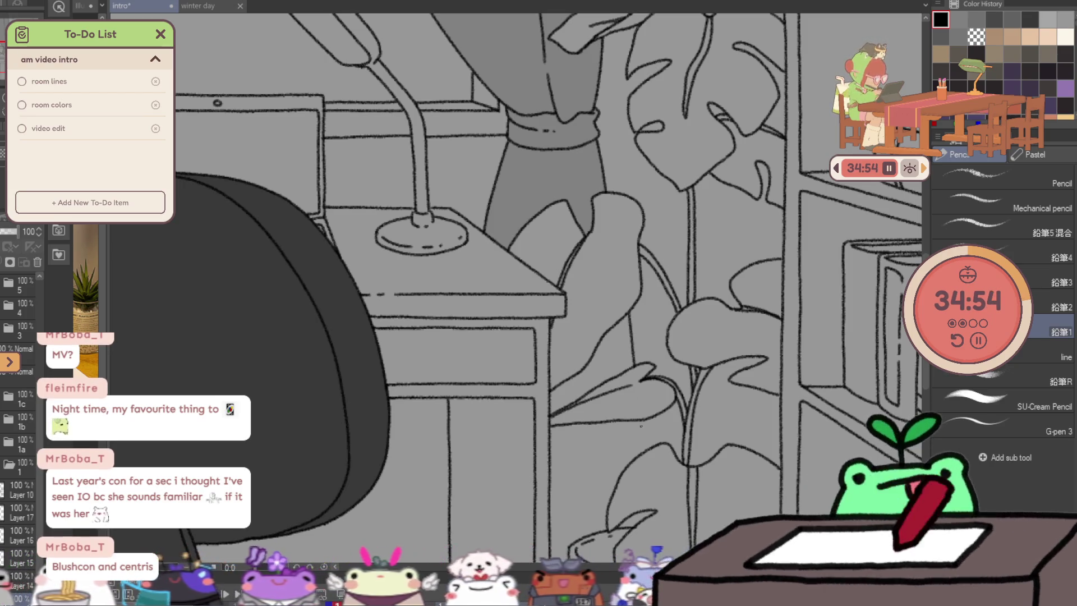
{"action": "scroll", "coordinate": [645, 449], "scroll_direction": "down", "scroll_amount": 5}
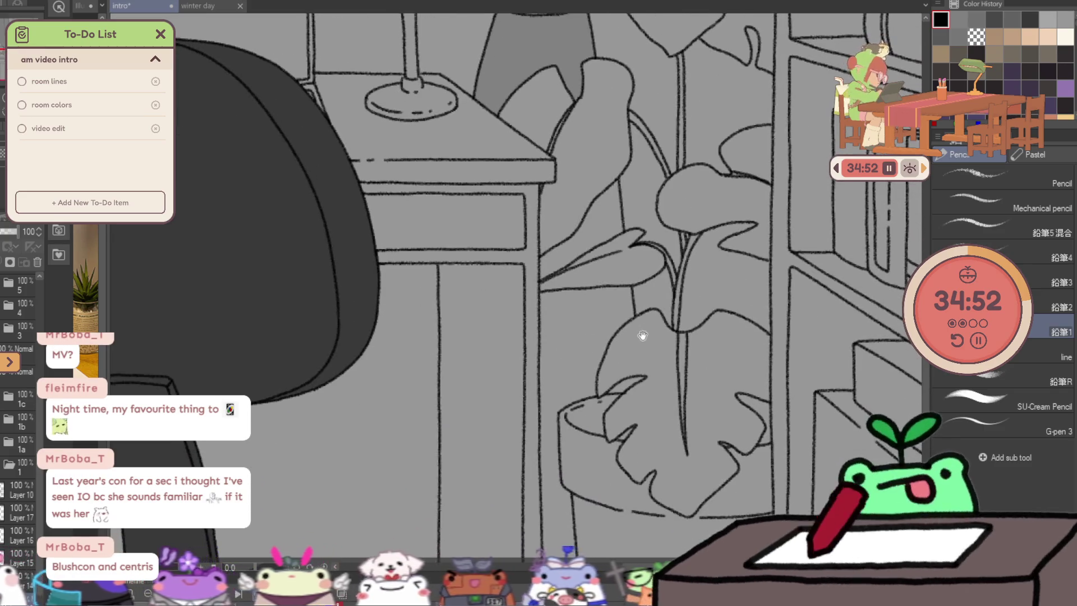
{"action": "scroll", "coordinate": [647, 348], "scroll_direction": "down", "scroll_amount": 1}
{"action": "scroll", "coordinate": [589, 303], "scroll_direction": "up", "scroll_amount": 1}
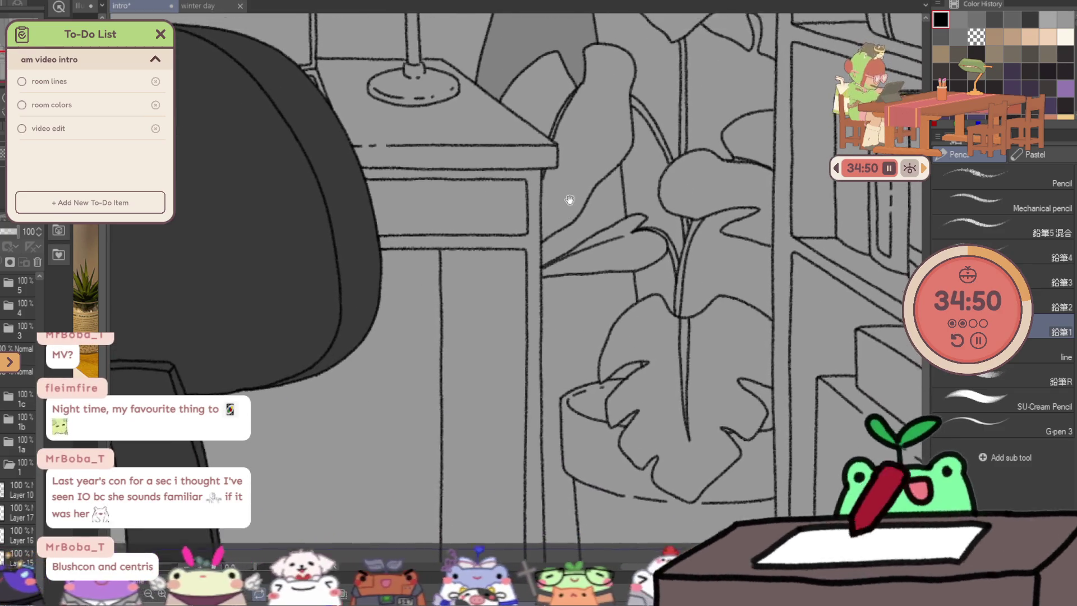
{"action": "scroll", "coordinate": [590, 303], "scroll_direction": "up", "scroll_amount": 4}
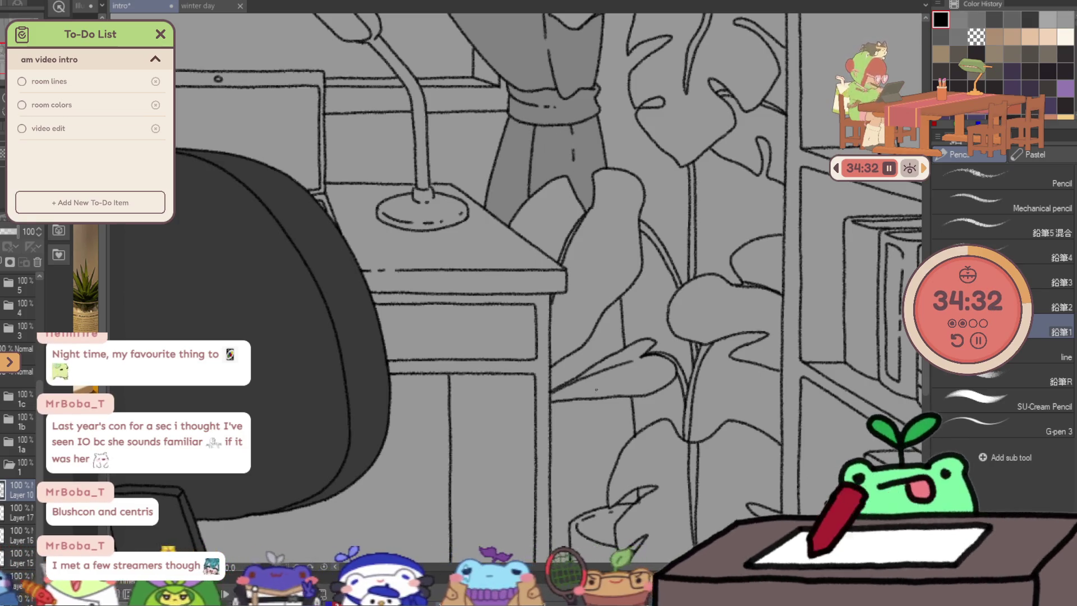
Remove the short line beside the plant and redraw it as a longer vertical black stroke.
{"action": "key", "text": "ctrl+z"}
{"action": "left_click_drag", "start_coordinate": [591, 429], "coordinate": [592, 501]}
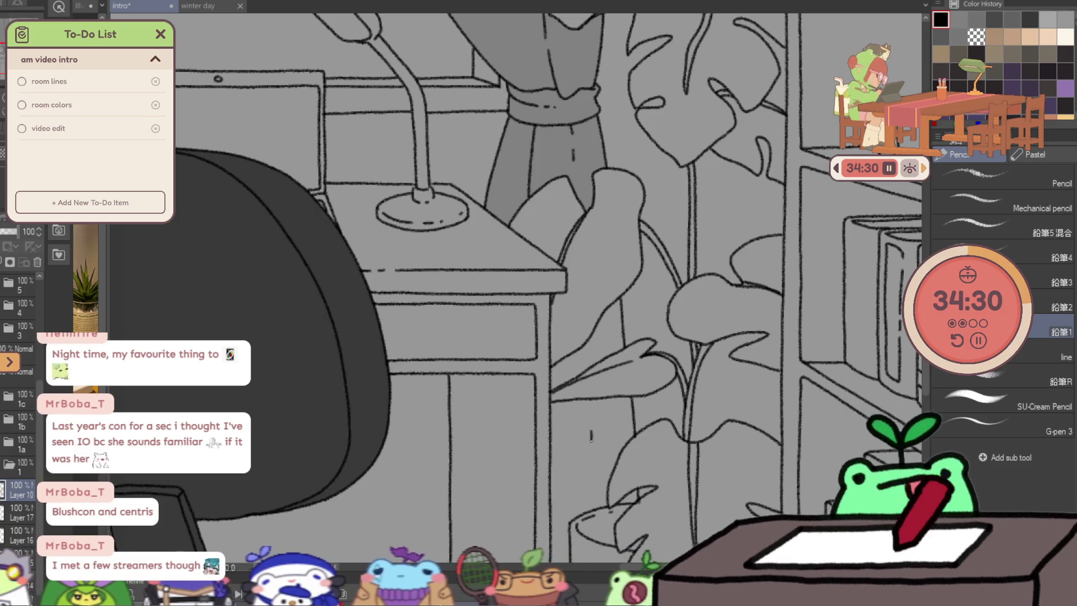
{"action": "scroll", "coordinate": [579, 251], "scroll_direction": "down", "scroll_amount": 3}
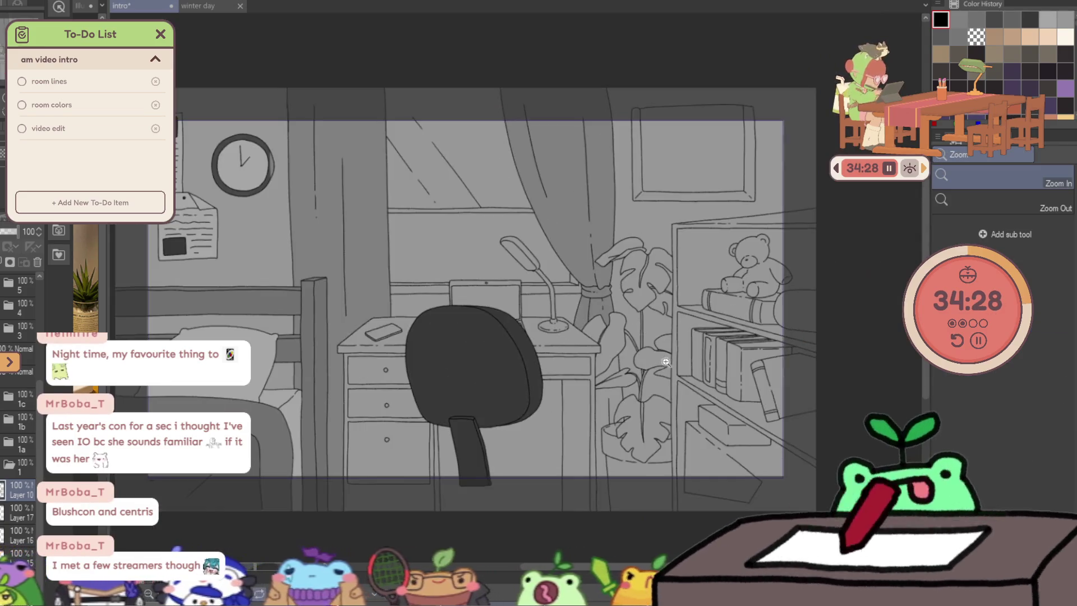
{"action": "scroll", "coordinate": [579, 251], "scroll_direction": "up", "scroll_amount": 2}
Darken the gap between the plant stems and outline fill areas beside the leaves and desk corner.
{"action": "key", "text": "p"}
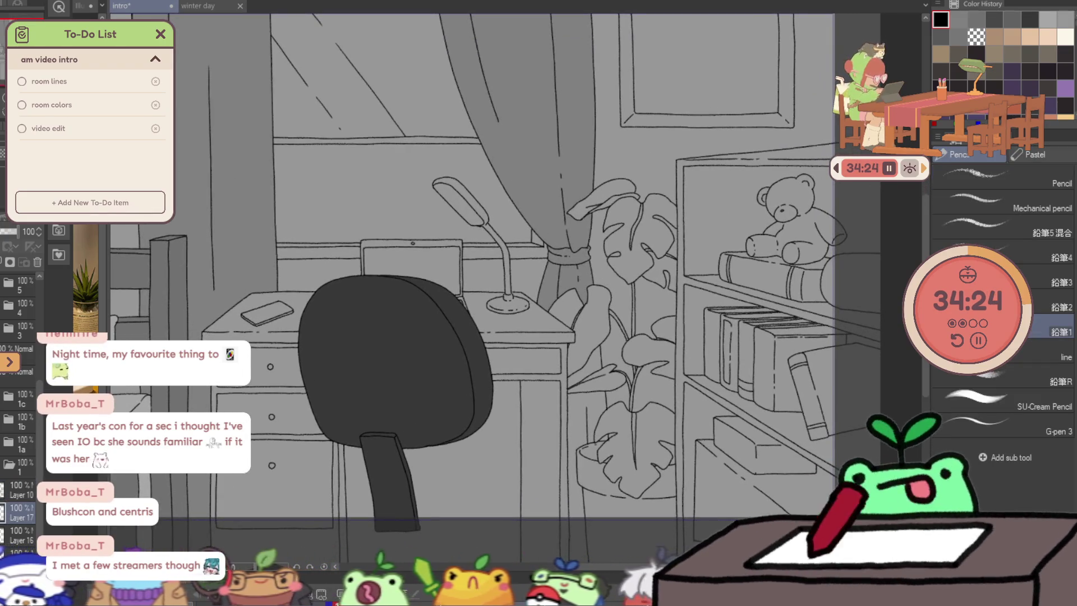
{"action": "key", "text": "g"}
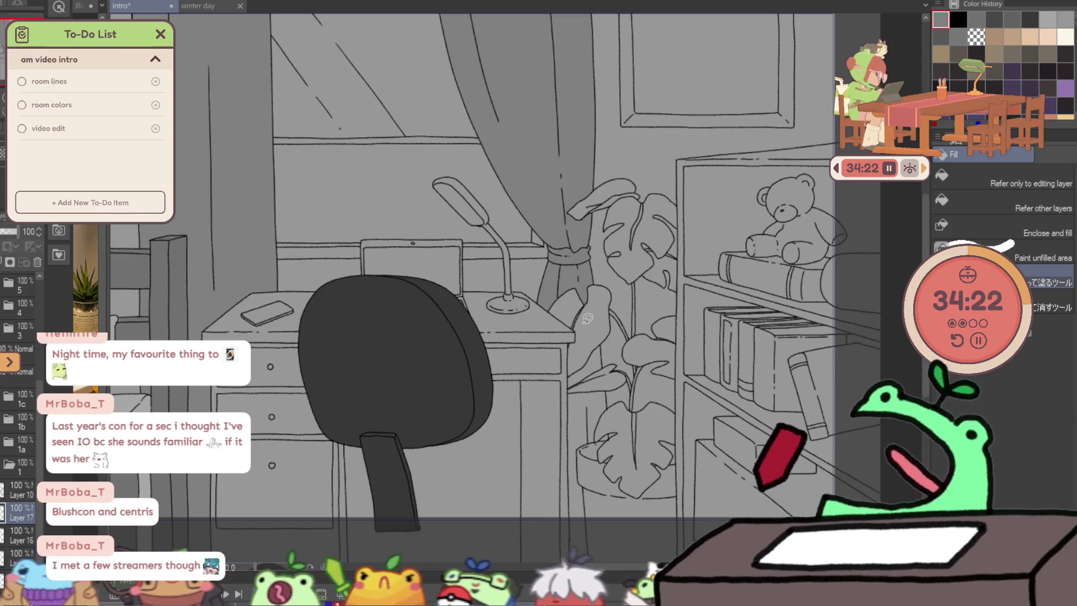
{"action": "left_click", "coordinate": [611, 381]}
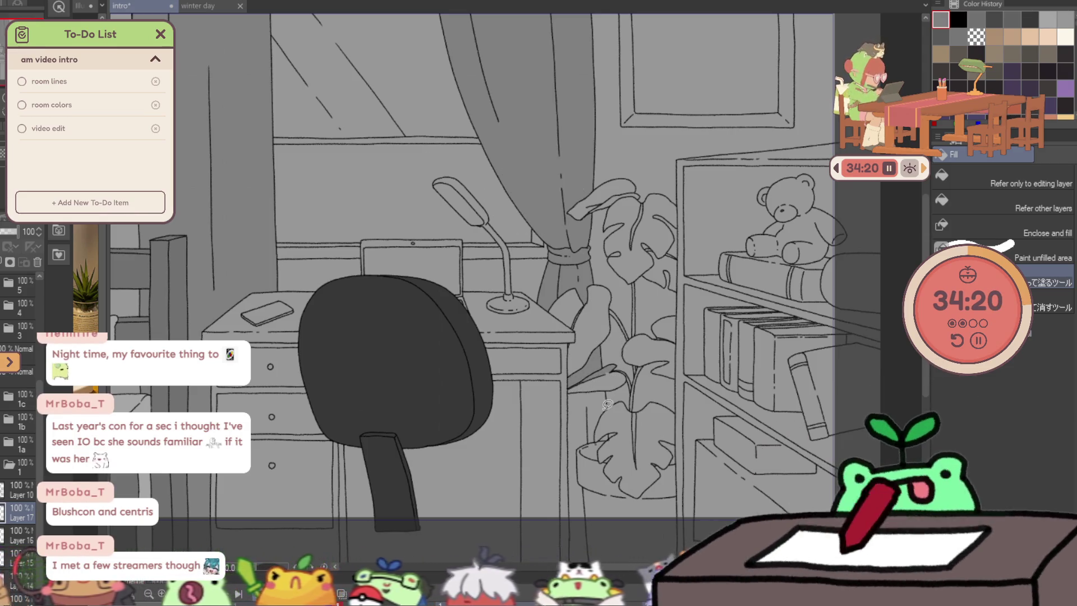
{"action": "scroll", "coordinate": [608, 405], "scroll_direction": "up", "scroll_amount": 3}
{"action": "mouse_move", "coordinate": [584, 349]}
{"action": "left_mouse_down"}
{"action": "mouse_move", "coordinate": [532, 299]}
{"action": "mouse_move", "coordinate": [589, 350]}
{"action": "mouse_move", "coordinate": [561, 226]}
{"action": "left_mouse_up"}
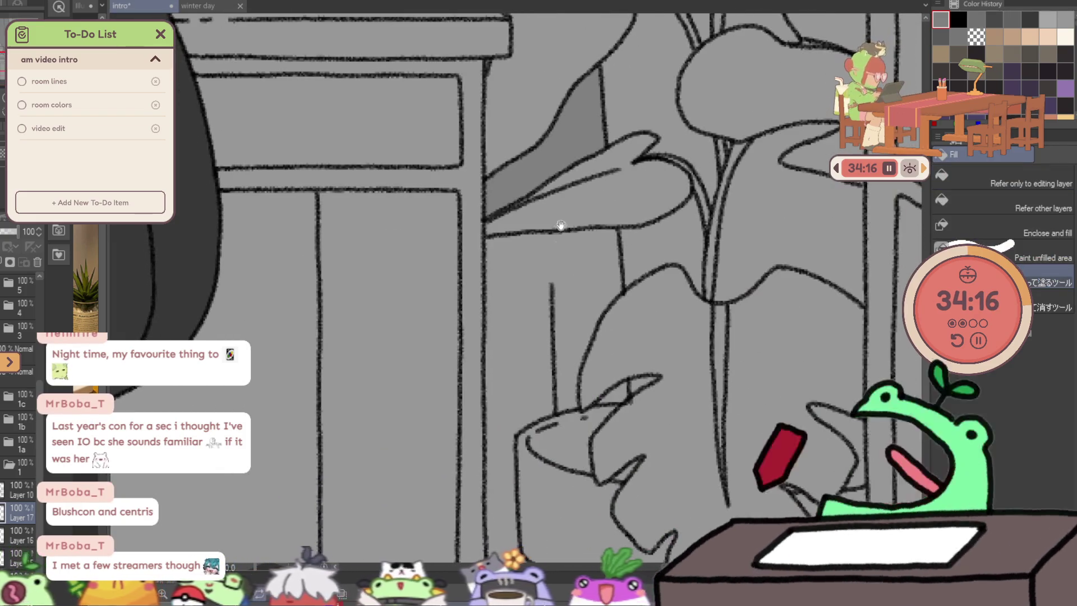
{"action": "scroll", "coordinate": [608, 220], "scroll_direction": "down", "scroll_amount": 2}
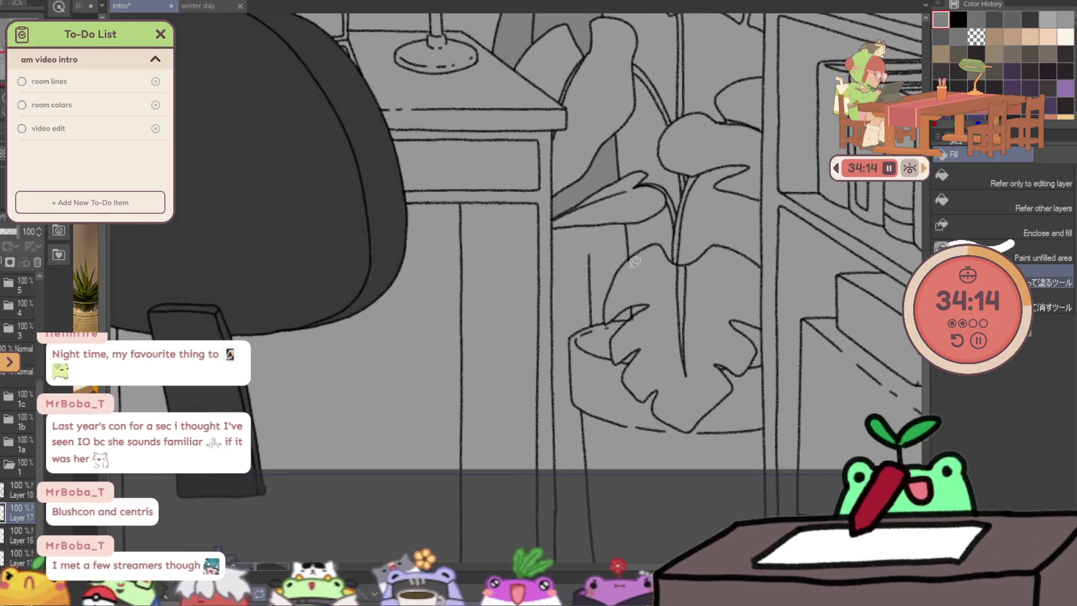
{"action": "left_click_drag", "start_coordinate": [625, 278], "coordinate": [607, 303]}
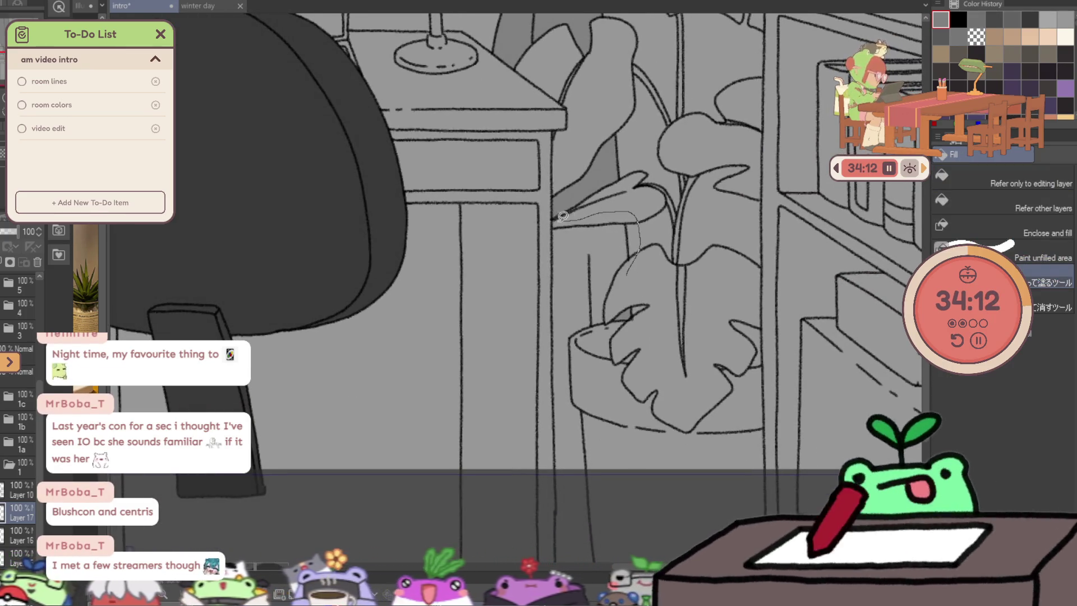
{"action": "mouse_move", "coordinate": [562, 216]}
{"action": "left_mouse_down"}
{"action": "mouse_move", "coordinate": [553, 516]}
{"action": "mouse_move", "coordinate": [608, 204]}
{"action": "left_mouse_up"}
{"action": "scroll", "coordinate": [554, 517], "scroll_direction": "down", "scroll_amount": 3}
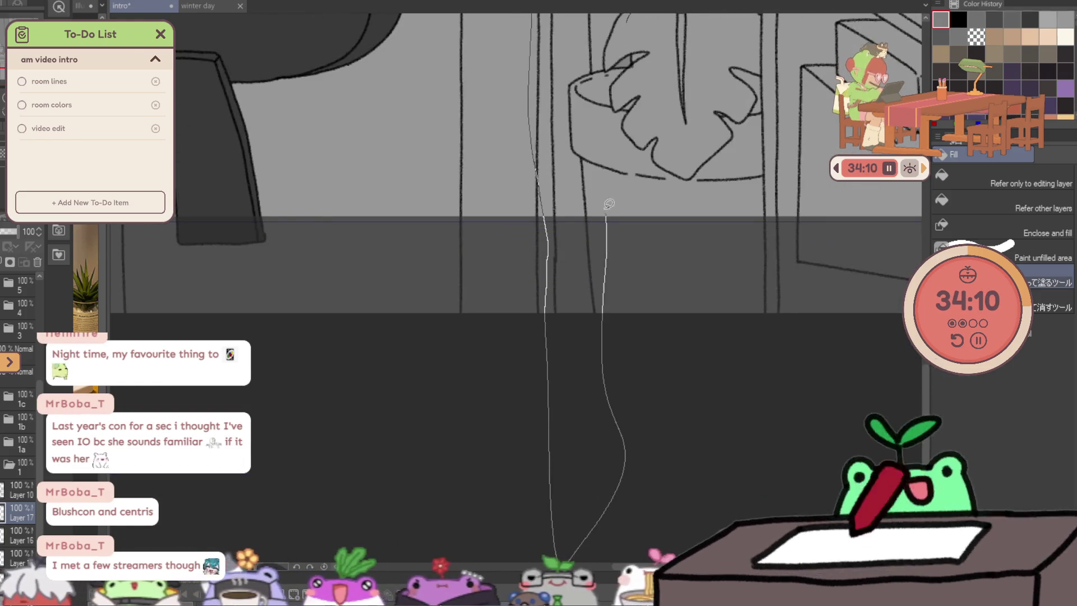
{"action": "scroll", "coordinate": [608, 205], "scroll_direction": "up", "scroll_amount": 3}
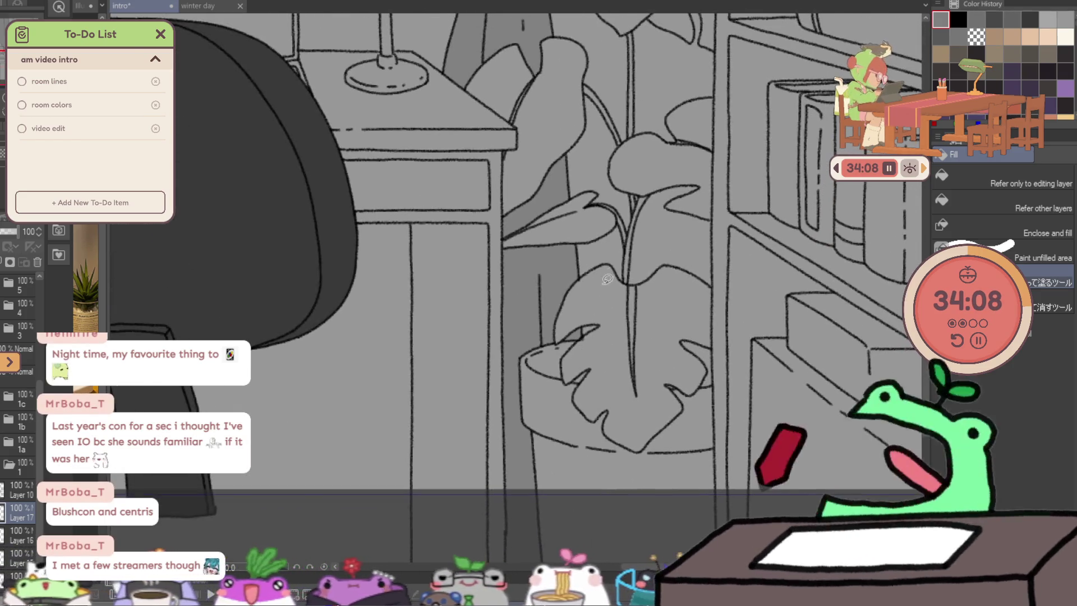
{"action": "scroll", "coordinate": [726, 67], "scroll_direction": "down", "scroll_amount": 3}
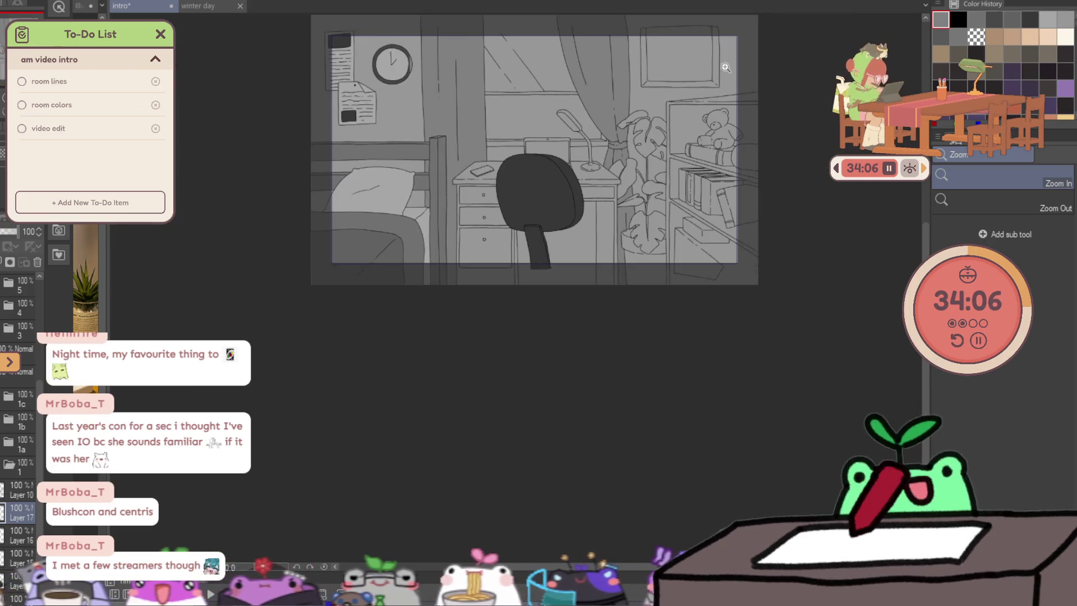
{"action": "scroll", "coordinate": [620, 84], "scroll_direction": "up", "scroll_amount": 2}
{"action": "key", "text": "g"}
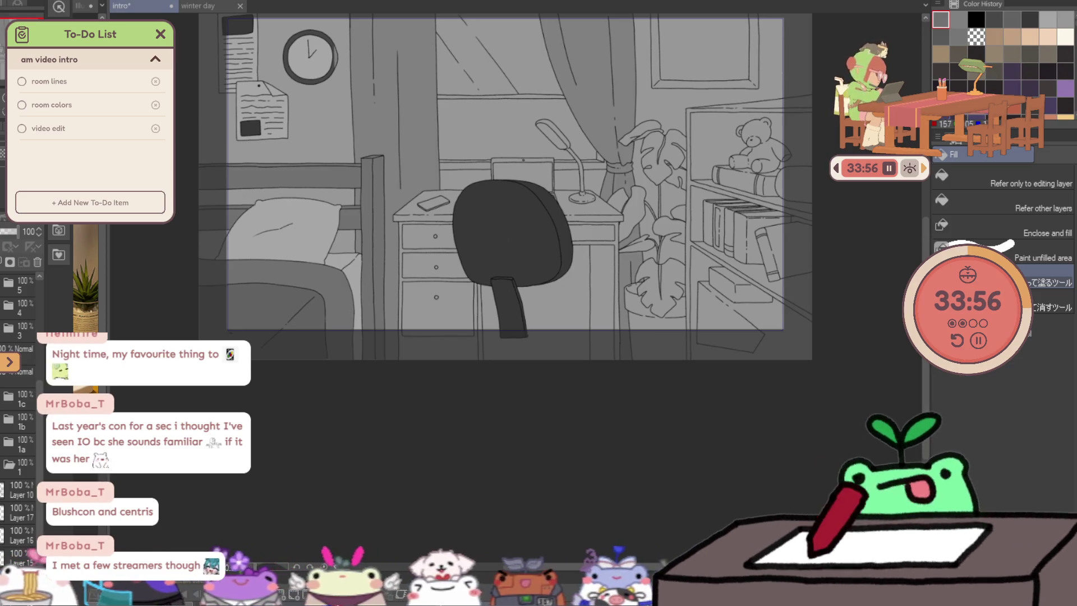
Zoom in and fill the desk top left of the chair dark grey.
{"action": "key", "text": "ctrl+space"}
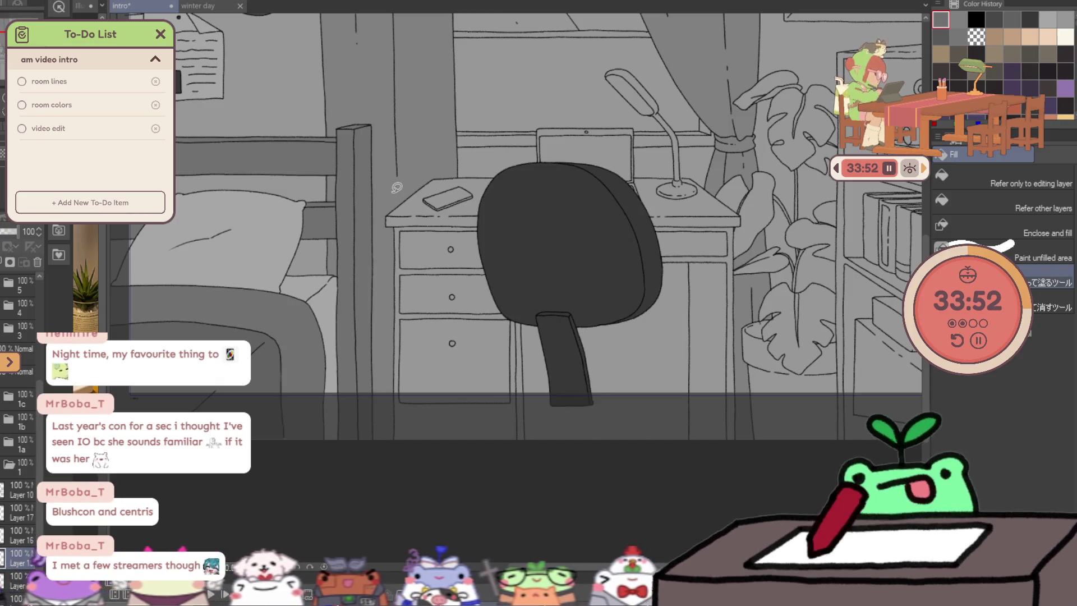
{"action": "left_click_drag", "start_coordinate": [396, 187], "coordinate": [463, 228]}
{"action": "mouse_move", "coordinate": [444, 156]}
{"action": "left_mouse_down"}
{"action": "mouse_move", "coordinate": [433, 457]}
{"action": "mouse_move", "coordinate": [550, 432]}
{"action": "mouse_move", "coordinate": [503, 162]}
{"action": "left_mouse_up"}
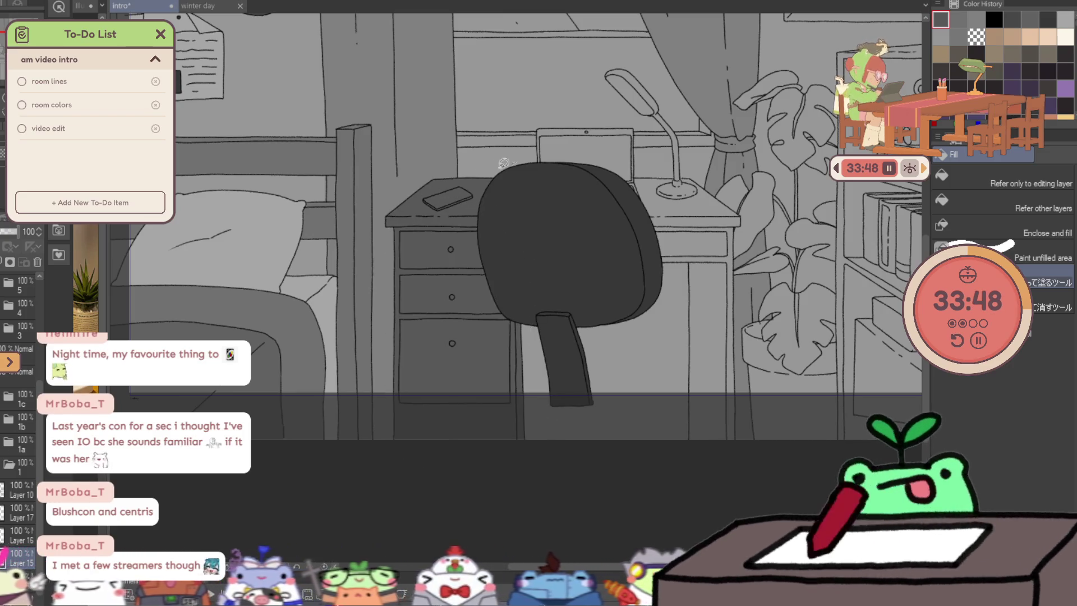
Fill the desk top right of the chair dark grey and start an outline beside the plant.
{"action": "mouse_move", "coordinate": [665, 269]}
{"action": "left_mouse_down"}
{"action": "mouse_move", "coordinate": [744, 241]}
{"action": "mouse_move", "coordinate": [713, 177]}
{"action": "left_mouse_up"}
{"action": "left_click_drag", "start_coordinate": [629, 173], "coordinate": [709, 253]}
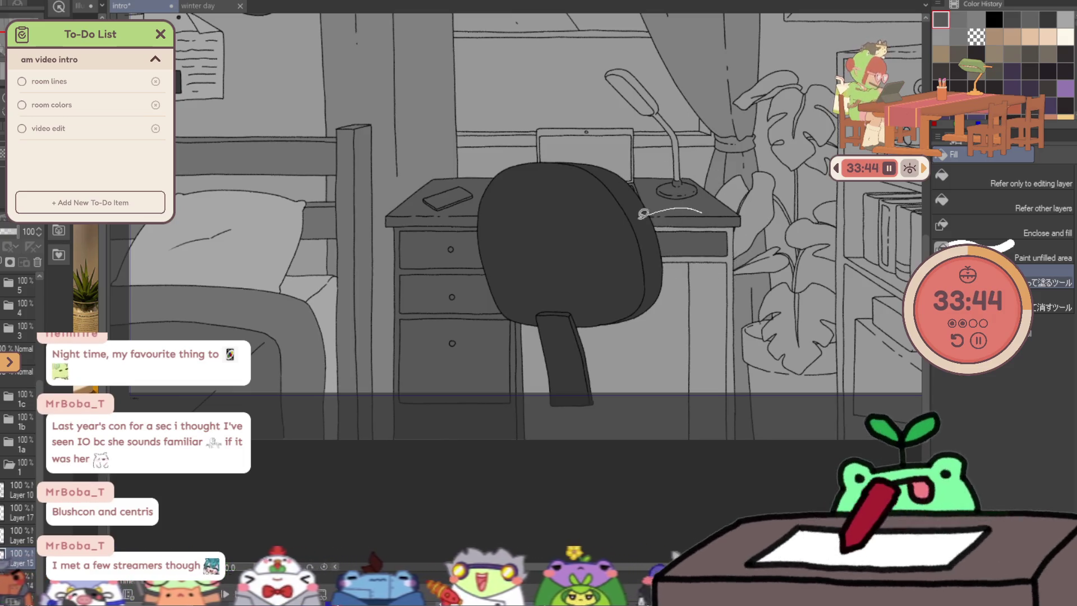
{"action": "mouse_move", "coordinate": [744, 432]}
{"action": "left_mouse_down"}
{"action": "mouse_move", "coordinate": [739, 211]}
{"action": "mouse_move", "coordinate": [723, 469]}
{"action": "mouse_move", "coordinate": [746, 378]}
{"action": "left_mouse_up"}
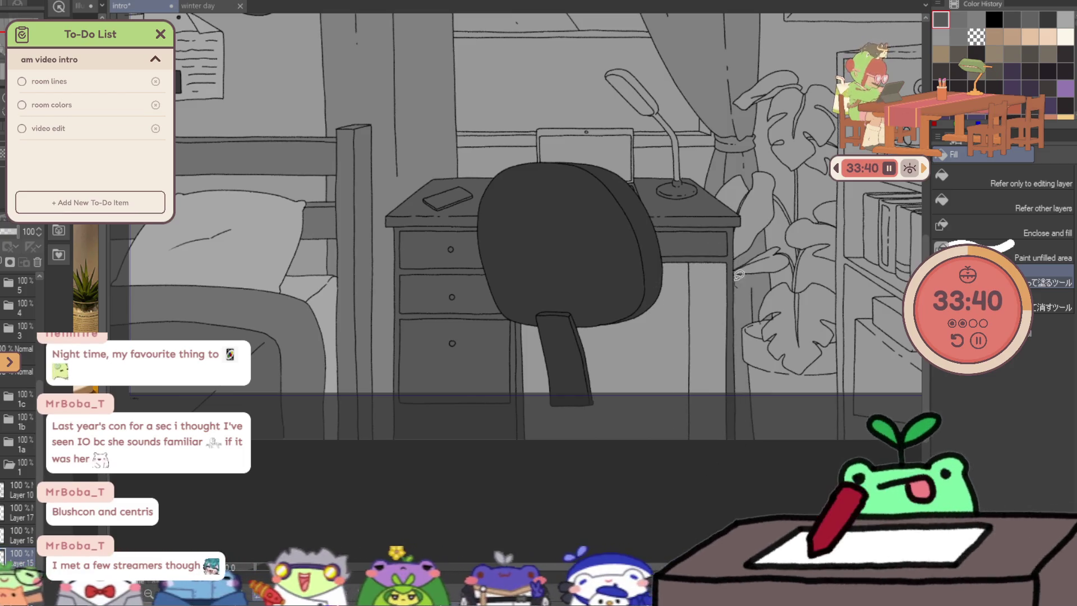
{"action": "scroll", "coordinate": [745, 337], "scroll_direction": "down", "scroll_amount": 5}
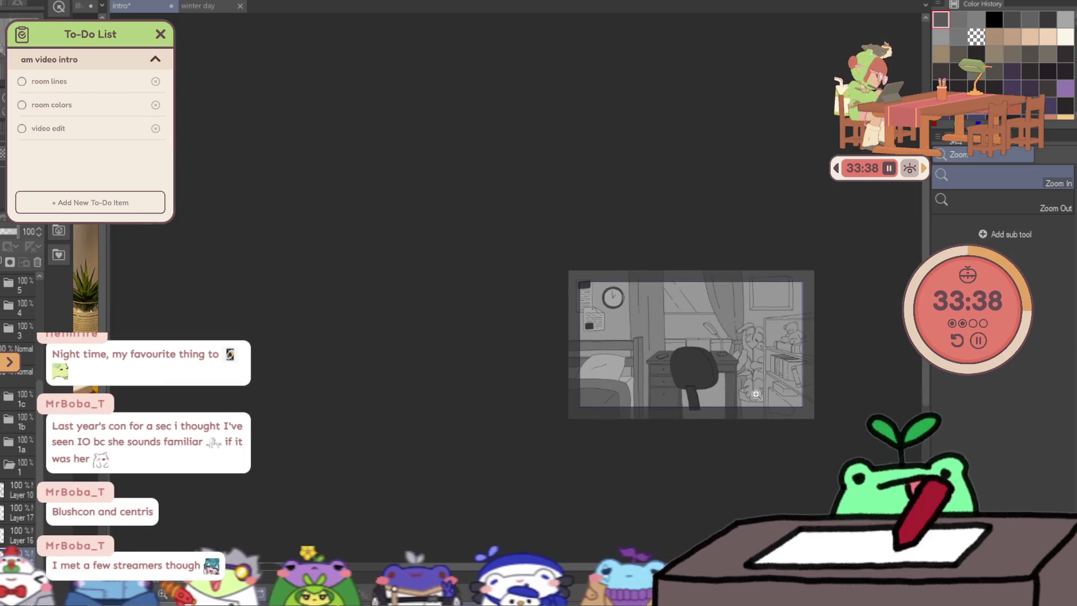
{"action": "scroll", "coordinate": [755, 394], "scroll_direction": "up", "scroll_amount": 3}
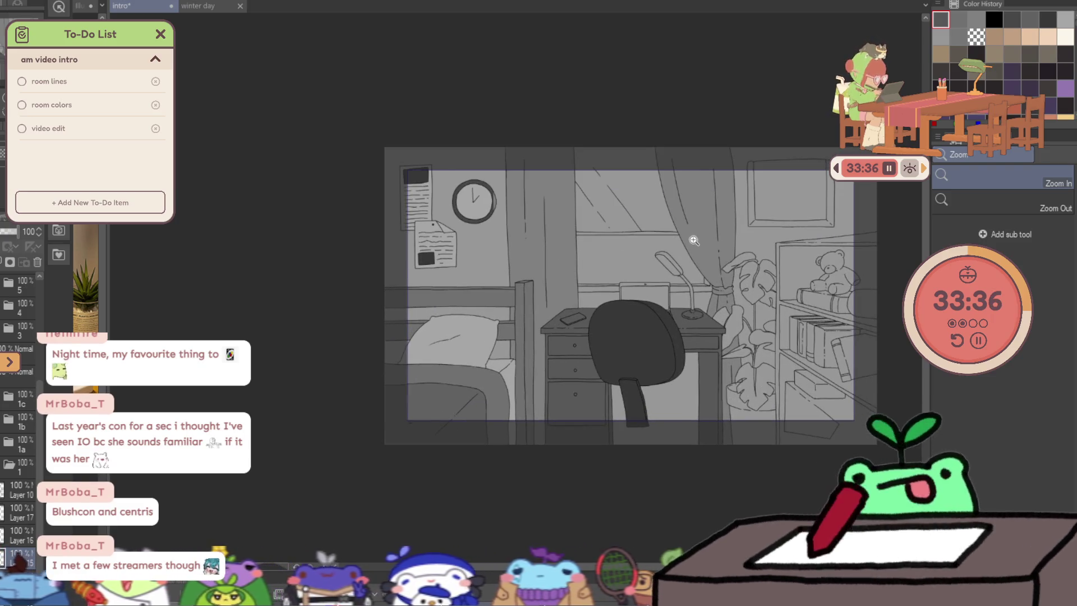
On Layer 17, fill the phone on the desk with a darker grey.
{"action": "key", "text": "g"}
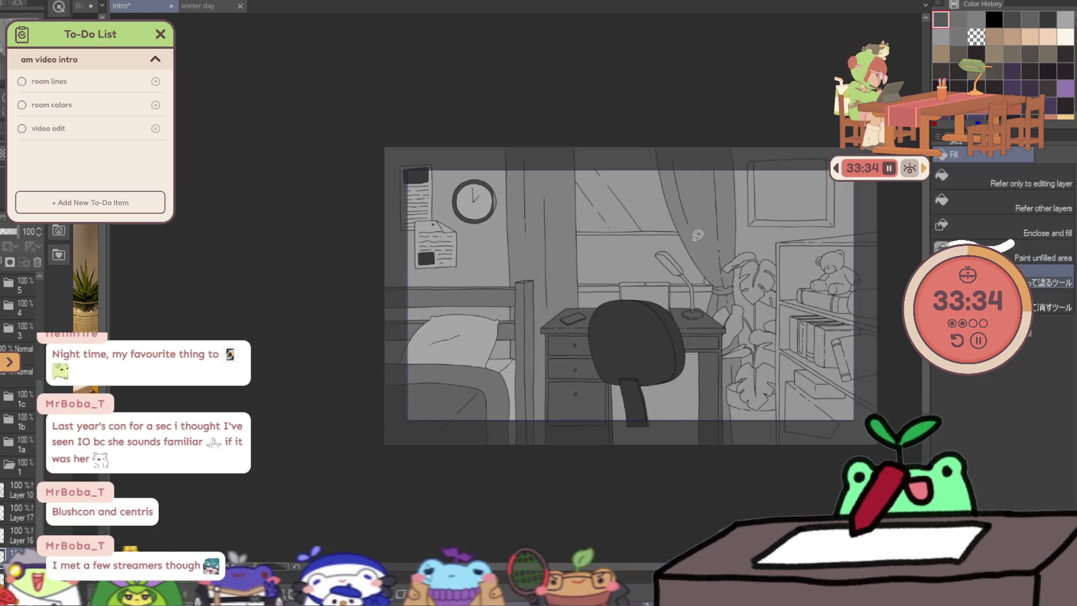
{"action": "key", "text": "ctrl+plus"}
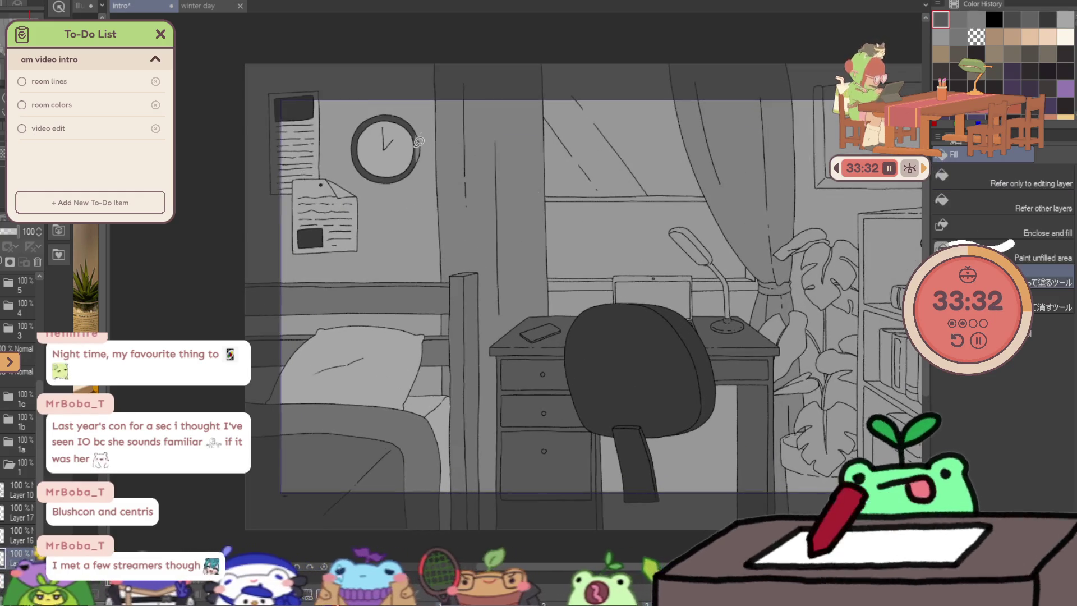
{"action": "left_click", "coordinate": [19, 512]}
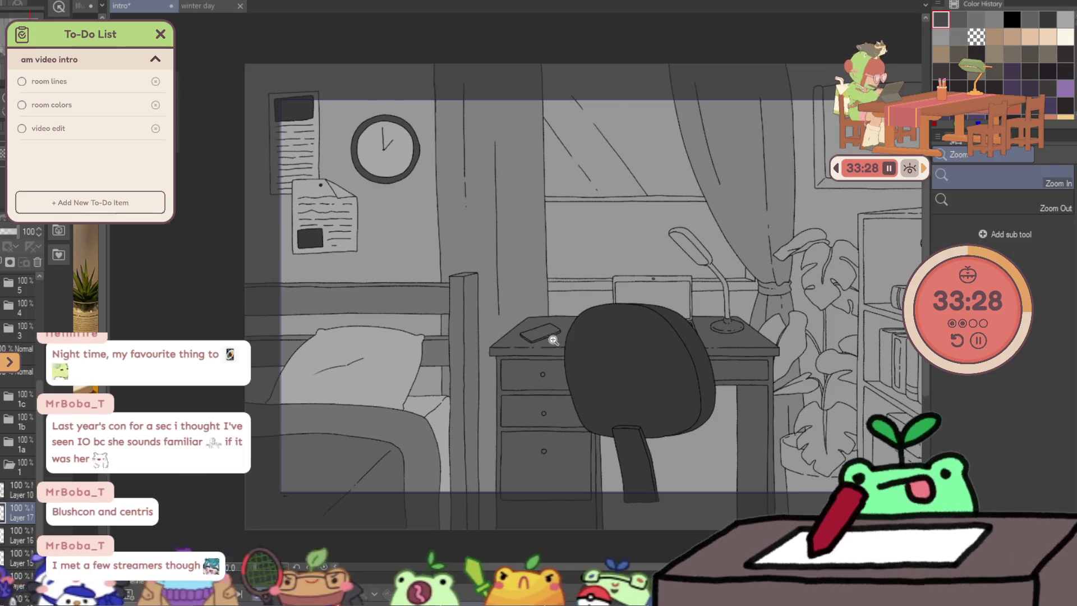
{"action": "scroll", "coordinate": [551, 332], "scroll_direction": "up", "scroll_amount": 1}
{"action": "left_click_drag", "start_coordinate": [581, 321], "coordinate": [584, 317]}
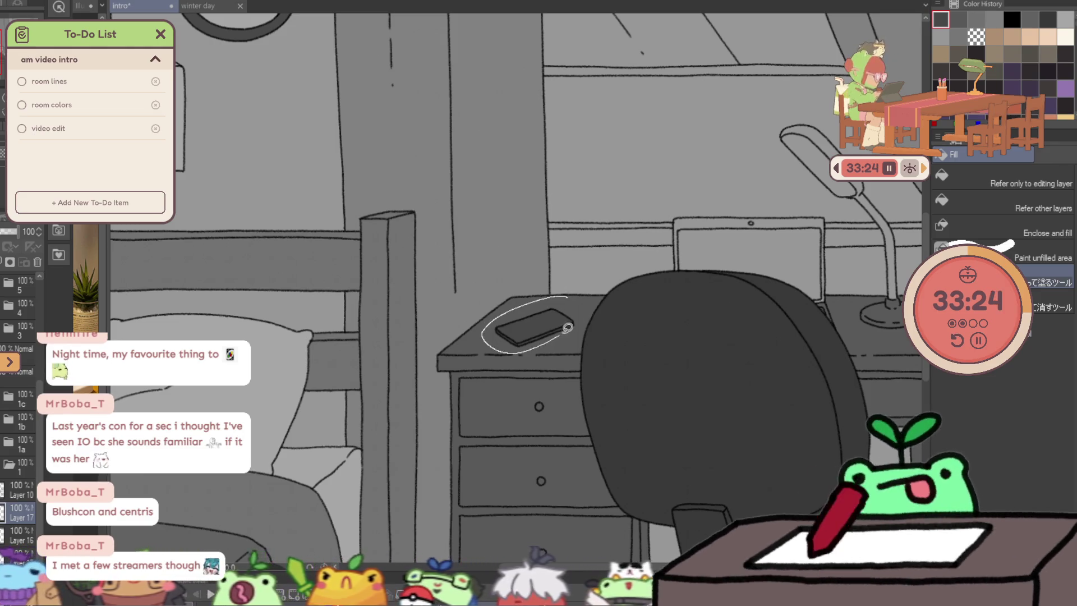
{"action": "left_click_drag", "start_coordinate": [568, 327], "coordinate": [568, 327]}
{"action": "scroll", "coordinate": [649, 305], "scroll_direction": "right", "scroll_amount": 5}
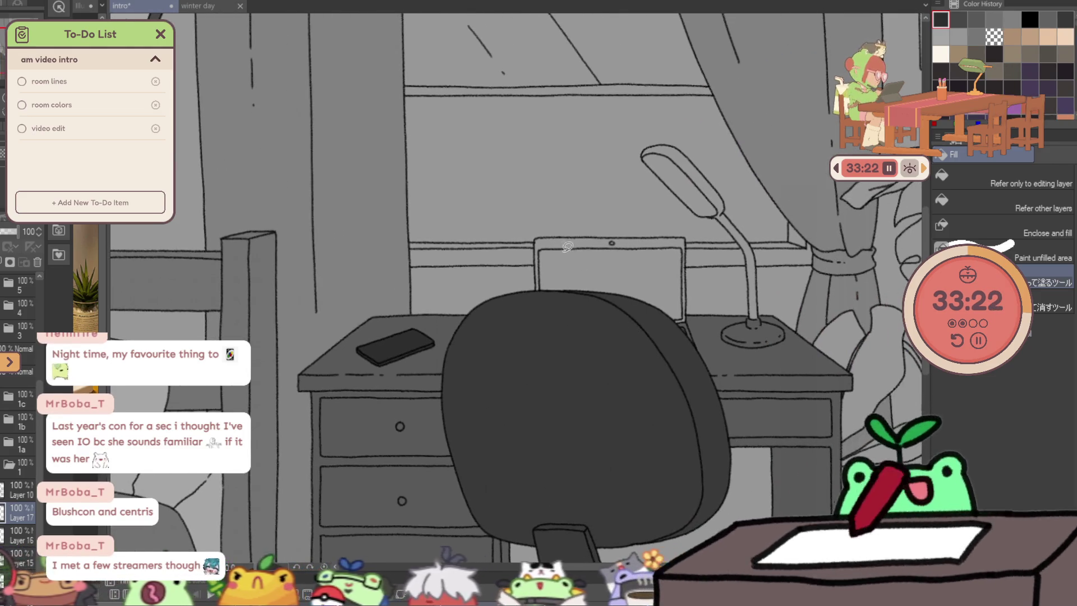
Fill the chair back darker.
{"action": "left_click_drag", "start_coordinate": [525, 229], "coordinate": [715, 345]}
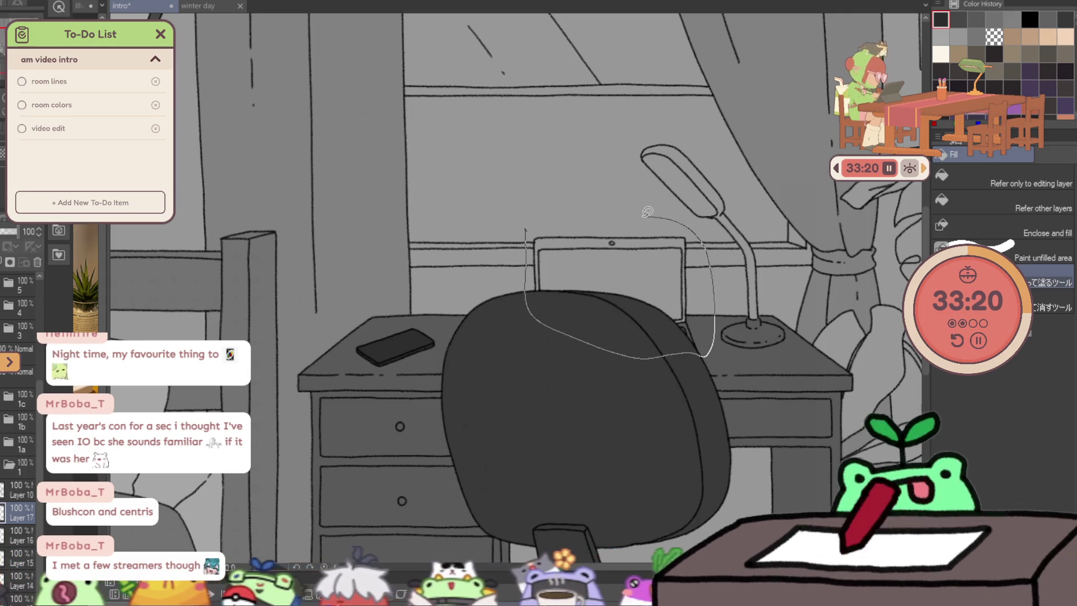
{"action": "left_click_drag", "start_coordinate": [648, 211], "coordinate": [573, 220]}
{"action": "scroll", "coordinate": [749, 283], "scroll_direction": "down", "scroll_amount": 5}
{"action": "scroll", "coordinate": [734, 269], "scroll_direction": "up", "scroll_amount": 3}
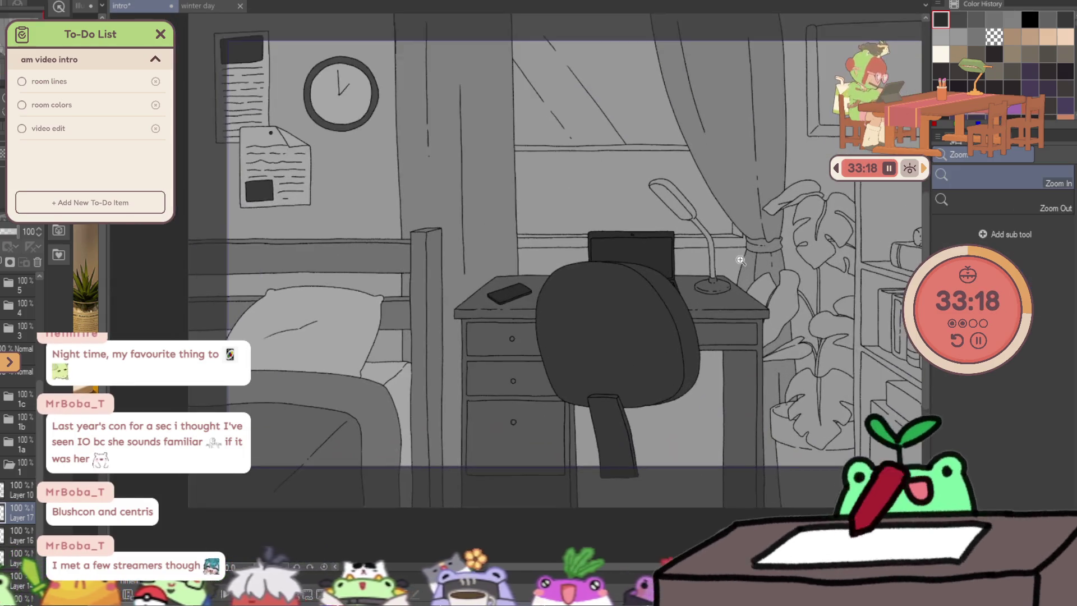
{"action": "scroll", "coordinate": [735, 270], "scroll_direction": "up", "scroll_amount": 2}
{"action": "key", "text": "g"}
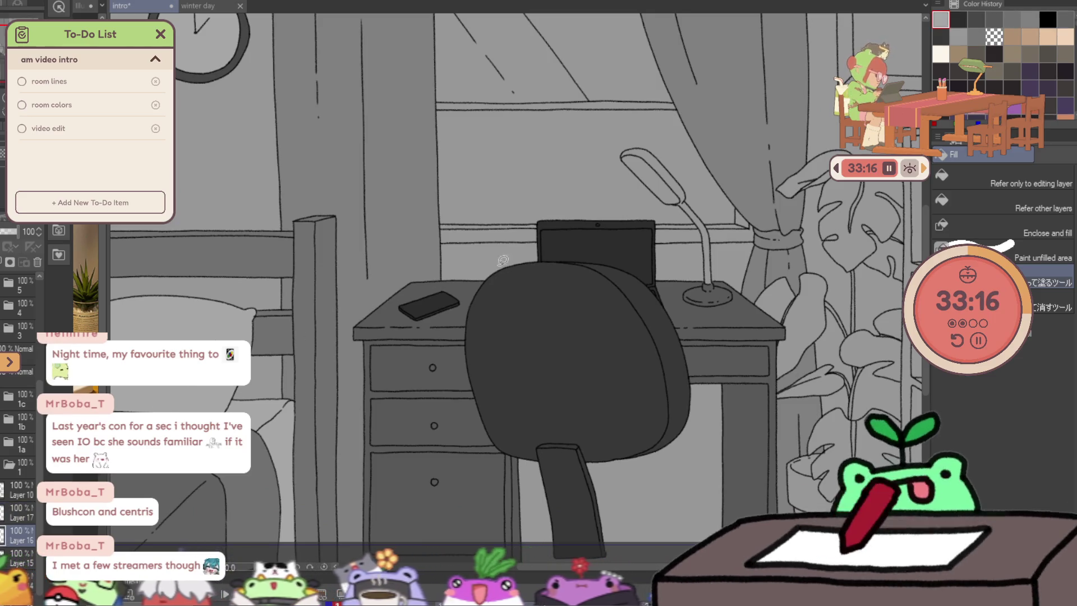
Fill the desk lamp's neck and base with a lighter grey.
{"action": "left_click_drag", "start_coordinate": [678, 181], "coordinate": [738, 288]}
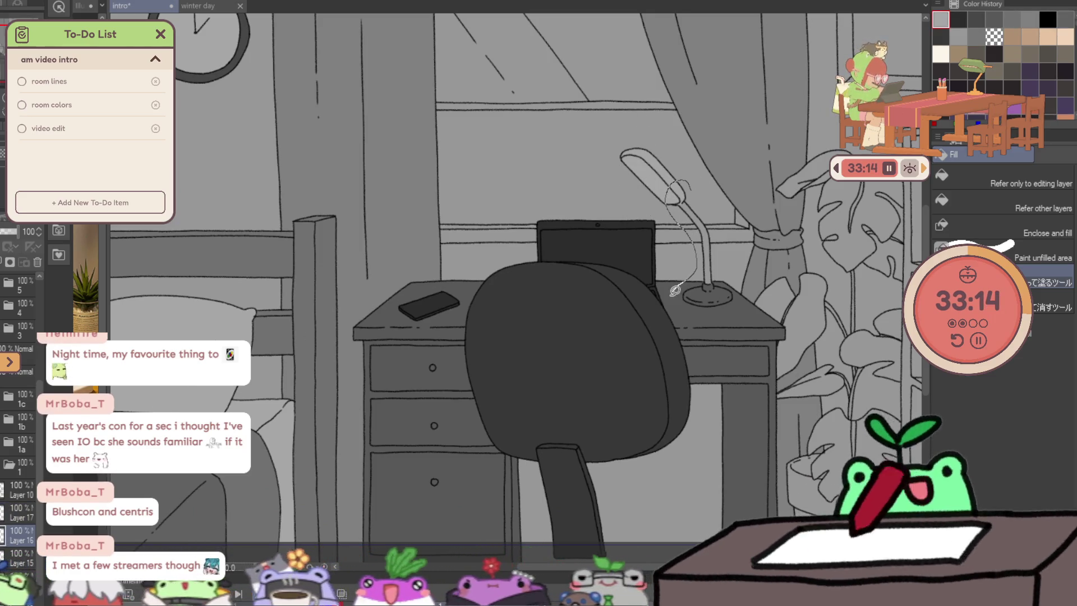
{"action": "left_click_drag", "start_coordinate": [718, 240], "coordinate": [690, 181]}
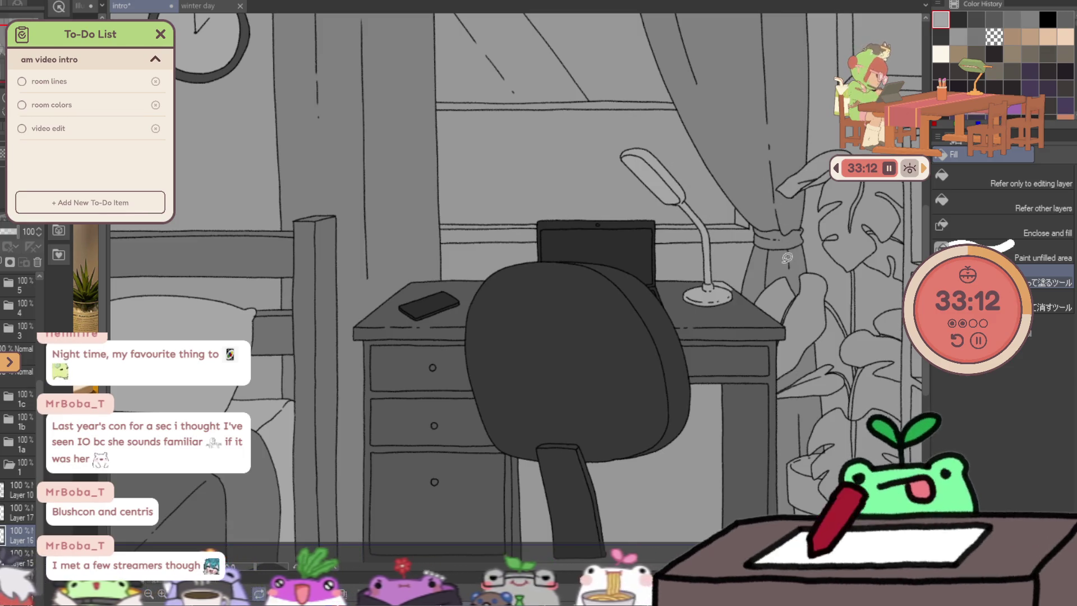
{"action": "left_click_drag", "start_coordinate": [787, 258], "coordinate": [739, 316]}
{"action": "scroll", "coordinate": [760, 292], "scroll_direction": "down", "scroll_amount": 5}
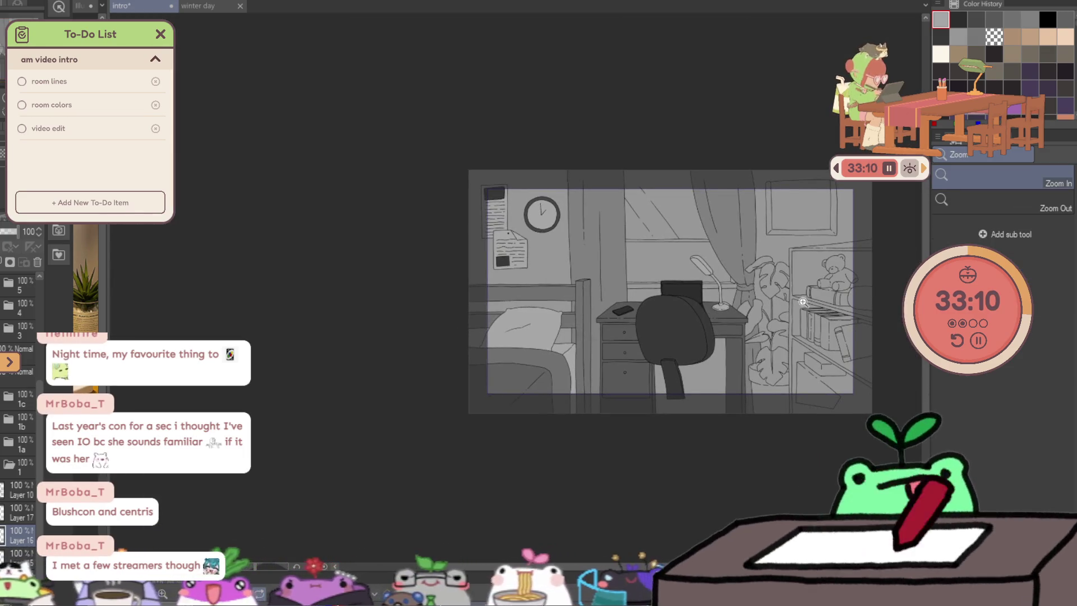
{"action": "scroll", "coordinate": [831, 271], "scroll_direction": "up", "scroll_amount": 3}
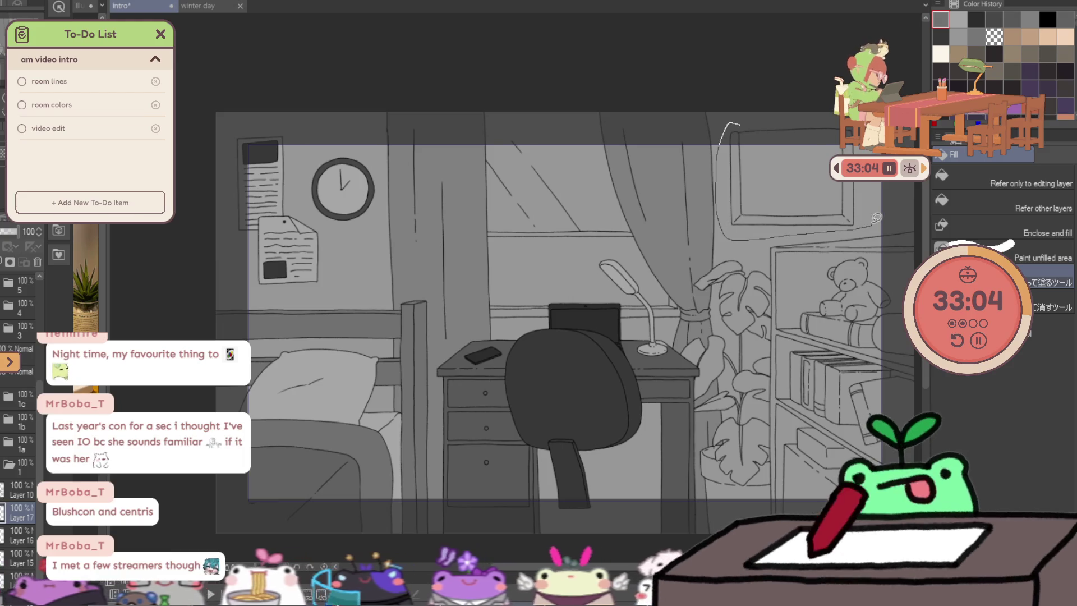
Fill the wall picture frame with a darker grey and switch to another layer.
{"action": "left_click_drag", "start_coordinate": [739, 124], "coordinate": [719, 168]}
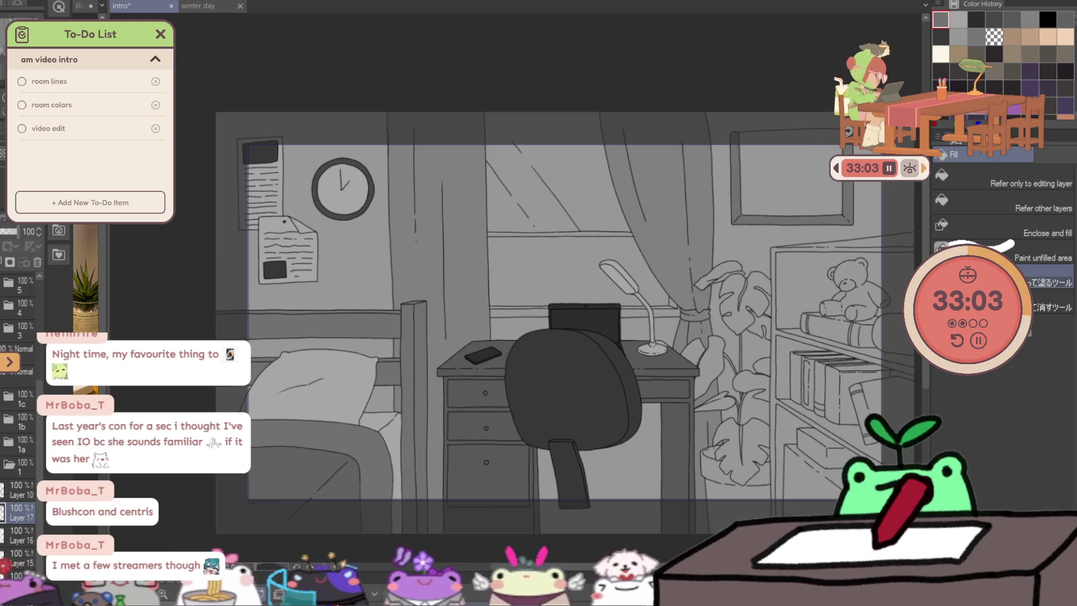
{"action": "left_click", "coordinate": [25, 536]}
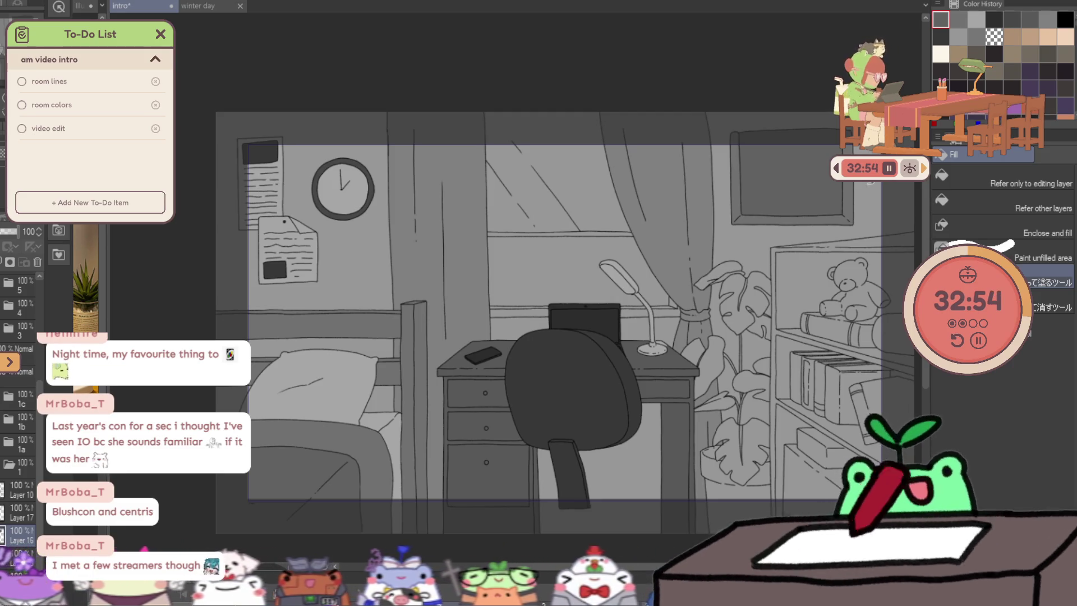
Lasso-fill the lower bookshelf area with grey tone.
{"action": "left_click_drag", "start_coordinate": [840, 308], "coordinate": [738, 296]}
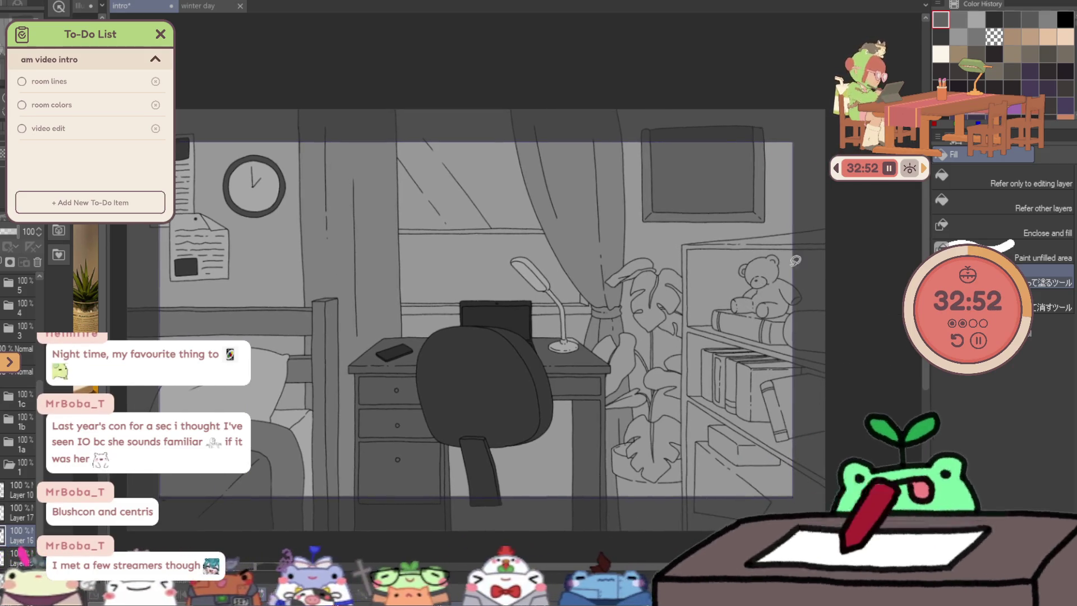
{"action": "scroll", "coordinate": [795, 261], "scroll_direction": "up", "scroll_amount": 2}
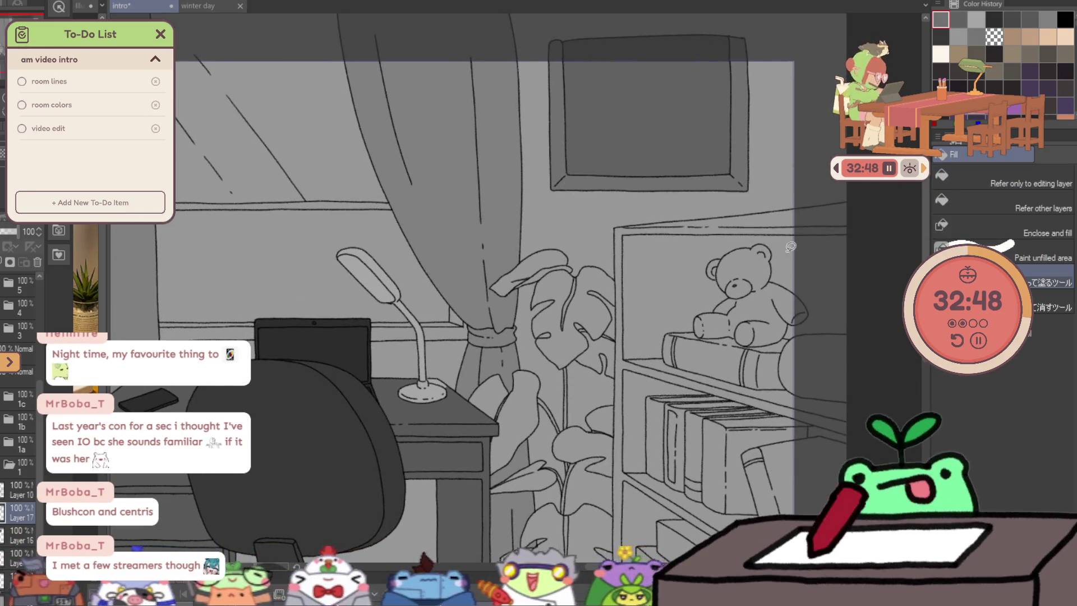
{"action": "left_click_drag", "start_coordinate": [841, 210], "coordinate": [795, 186]}
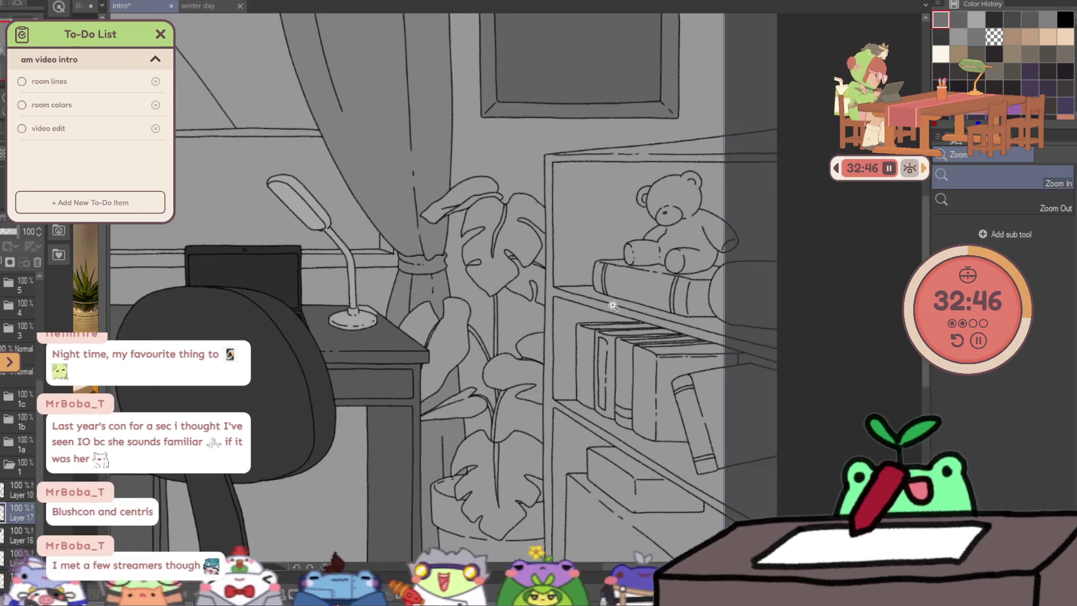
{"action": "scroll", "coordinate": [589, 289], "scroll_direction": "down", "scroll_amount": 2}
{"action": "left_click_drag", "start_coordinate": [614, 417], "coordinate": [598, 356]}
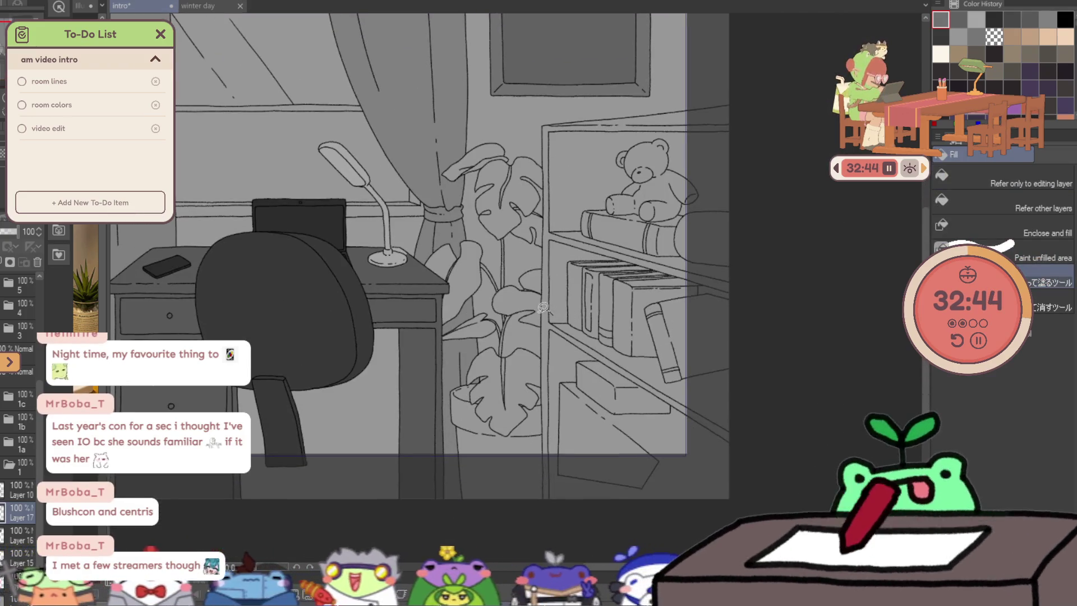
{"action": "left_click_drag", "start_coordinate": [704, 415], "coordinate": [511, 316]}
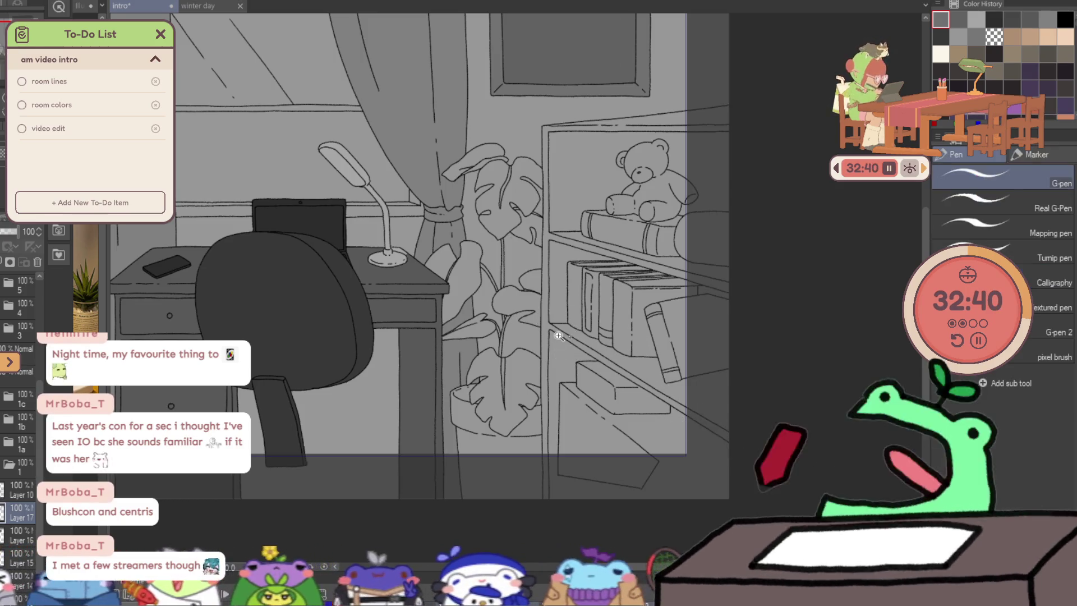
Zoom onto the bookshelf, briefly taking the pen before returning to Enclose and fill.
{"action": "left_click", "coordinate": [539, 320]}
{"action": "key", "text": "p"}
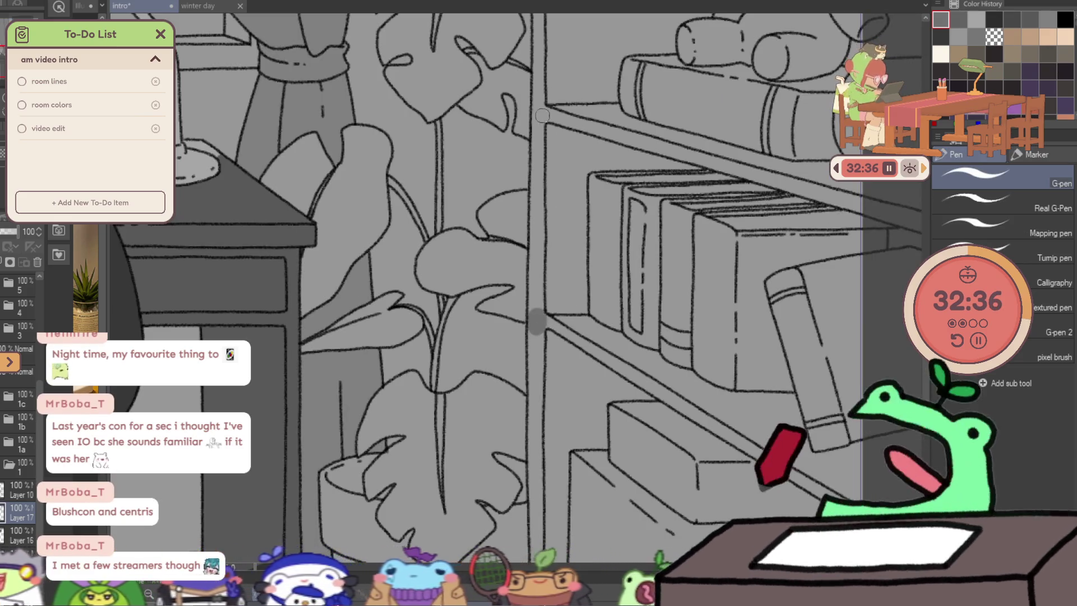
{"action": "left_click_drag", "start_coordinate": [539, 114], "coordinate": [541, 167]}
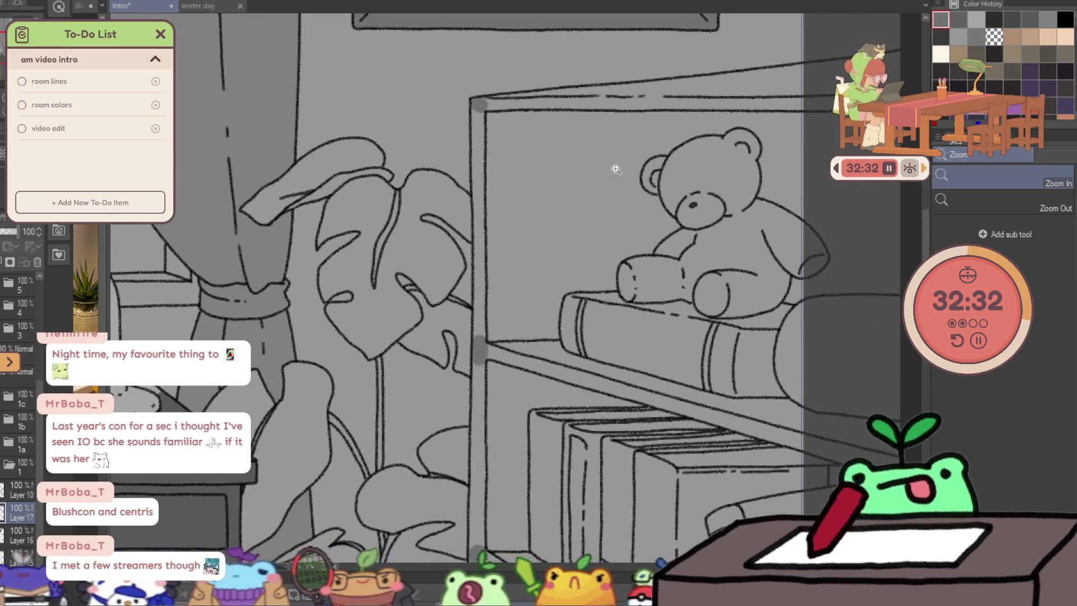
{"action": "scroll", "coordinate": [615, 169], "scroll_direction": "down", "scroll_amount": 3}
{"action": "key", "text": "g"}
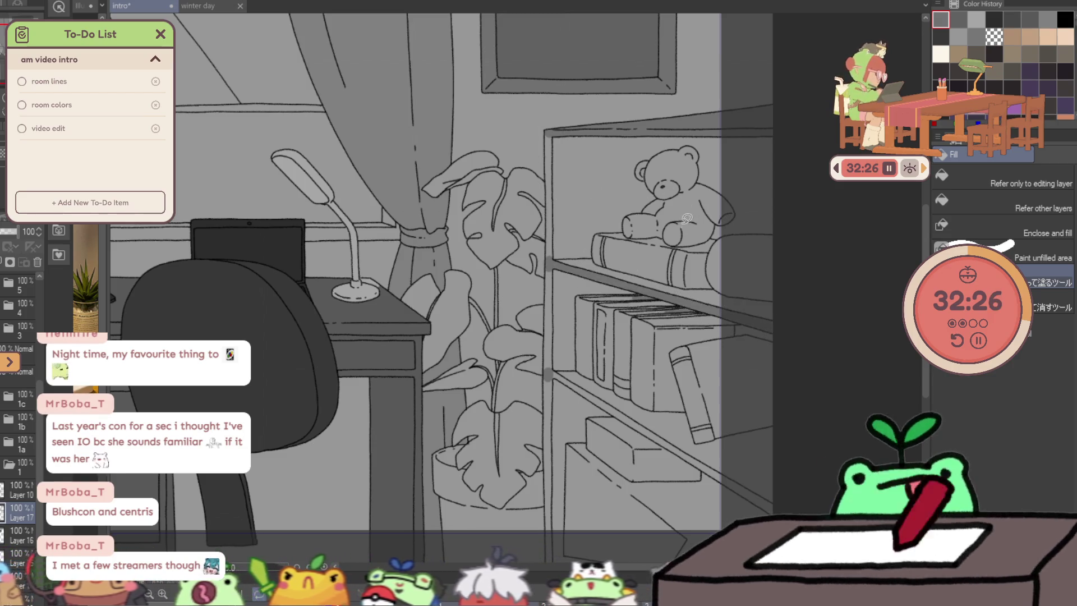
After a quick eraser switch, lasso the bookshelf's vertical post for a darker grey fill.
{"action": "key", "text": "e"}
{"action": "scroll", "coordinate": [686, 328], "scroll_direction": "up", "scroll_amount": 3}
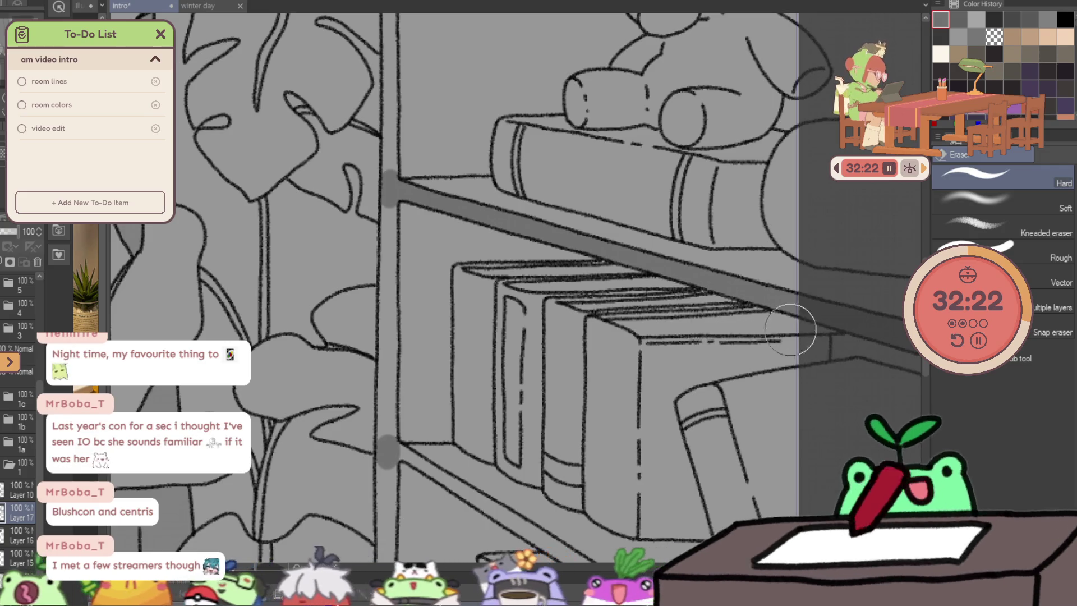
{"action": "key", "text": "g"}
{"action": "scroll", "coordinate": [505, 210], "scroll_direction": "down", "scroll_amount": 2}
{"action": "scroll", "coordinate": [505, 211], "scroll_direction": "down", "scroll_amount": 1}
{"action": "mouse_move", "coordinate": [439, 240]}
{"action": "left_mouse_down"}
{"action": "mouse_move", "coordinate": [405, 322]}
{"action": "mouse_move", "coordinate": [421, 396]}
{"action": "left_mouse_up"}
{"action": "scroll", "coordinate": [441, 244], "scroll_direction": "up", "scroll_amount": 2}
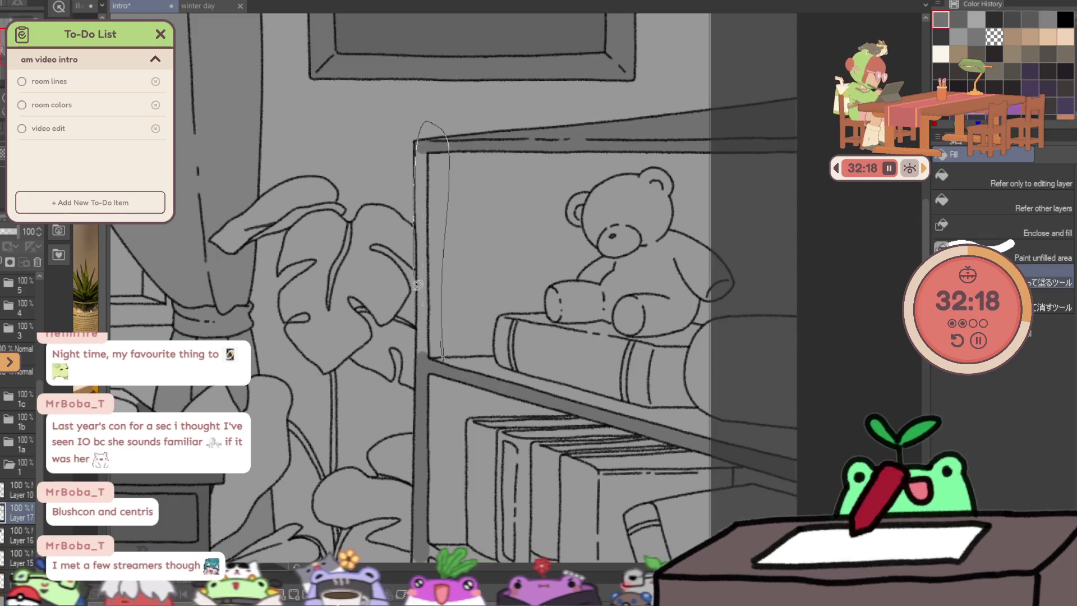
Fill the vertical shelf post and the shelf edge in darker grey.
{"action": "left_click_drag", "start_coordinate": [450, 341], "coordinate": [437, 223]}
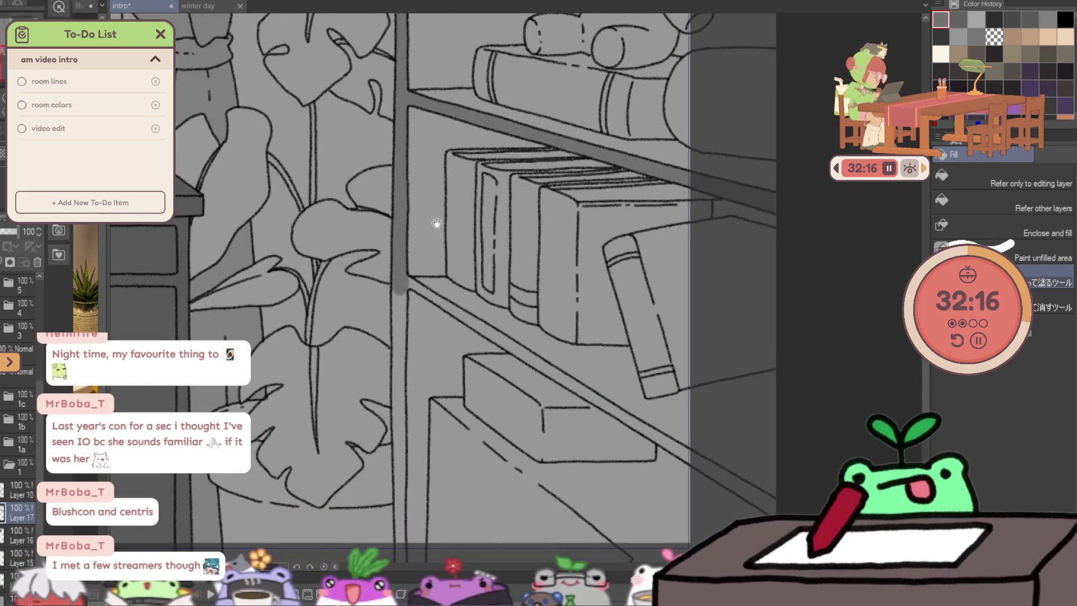
{"action": "left_click_drag", "start_coordinate": [419, 259], "coordinate": [424, 147]}
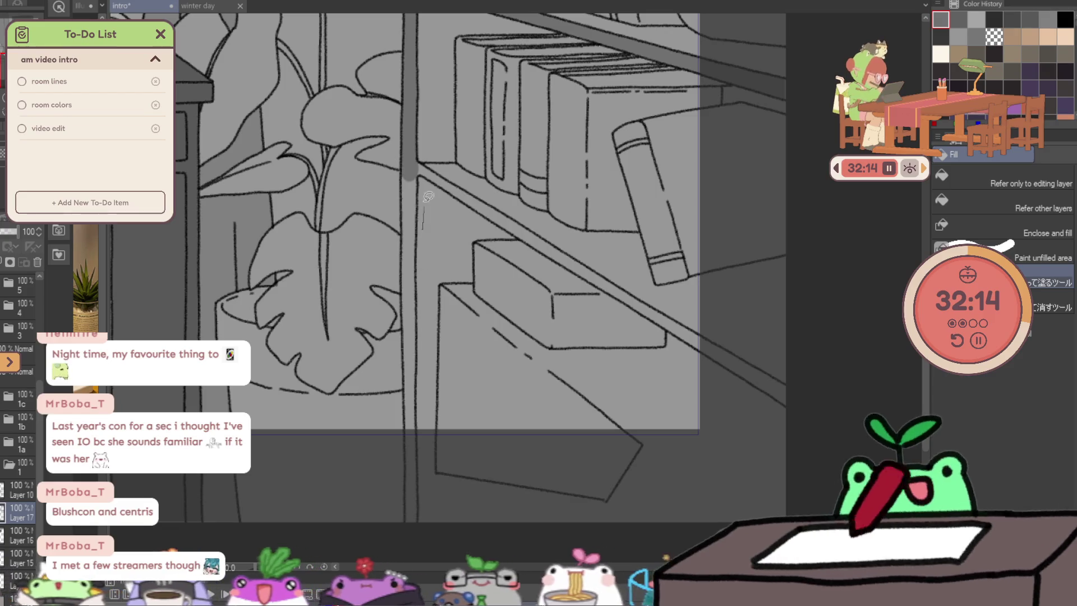
{"action": "left_click_drag", "start_coordinate": [423, 226], "coordinate": [400, 177]}
{"action": "left_click_drag", "start_coordinate": [434, 550], "coordinate": [434, 547]}
{"action": "mouse_move", "coordinate": [413, 155]}
{"action": "left_mouse_down"}
{"action": "mouse_move", "coordinate": [878, 444]}
{"action": "mouse_move", "coordinate": [708, 328]}
{"action": "left_mouse_up"}
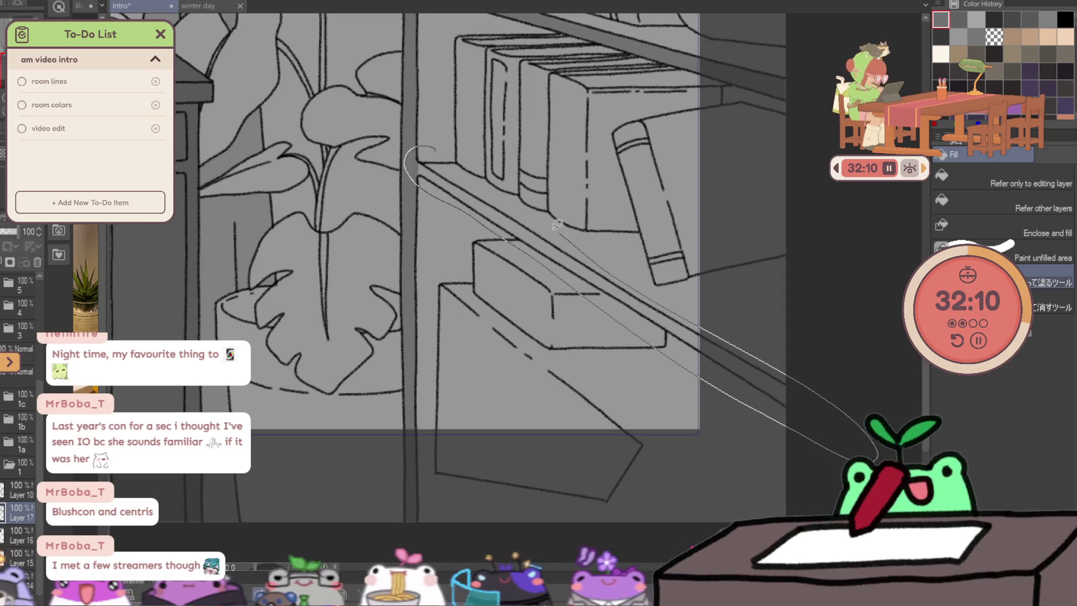
{"action": "left_click", "coordinate": [673, 346], "text": "alt"}
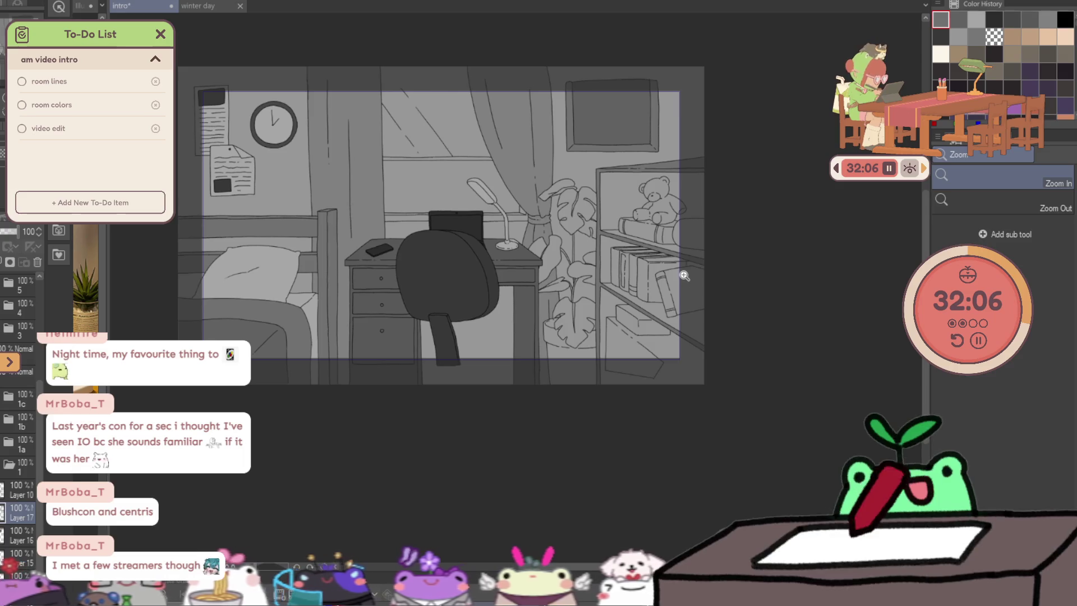
Fill the upper shelf interior darker grey, undoing once and redoing the fill.
{"action": "key", "text": "g"}
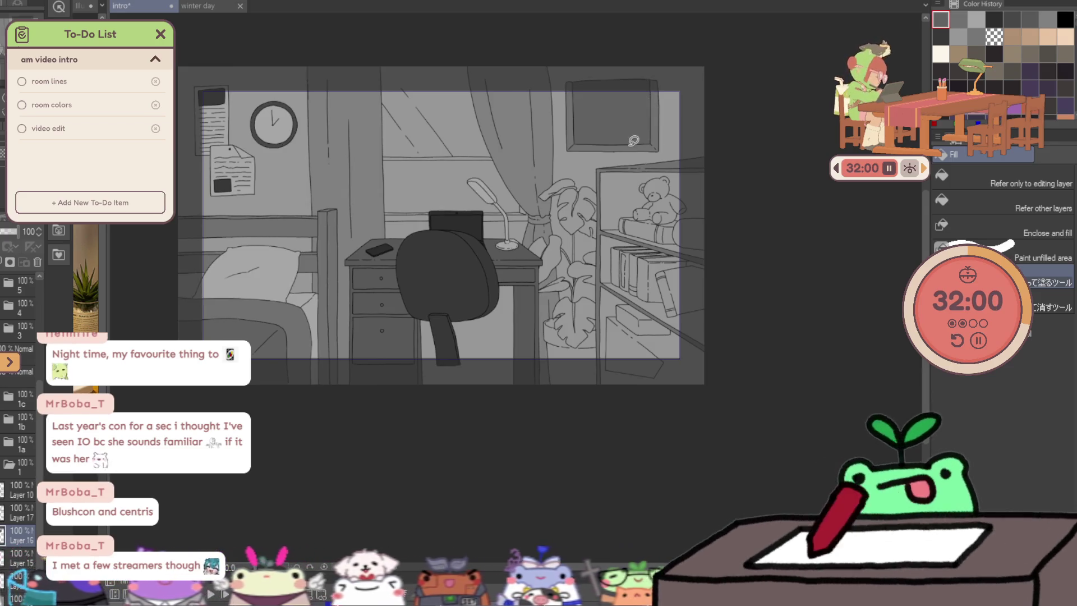
{"action": "scroll", "coordinate": [648, 168], "scroll_direction": "up", "scroll_amount": 2}
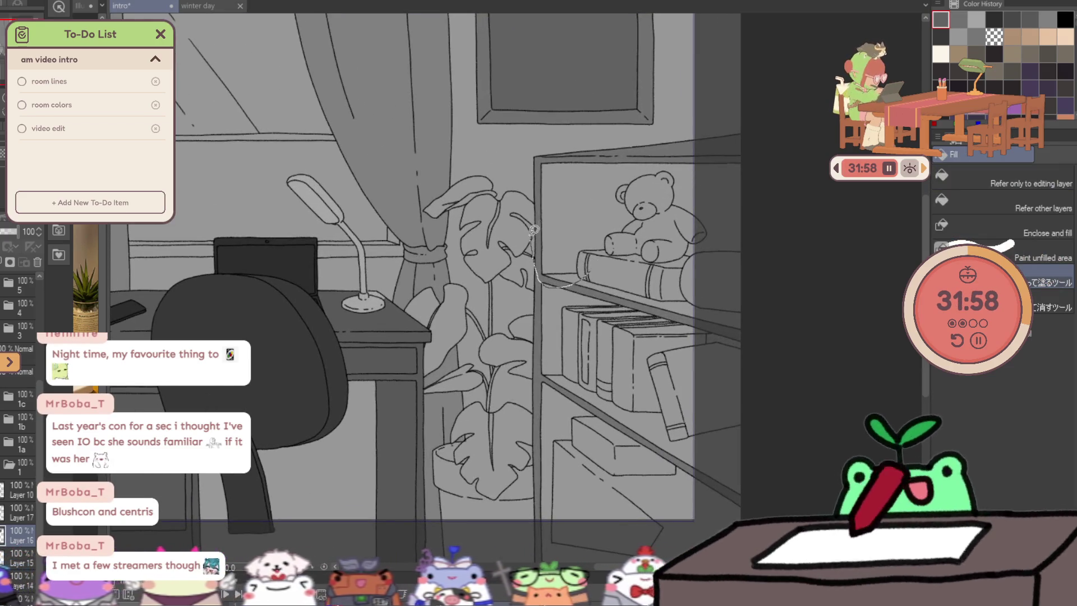
{"action": "left_click_drag", "start_coordinate": [534, 229], "coordinate": [726, 342]}
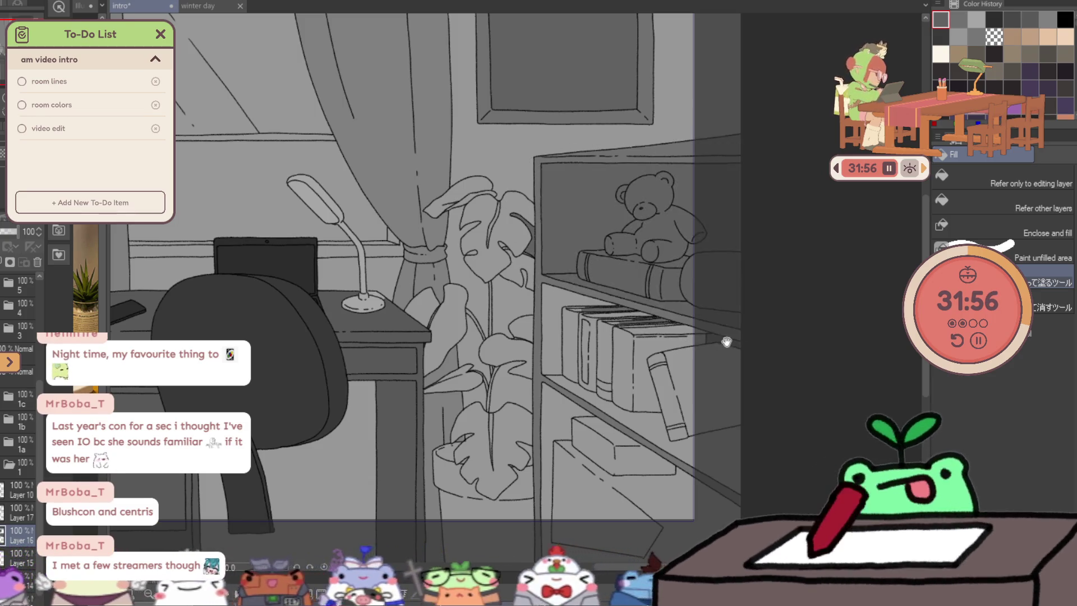
{"action": "key", "text": "ctrl+z"}
{"action": "mouse_move", "coordinate": [519, 169]}
{"action": "left_mouse_down"}
{"action": "mouse_move", "coordinate": [776, 233]}
{"action": "mouse_move", "coordinate": [732, 328]}
{"action": "left_mouse_up"}
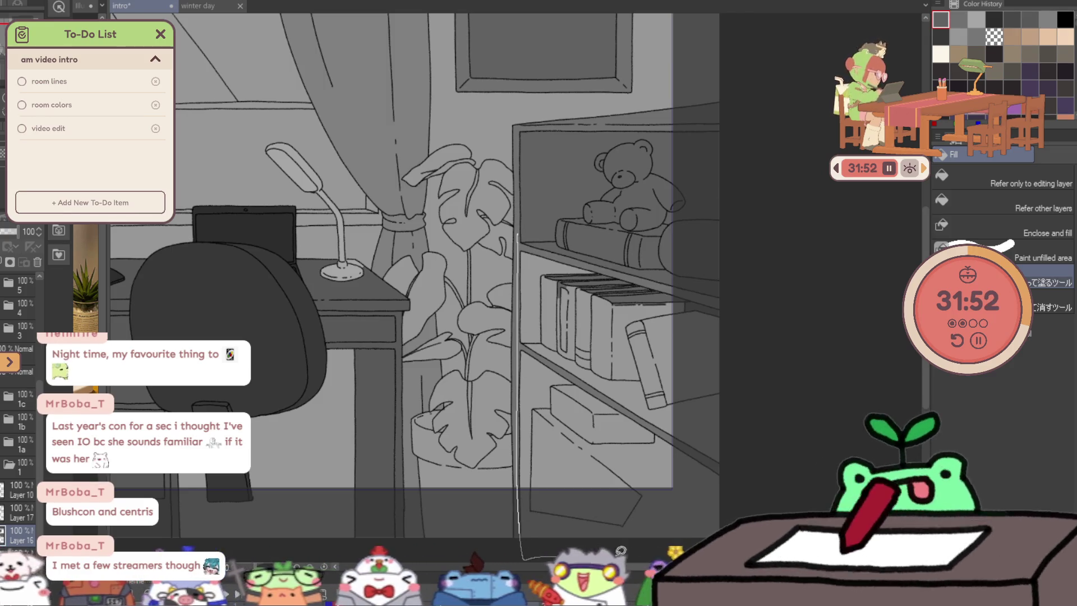
{"action": "mouse_move", "coordinate": [620, 551]}
{"action": "left_mouse_down"}
{"action": "mouse_move", "coordinate": [765, 261]}
{"action": "mouse_move", "coordinate": [684, 241]}
{"action": "left_mouse_up"}
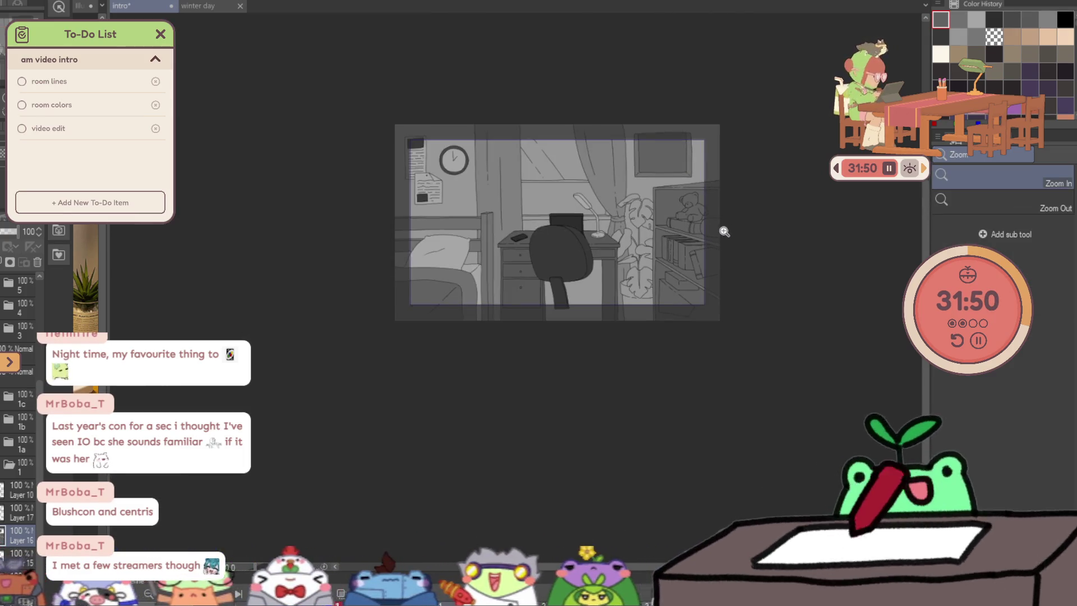
Lasso-fill the bookshelf's left edge and lower shelf area darker grey.
{"action": "left_click", "coordinate": [723, 231]}
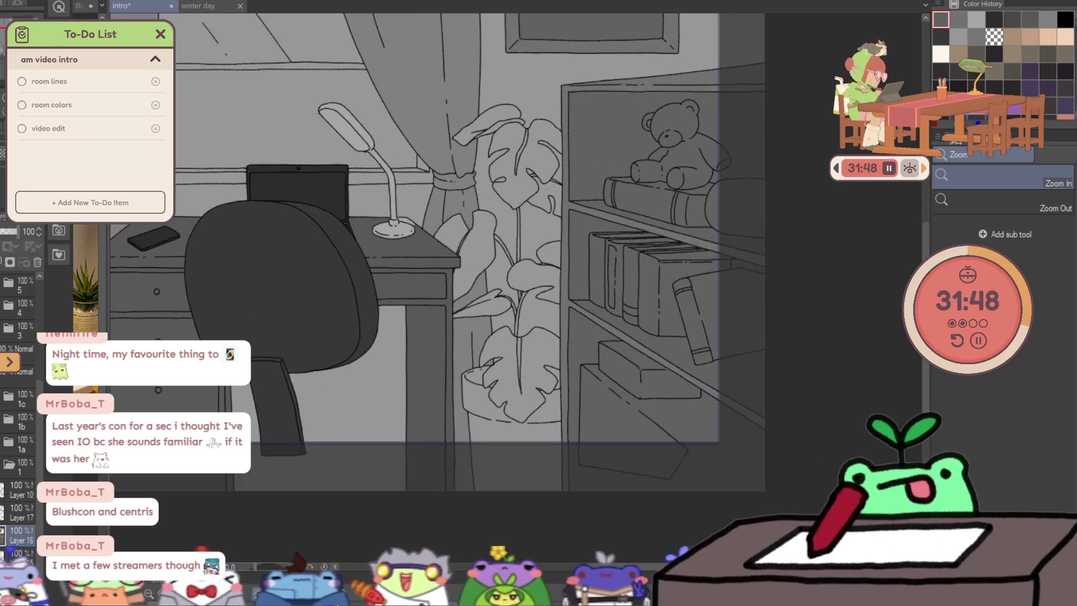
{"action": "key", "text": "g"}
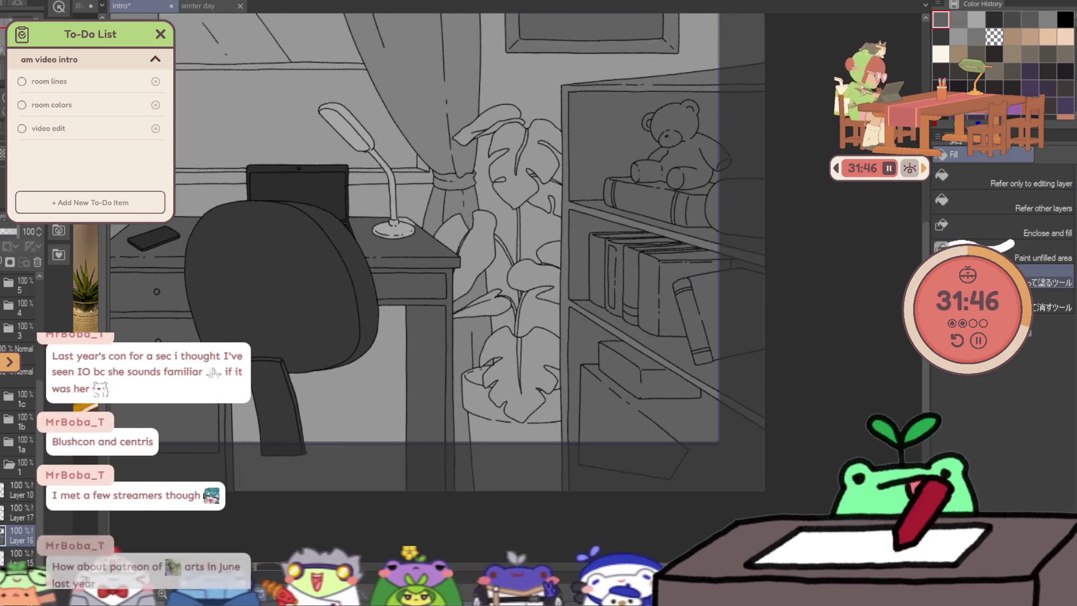
{"action": "left_click_drag", "start_coordinate": [572, 79], "coordinate": [570, 196]}
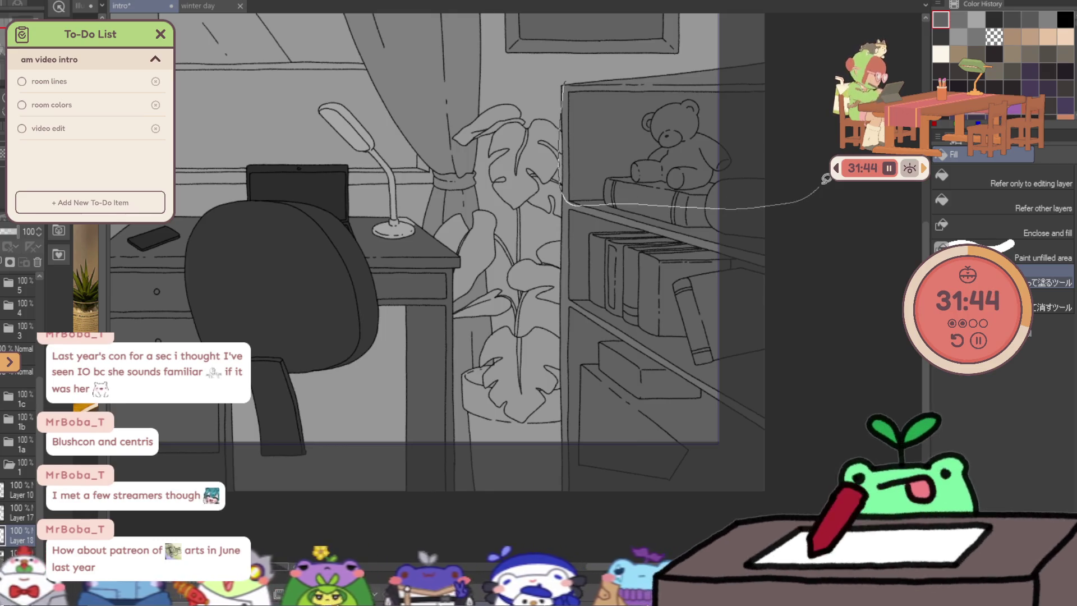
{"action": "left_click_drag", "start_coordinate": [826, 178], "coordinate": [745, 62]}
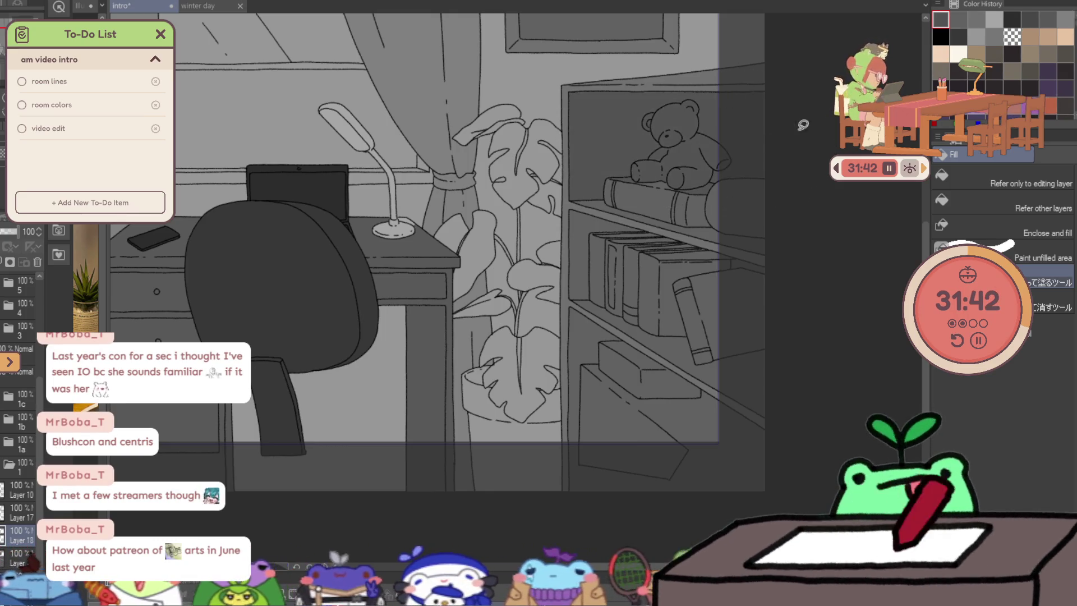
{"action": "left_click_drag", "start_coordinate": [586, 298], "coordinate": [564, 389]}
{"action": "left_click_drag", "start_coordinate": [745, 449], "coordinate": [706, 362]}
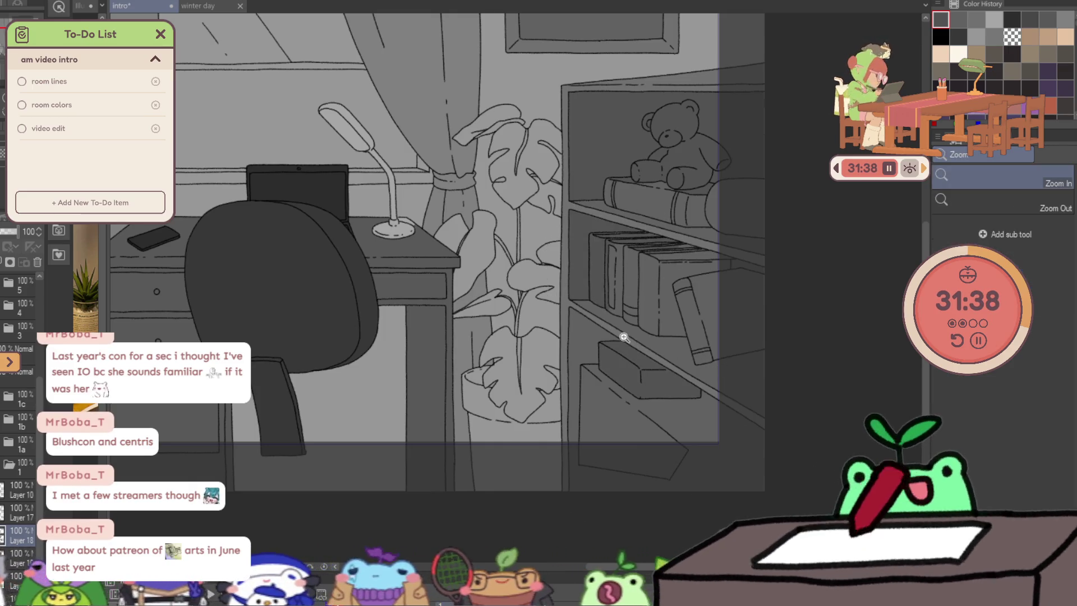
{"action": "scroll", "coordinate": [621, 337], "scroll_direction": "up", "scroll_amount": 2}
Fill the bookshelf side and the box edges on it darker grey.
{"action": "left_click_drag", "start_coordinate": [610, 328], "coordinate": [545, 283]}
{"action": "scroll", "coordinate": [546, 284], "scroll_direction": "down", "scroll_amount": 1}
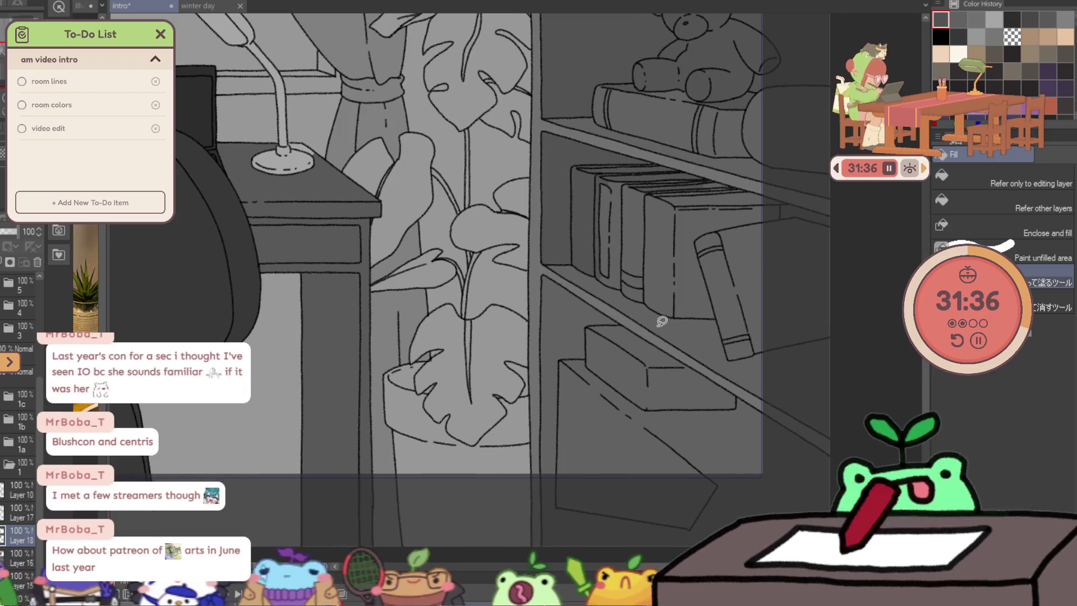
{"action": "left_click_drag", "start_coordinate": [637, 357], "coordinate": [592, 223]}
{"action": "mouse_move", "coordinate": [702, 318]}
{"action": "left_mouse_down"}
{"action": "mouse_move", "coordinate": [517, 194]}
{"action": "mouse_move", "coordinate": [502, 370]}
{"action": "left_mouse_up"}
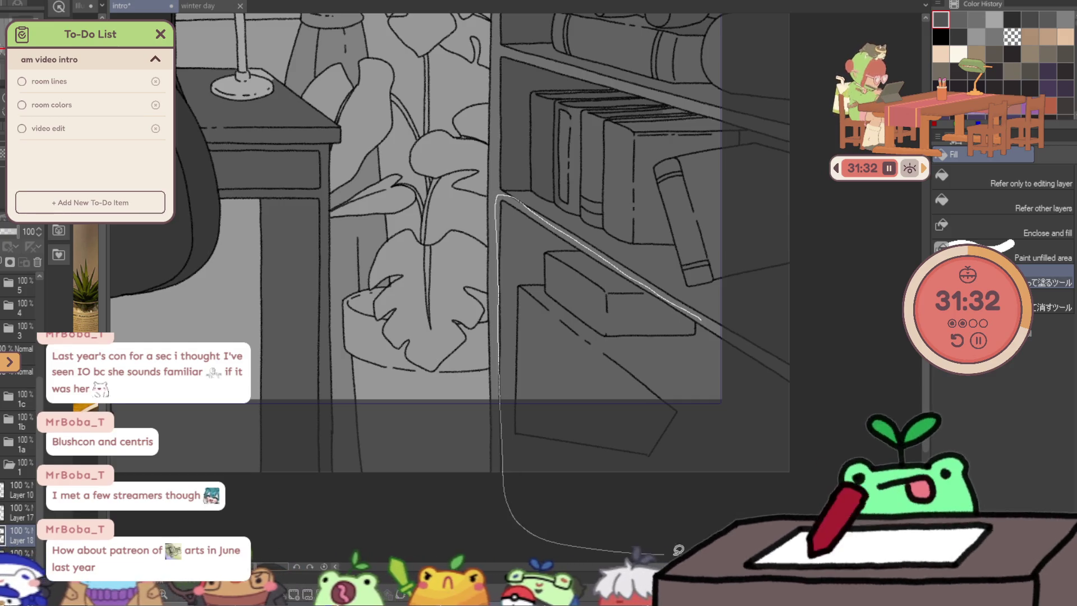
{"action": "left_click_drag", "start_coordinate": [678, 550], "coordinate": [799, 320]}
{"action": "mouse_move", "coordinate": [581, 239]}
{"action": "left_mouse_down"}
{"action": "mouse_move", "coordinate": [512, 189]}
{"action": "mouse_move", "coordinate": [498, 321]}
{"action": "left_mouse_up"}
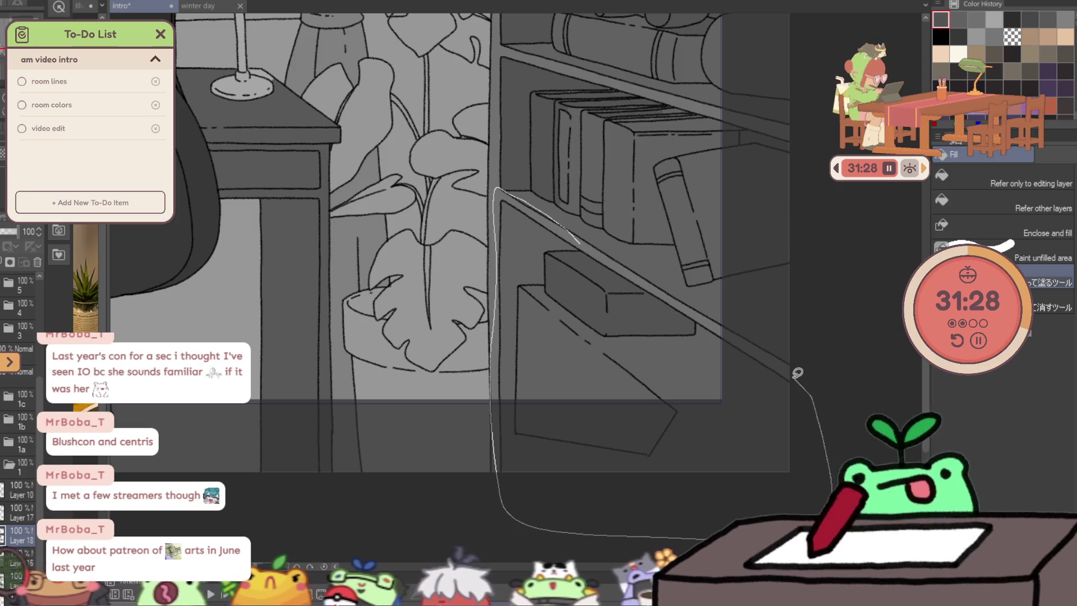
{"action": "left_click_drag", "start_coordinate": [799, 373], "coordinate": [710, 310]}
{"action": "scroll", "coordinate": [645, 239], "scroll_direction": "down", "scroll_amount": 3}
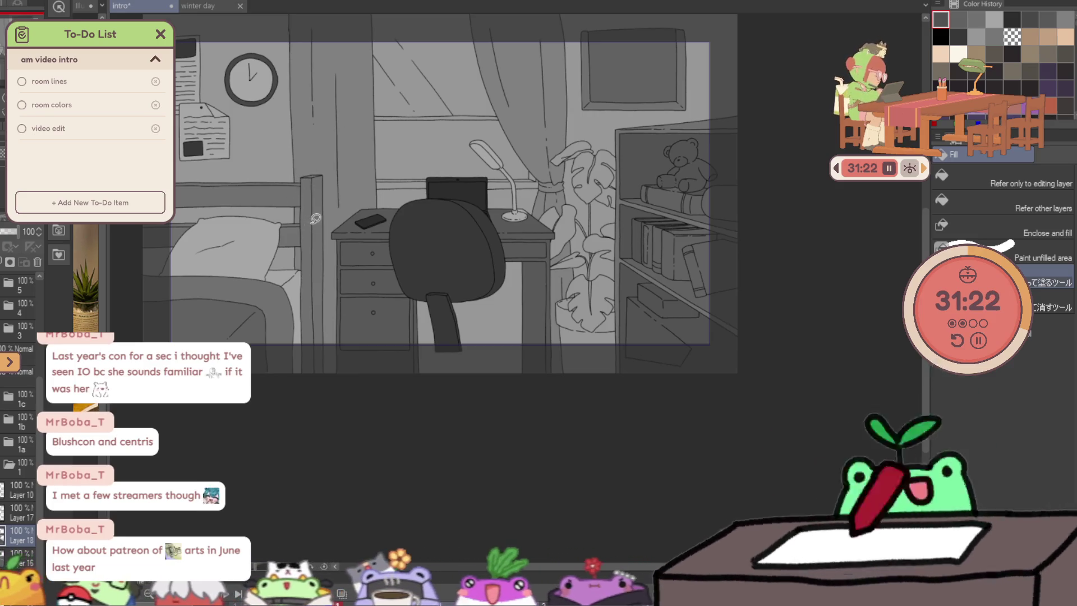
{"action": "scroll", "coordinate": [310, 172], "scroll_direction": "up", "scroll_amount": 2}
{"action": "scroll", "coordinate": [328, 200], "scroll_direction": "up", "scroll_amount": 2}
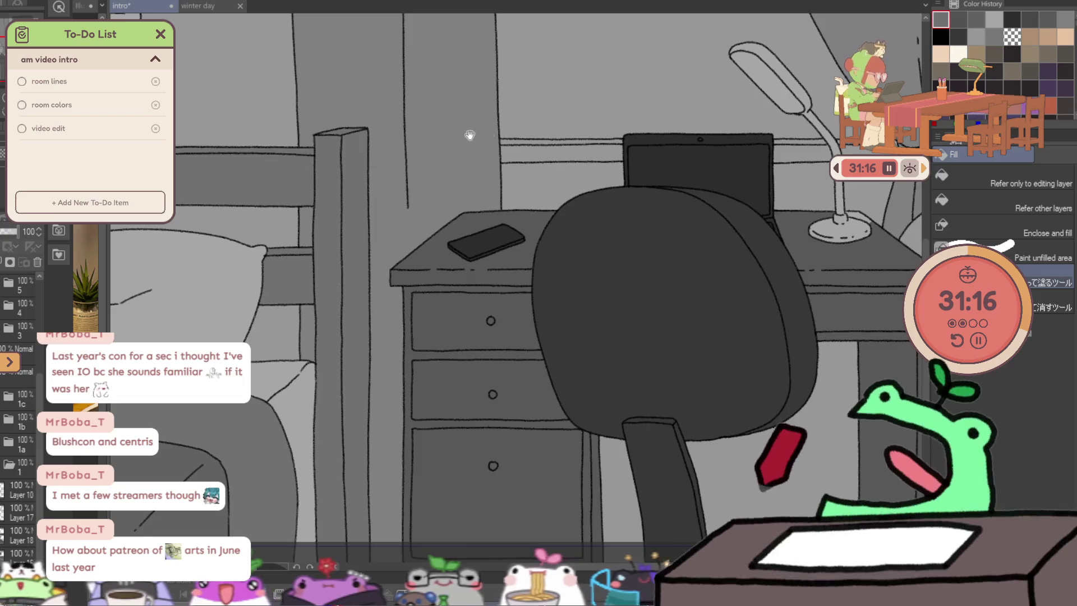
Zoom in and out around the bed and desk to frame the front bed post.
{"action": "left_click_drag", "start_coordinate": [470, 135], "coordinate": [644, 211]}
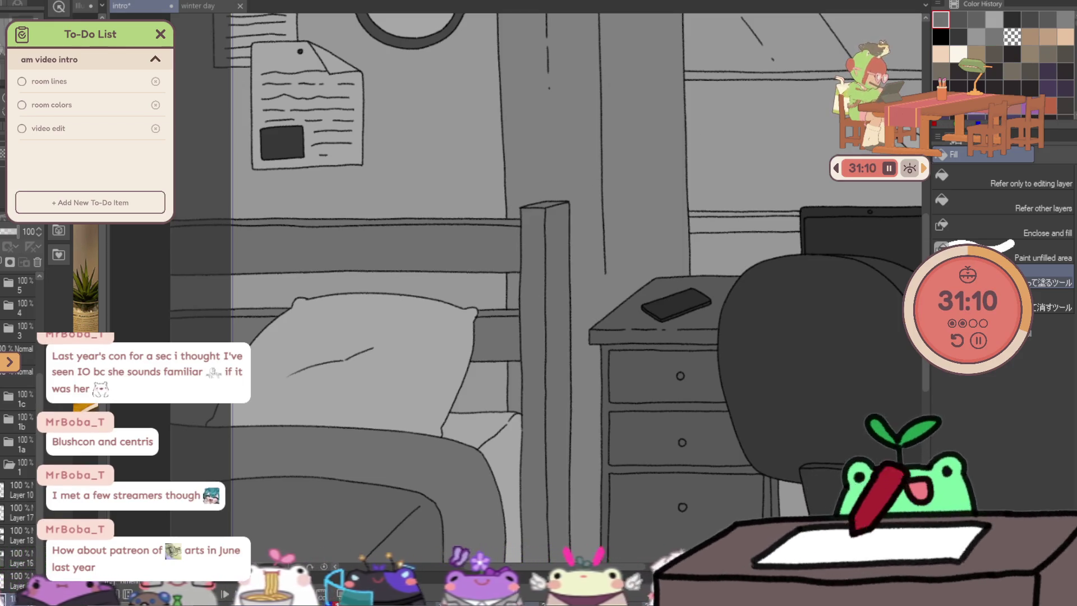
{"action": "left_click", "coordinate": [577, 207], "text": "ctrl+alt"}
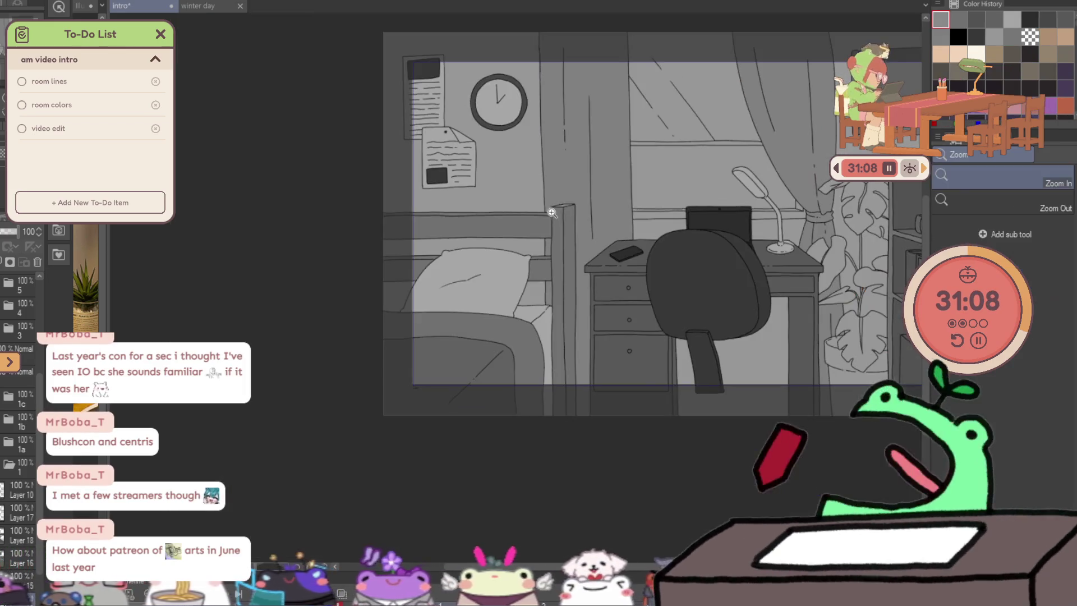
{"action": "left_click", "coordinate": [614, 163], "text": "ctrl"}
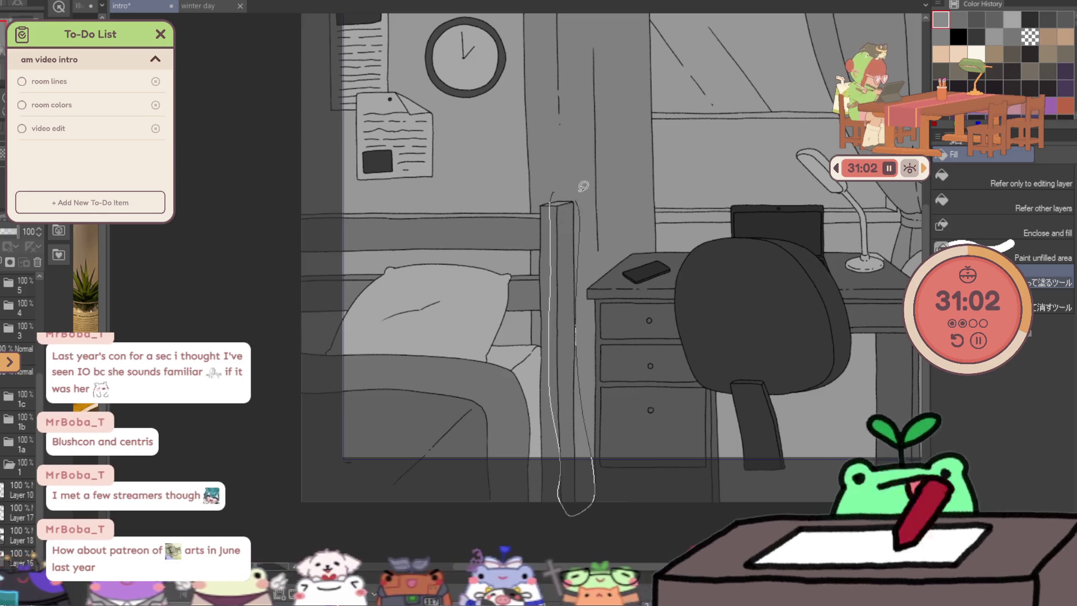
{"action": "left_click", "coordinate": [536, 228], "text": "ctrl+alt"}
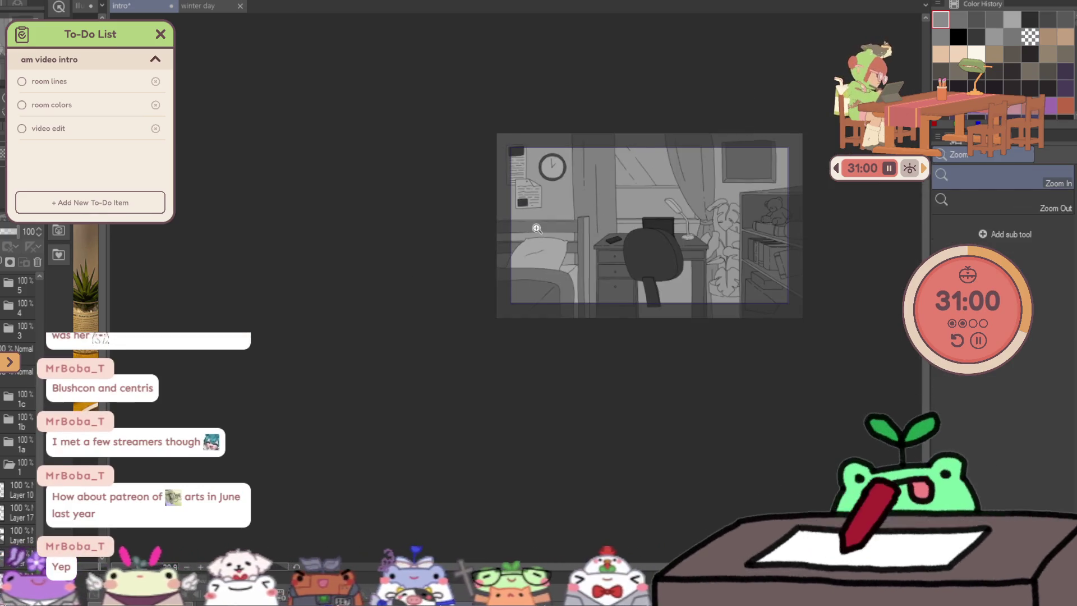
{"action": "left_click", "coordinate": [536, 229], "text": "ctrl"}
{"action": "left_click", "coordinate": [556, 354], "text": "ctrl"}
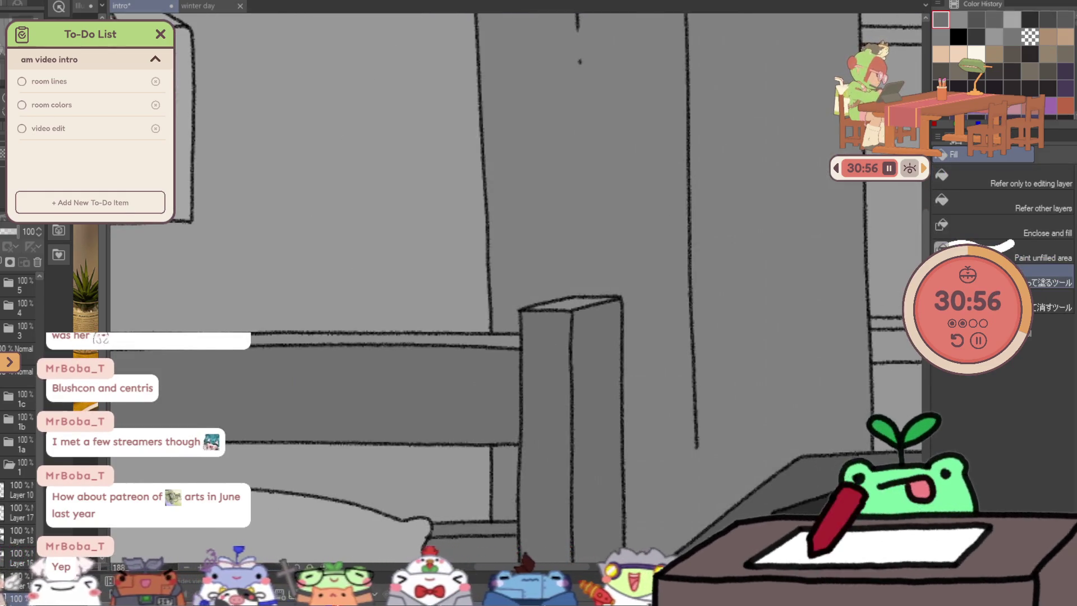
{"action": "left_click", "coordinate": [625, 311], "text": "ctrl+alt"}
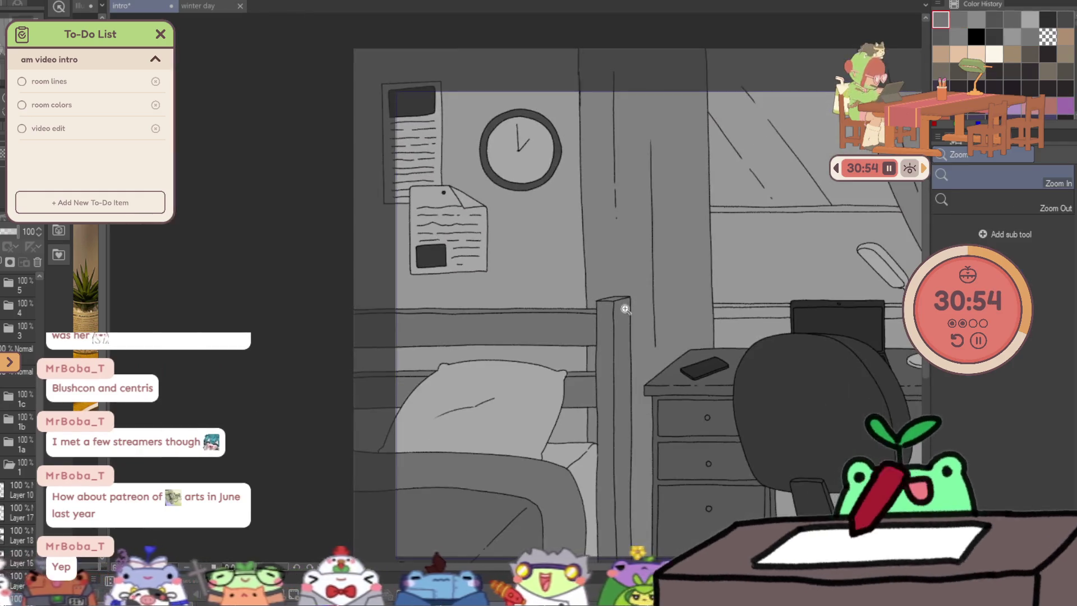
Fill the front bed post and the bed rail beside it grey, then reframe on the desk.
{"action": "left_click_drag", "start_coordinate": [625, 310], "coordinate": [643, 280]}
{"action": "scroll", "coordinate": [606, 496], "scroll_direction": "down", "scroll_amount": 3}
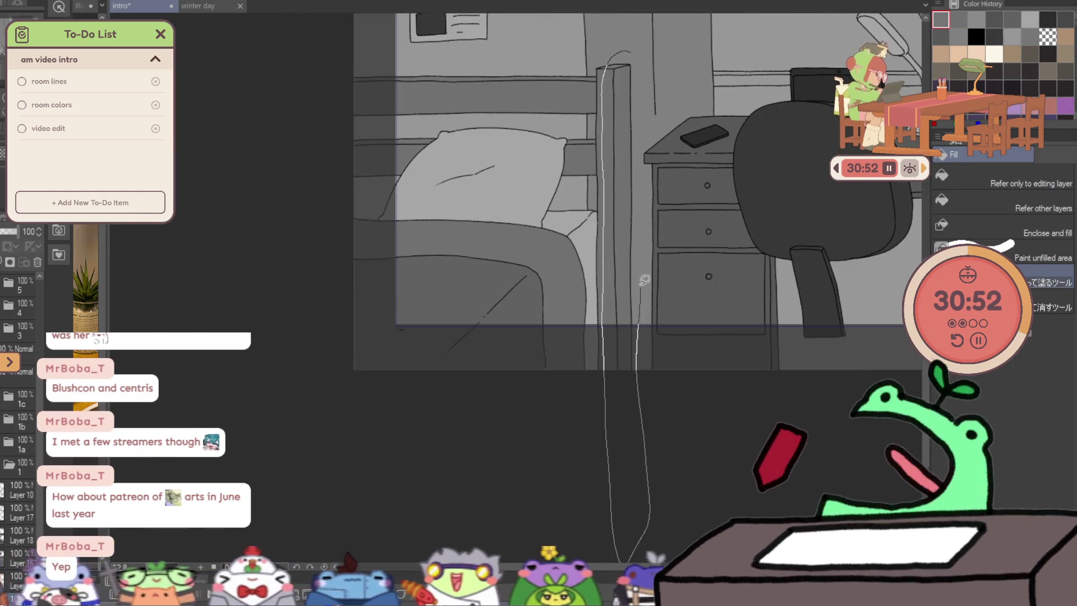
{"action": "scroll", "coordinate": [624, 337], "scroll_direction": "up", "scroll_amount": 3}
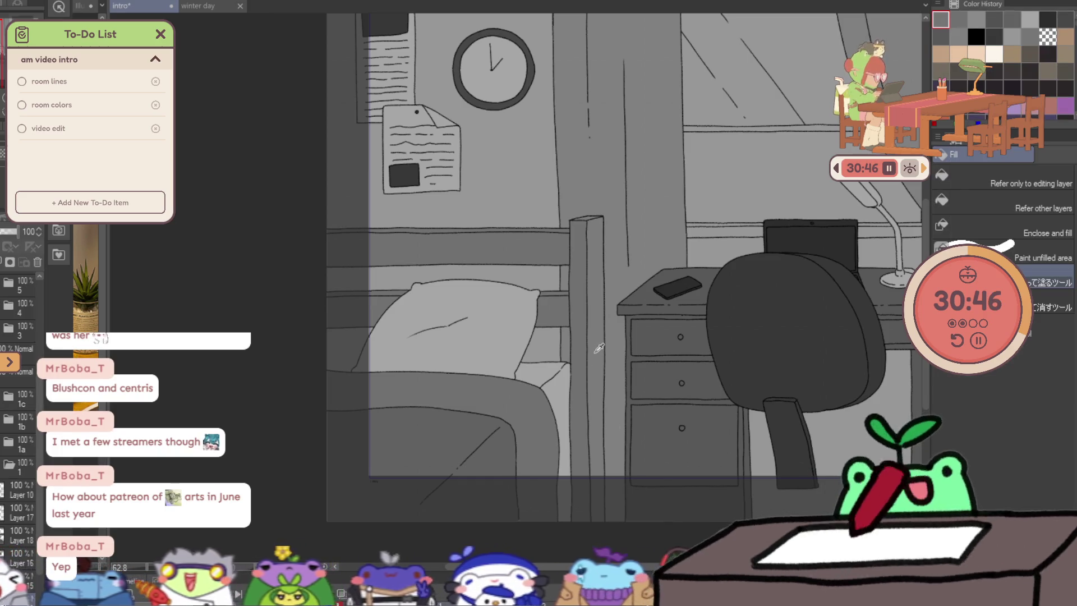
{"action": "left_click_drag", "start_coordinate": [554, 213], "coordinate": [590, 257]}
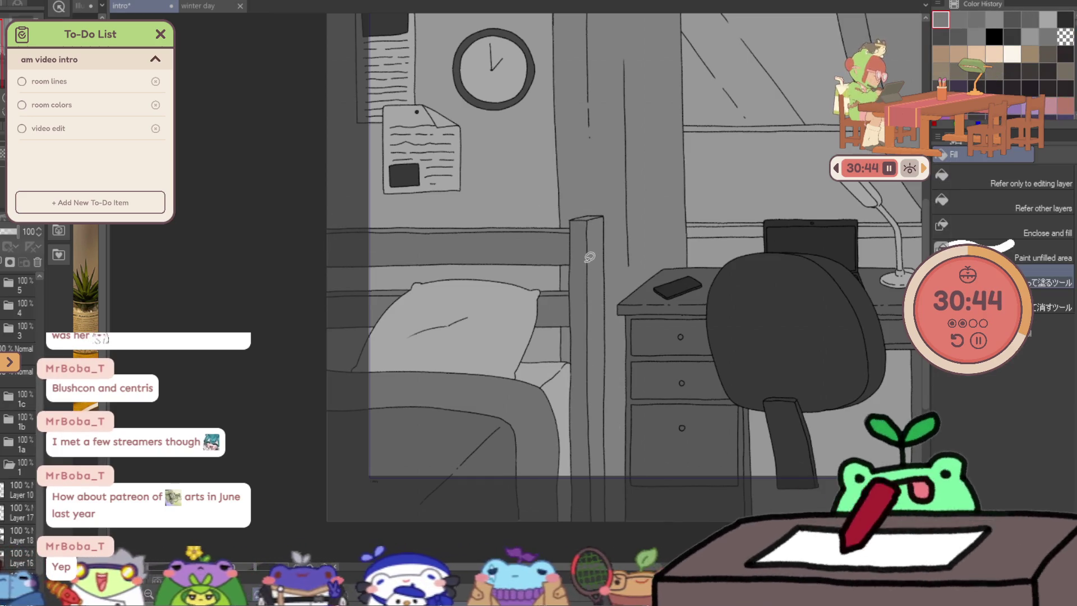
{"action": "key", "text": "slash"}
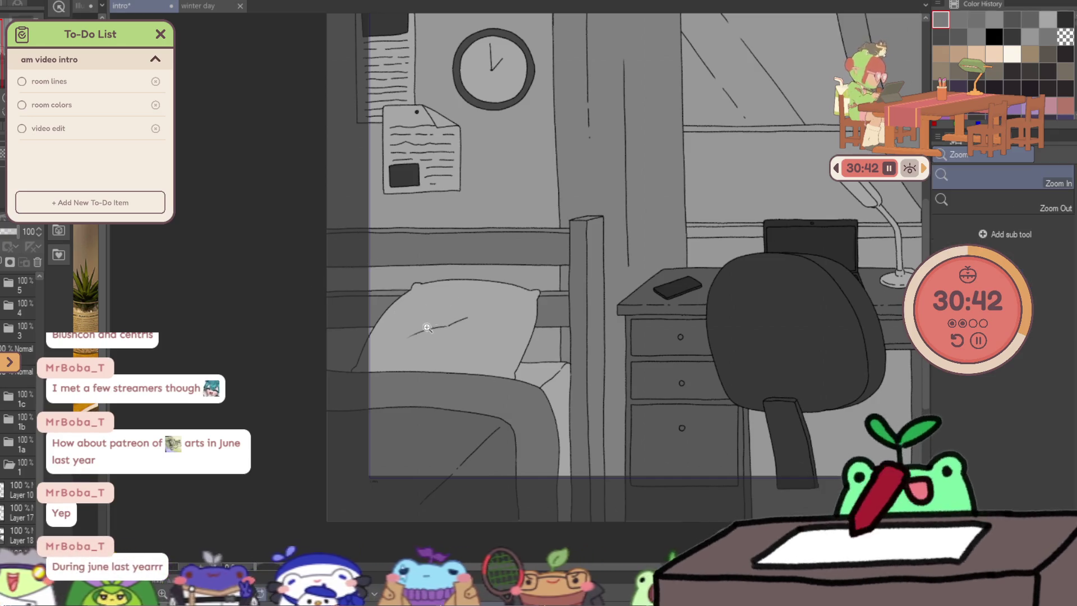
{"action": "scroll", "coordinate": [512, 363], "scroll_direction": "down", "scroll_amount": 3}
{"action": "scroll", "coordinate": [556, 354], "scroll_direction": "up", "scroll_amount": 2}
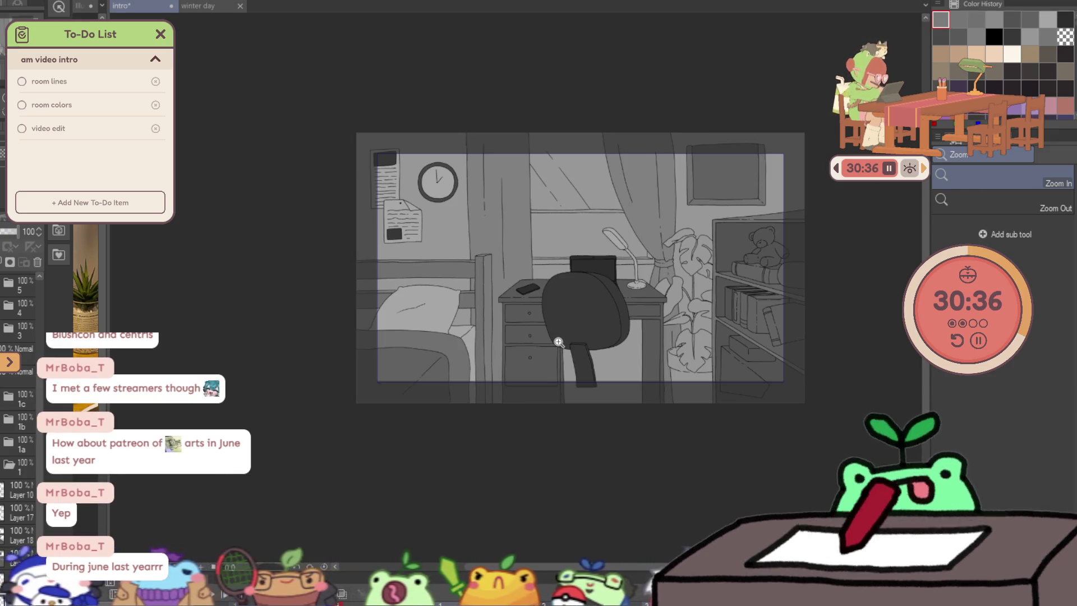
{"action": "left_click", "coordinate": [559, 341]}
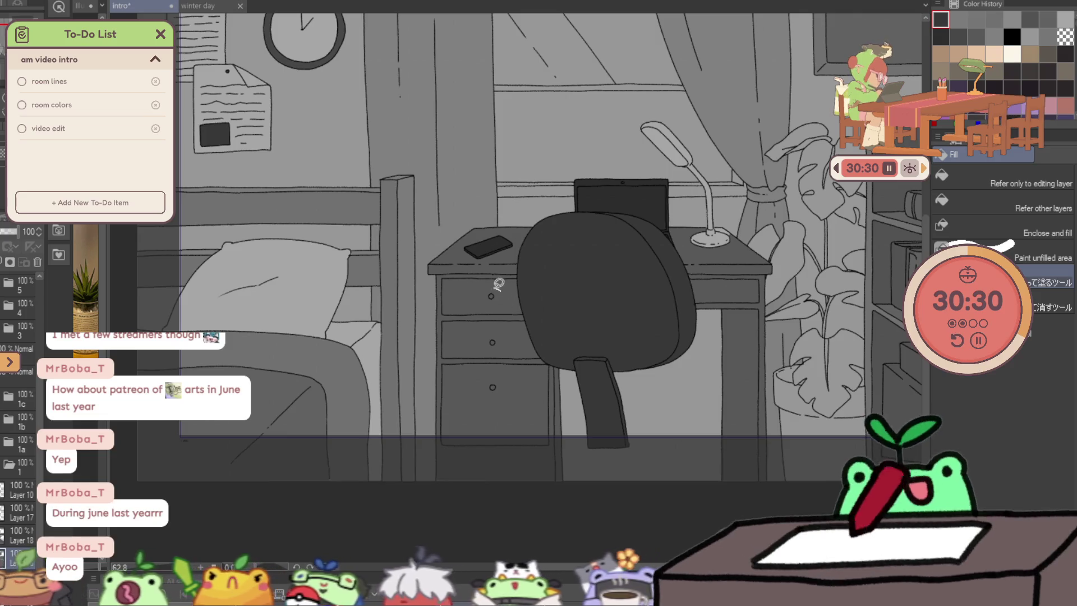
{"action": "left_click", "coordinate": [514, 387], "text": "ctrl+alt"}
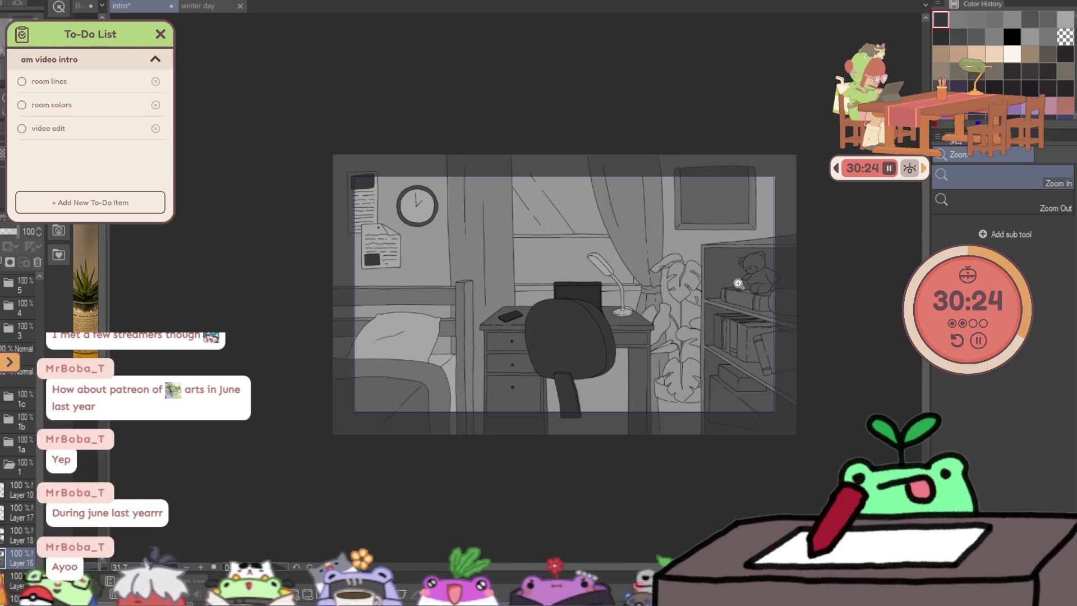
{"action": "left_click", "coordinate": [608, 296], "text": "ctrl"}
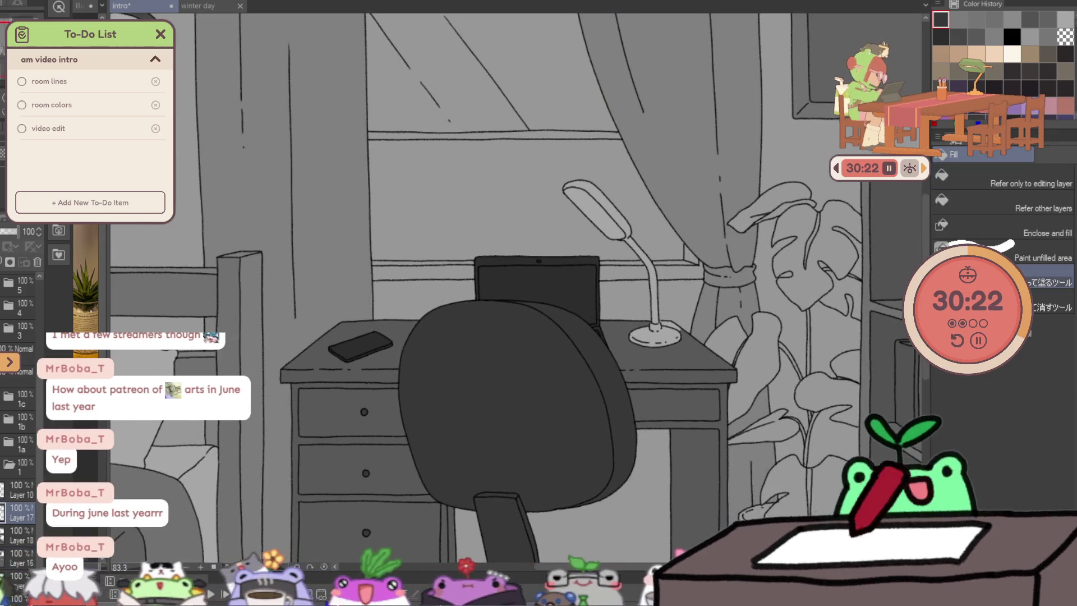
Add new Layer 20 and fill the laptop on the desk darker.
{"action": "key", "text": "ctrl+shift+n"}
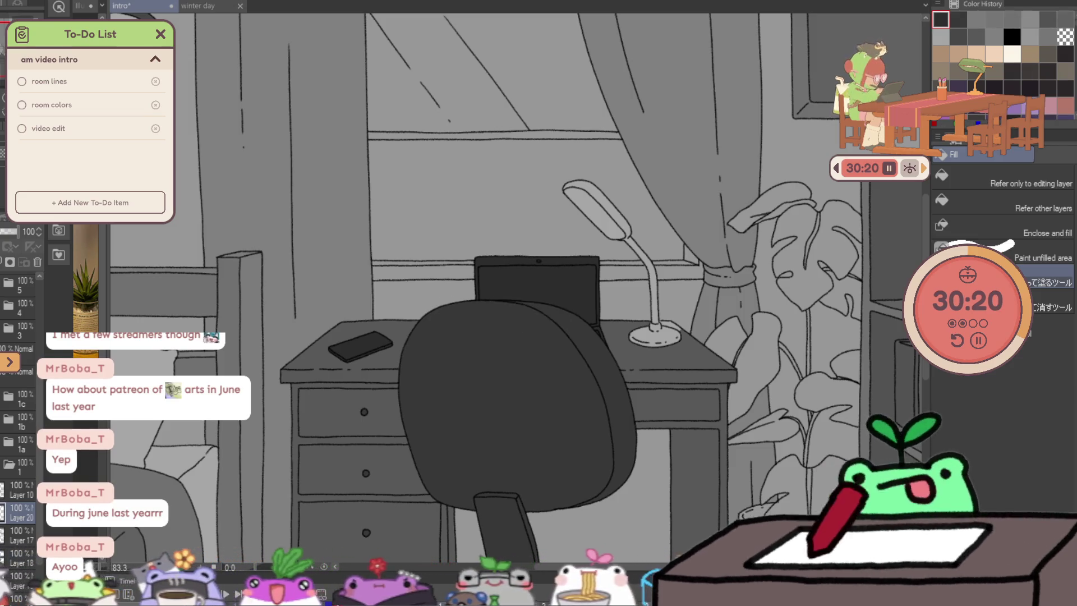
{"action": "scroll", "coordinate": [501, 279], "scroll_direction": "up", "scroll_amount": 3}
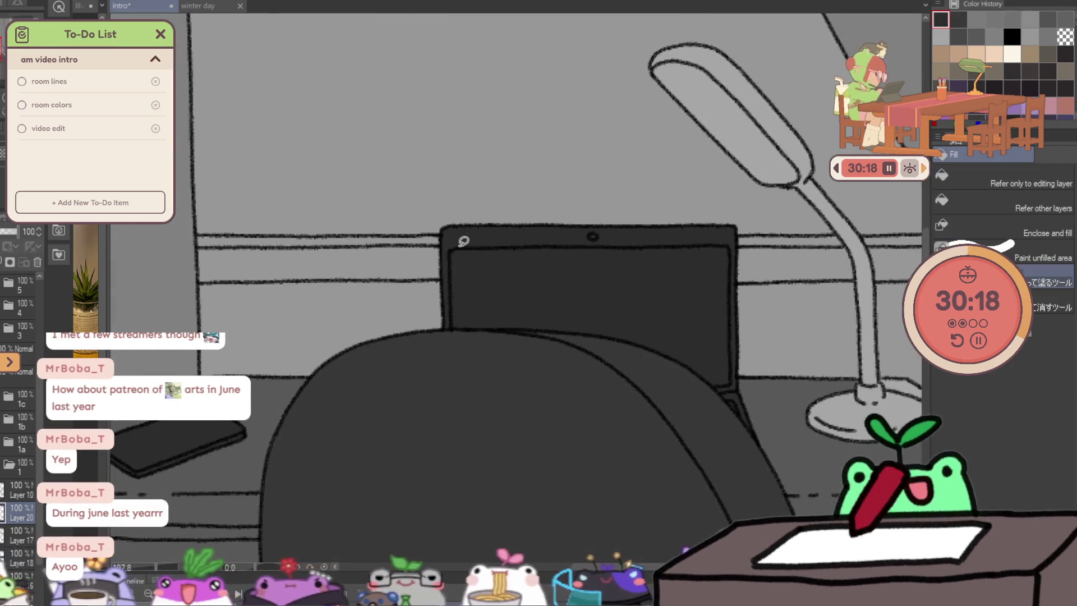
{"action": "left_click_drag", "start_coordinate": [517, 366], "coordinate": [666, 366]}
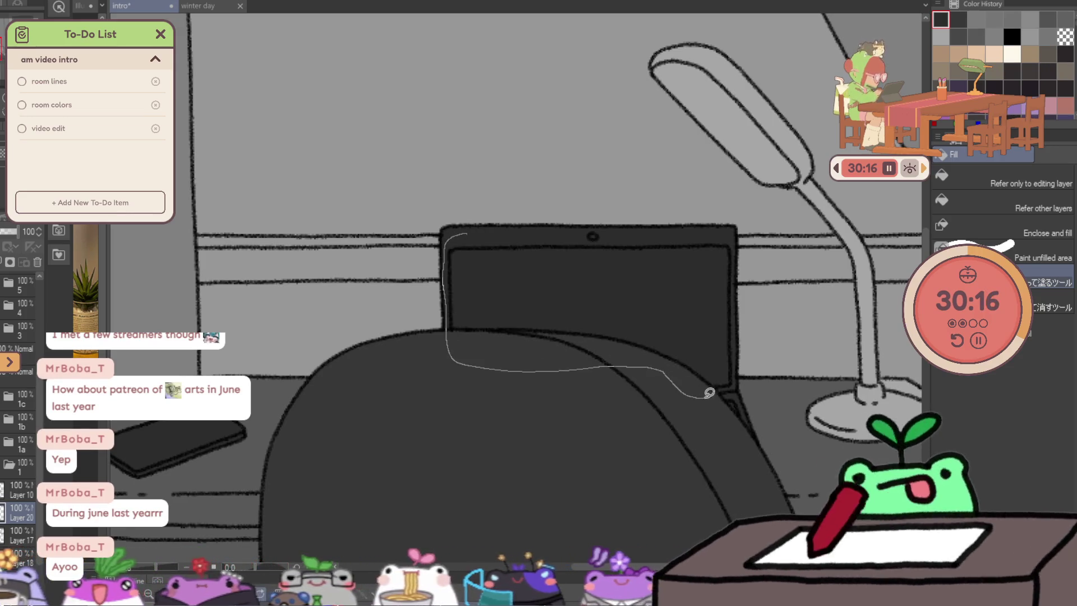
{"action": "left_click_drag", "start_coordinate": [733, 237], "coordinate": [694, 224]}
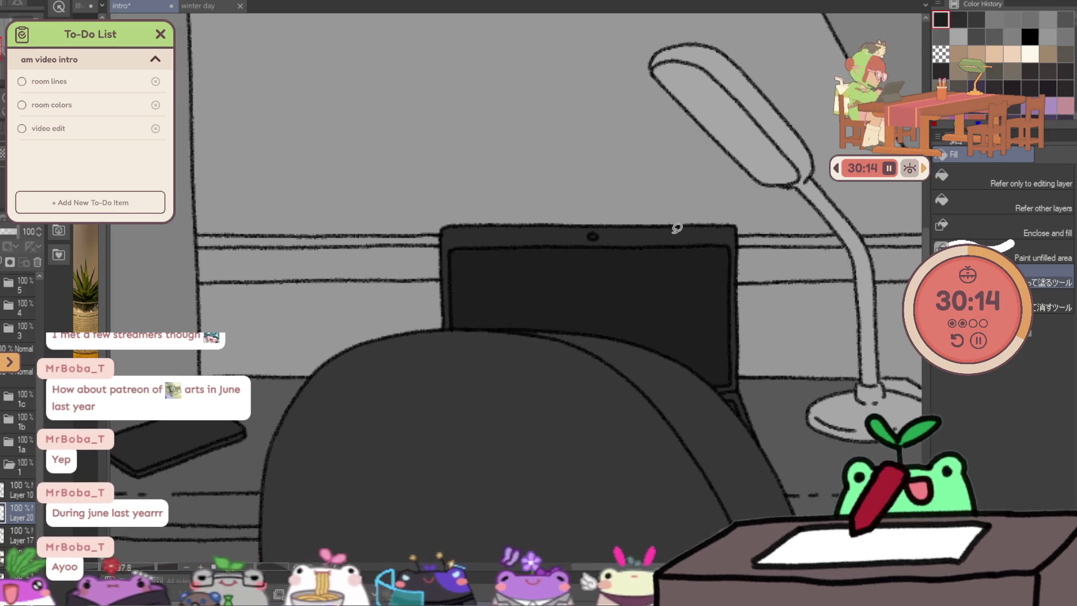
Fill the phone on the desk darker and zoom out.
{"action": "left_click_drag", "start_coordinate": [249, 391], "coordinate": [460, 276]}
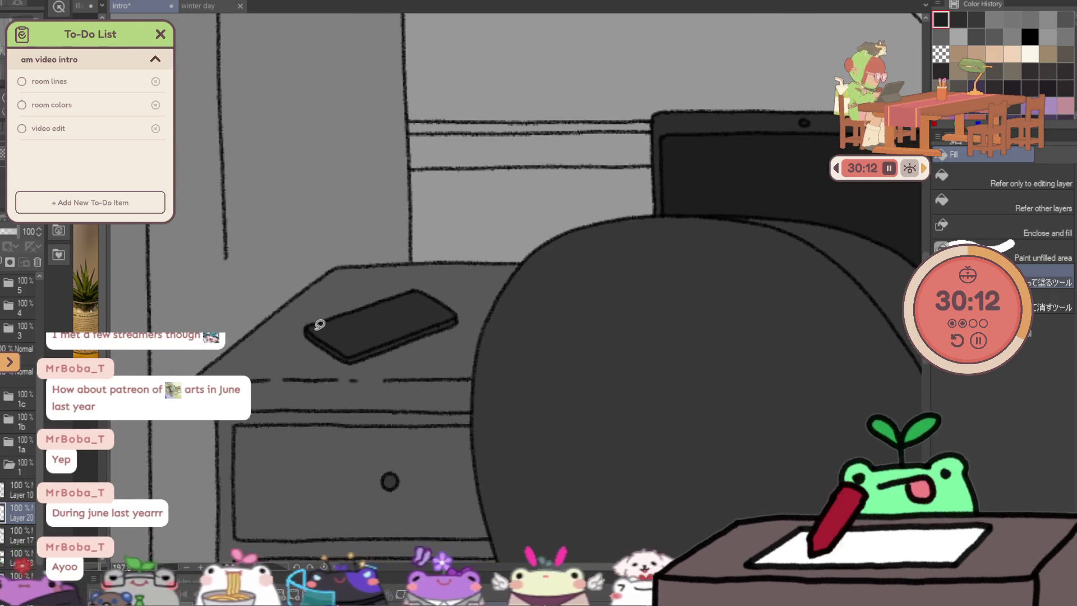
{"action": "left_click_drag", "start_coordinate": [340, 348], "coordinate": [367, 351]}
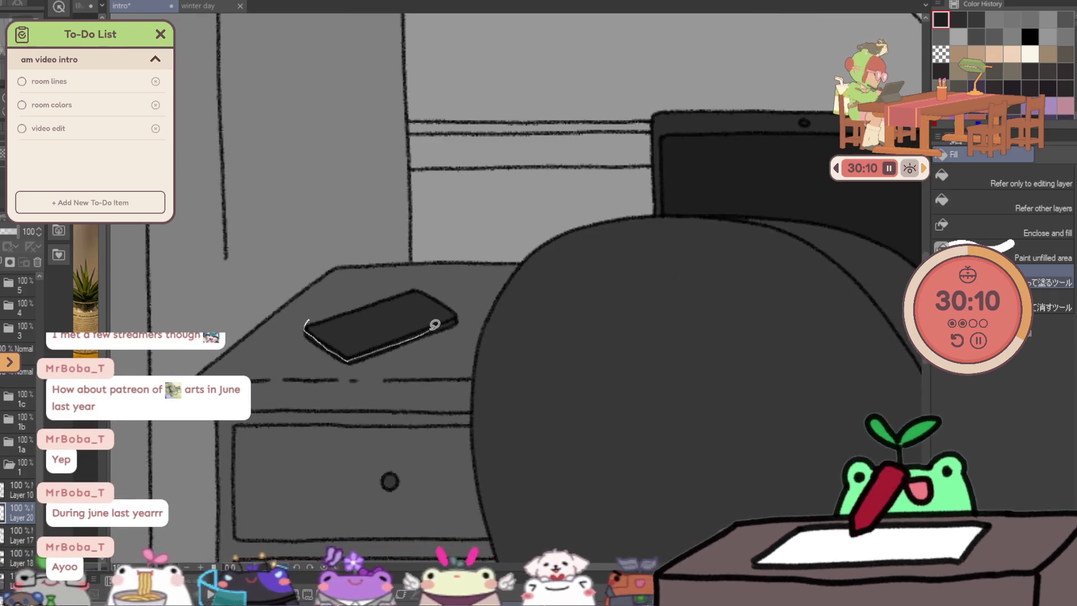
{"action": "mouse_move", "coordinate": [435, 325]}
{"action": "left_mouse_down"}
{"action": "mouse_move", "coordinate": [469, 295]}
{"action": "mouse_move", "coordinate": [403, 348]}
{"action": "left_mouse_up"}
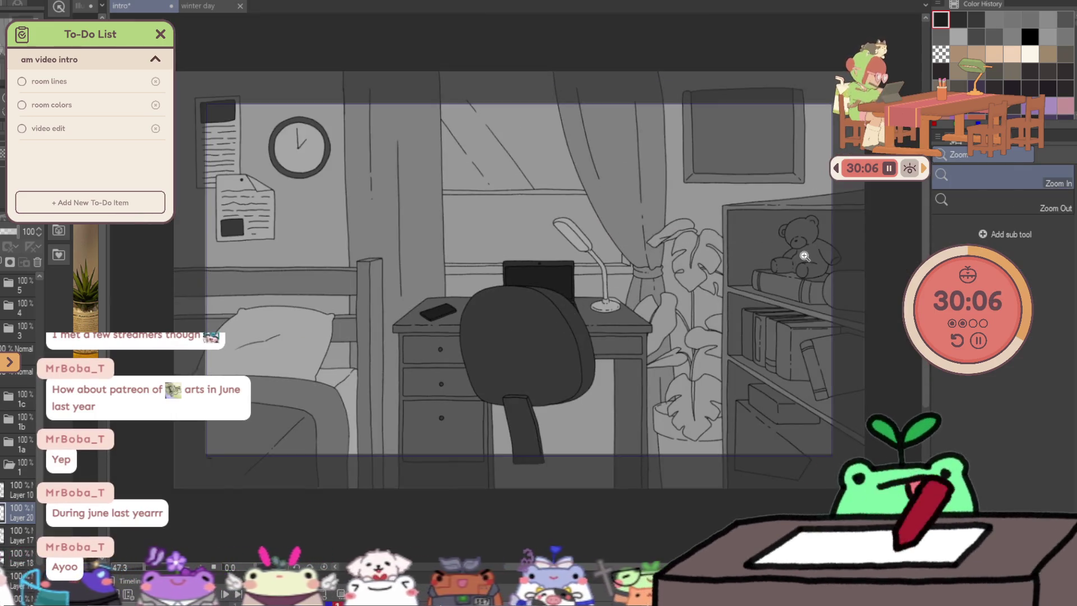
{"action": "left_click", "coordinate": [535, 271]}
{"action": "key", "text": "g"}
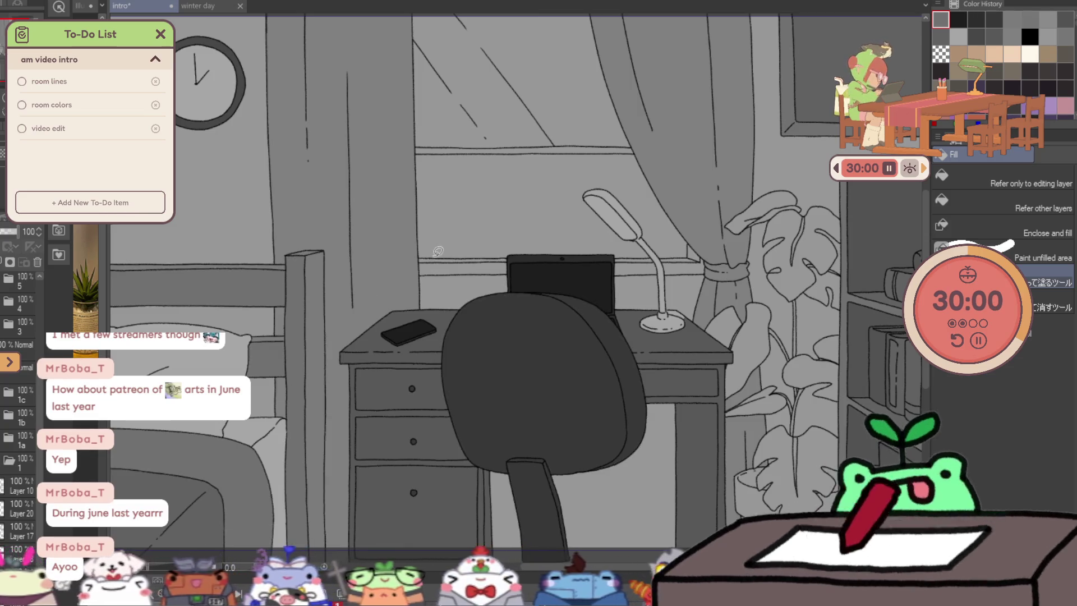
{"action": "left_click_drag", "start_coordinate": [513, 267], "coordinate": [522, 261]}
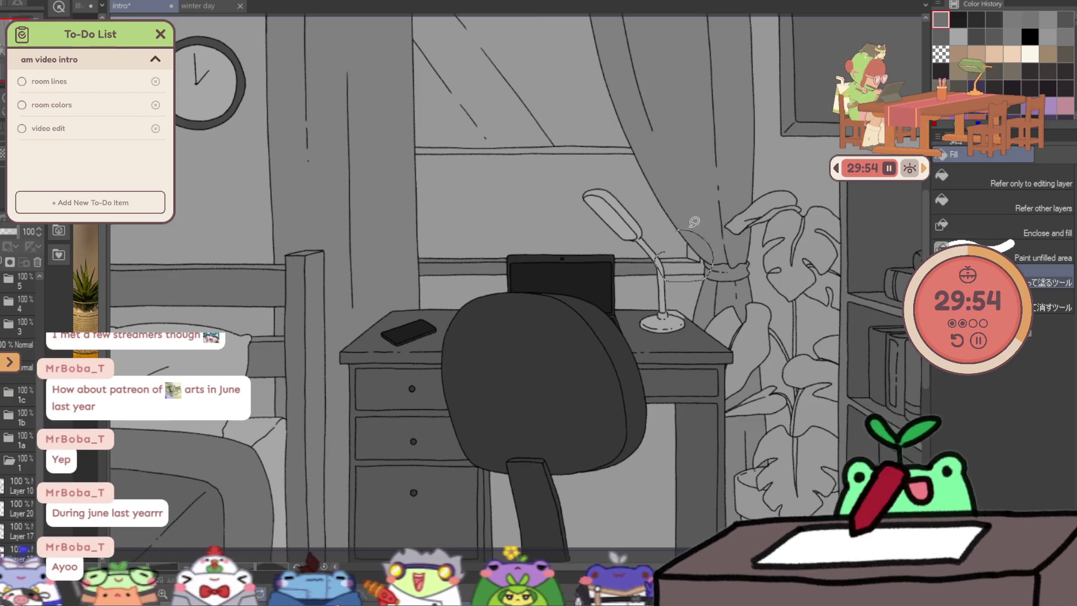
{"action": "left_click_drag", "start_coordinate": [695, 221], "coordinate": [549, 162]}
{"action": "key", "text": "ctrl+space"}
{"action": "mouse_move", "coordinate": [668, 169]}
{"action": "left_mouse_down"}
{"action": "mouse_move", "coordinate": [626, 276]}
{"action": "mouse_move", "coordinate": [669, 193]}
{"action": "left_mouse_up"}
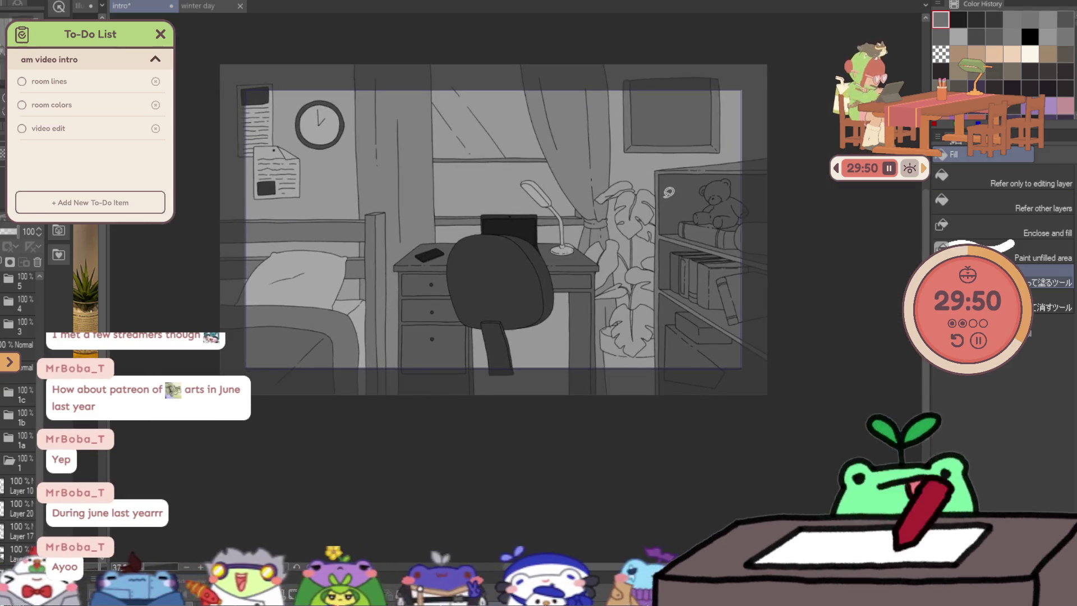
{"action": "key", "text": "ctrl+a"}
{"action": "key", "text": "ctrl+d"}
{"action": "key", "text": "ctrl+a"}
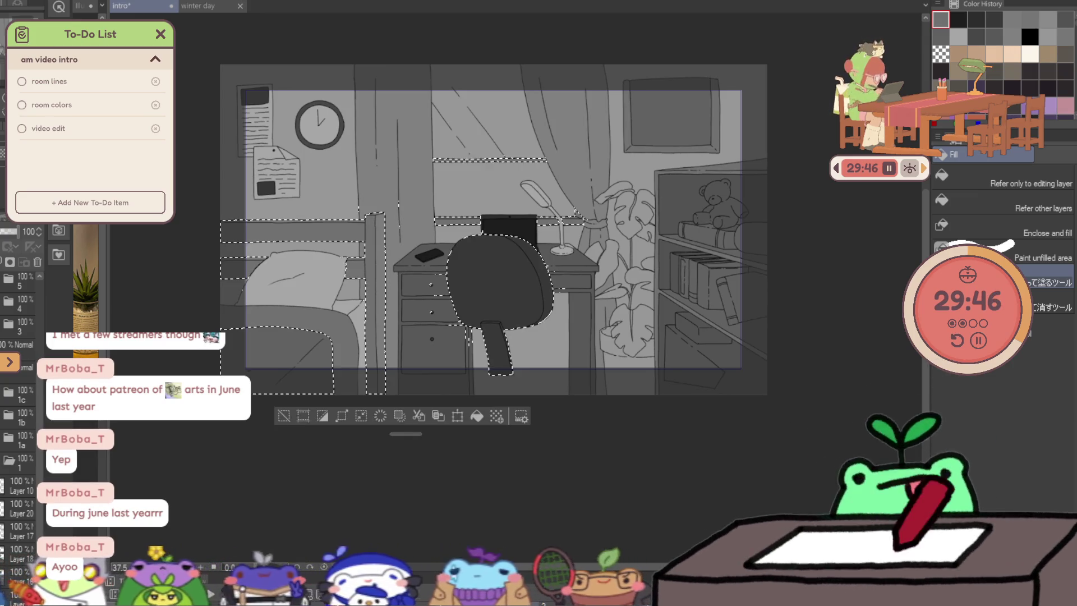
{"action": "key", "text": "ctrl+d"}
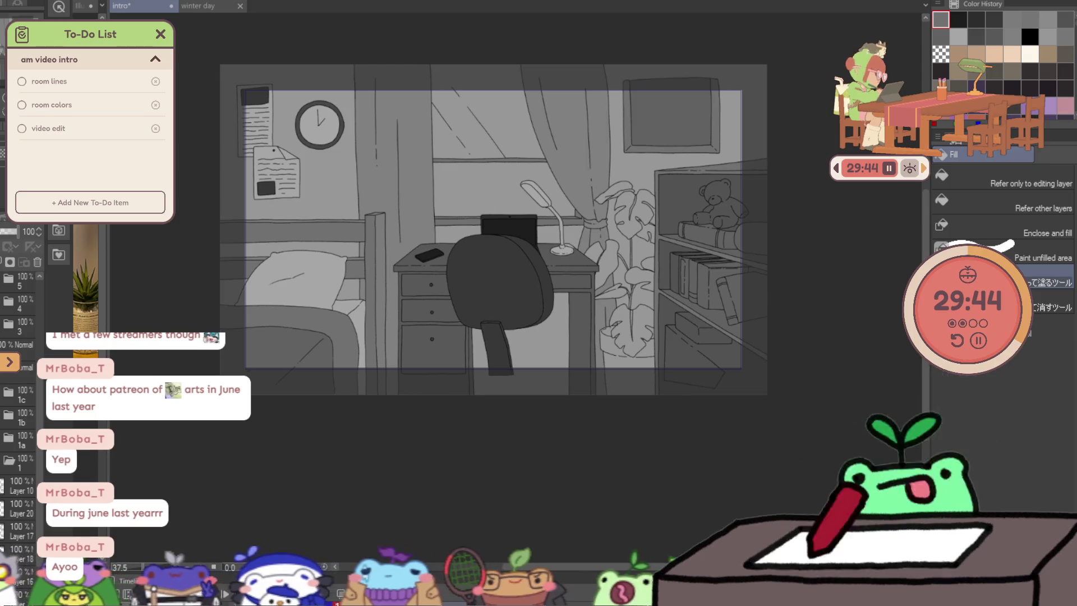
{"action": "scroll", "coordinate": [644, 232], "scroll_direction": "up", "scroll_amount": 2}
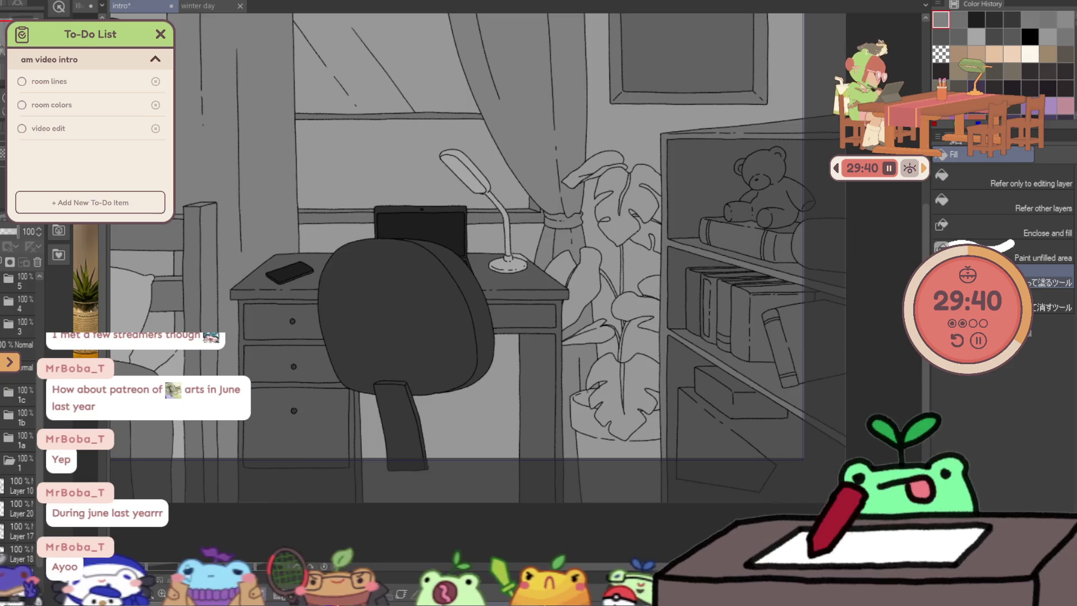
{"action": "scroll", "coordinate": [610, 195], "scroll_direction": "up", "scroll_amount": 2}
Lasso-fill the first upper monstera leaf beside the curtain dark grey.
{"action": "mouse_move", "coordinate": [647, 113]}
{"action": "left_mouse_down"}
{"action": "mouse_move", "coordinate": [624, 175]}
{"action": "mouse_move", "coordinate": [632, 167]}
{"action": "mouse_move", "coordinate": [595, 232]}
{"action": "left_mouse_up"}
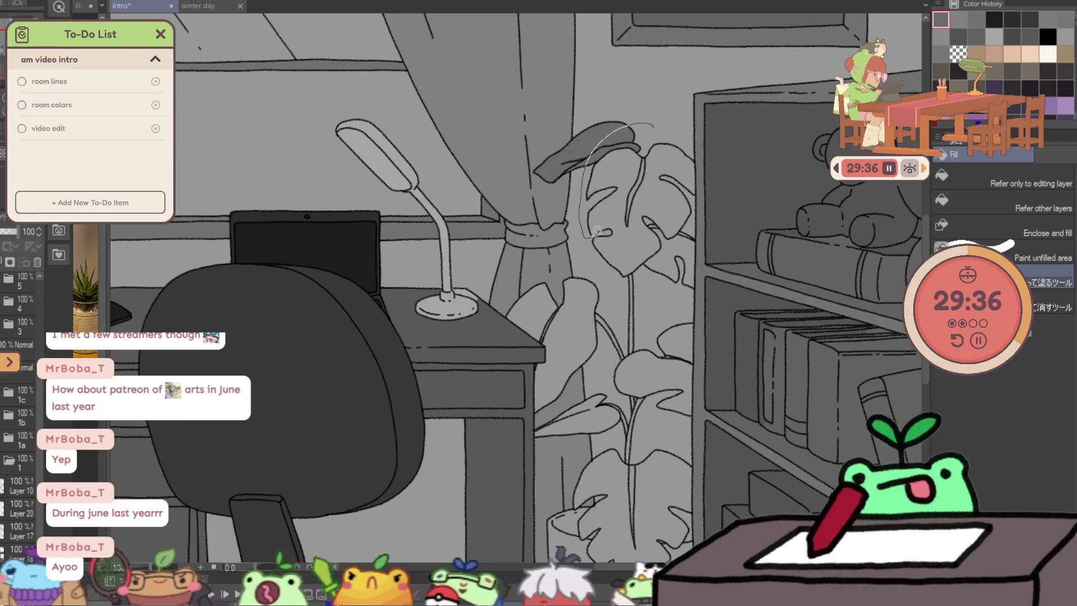
{"action": "left_click_drag", "start_coordinate": [667, 247], "coordinate": [698, 213]}
{"action": "left_click_drag", "start_coordinate": [705, 174], "coordinate": [702, 166]}
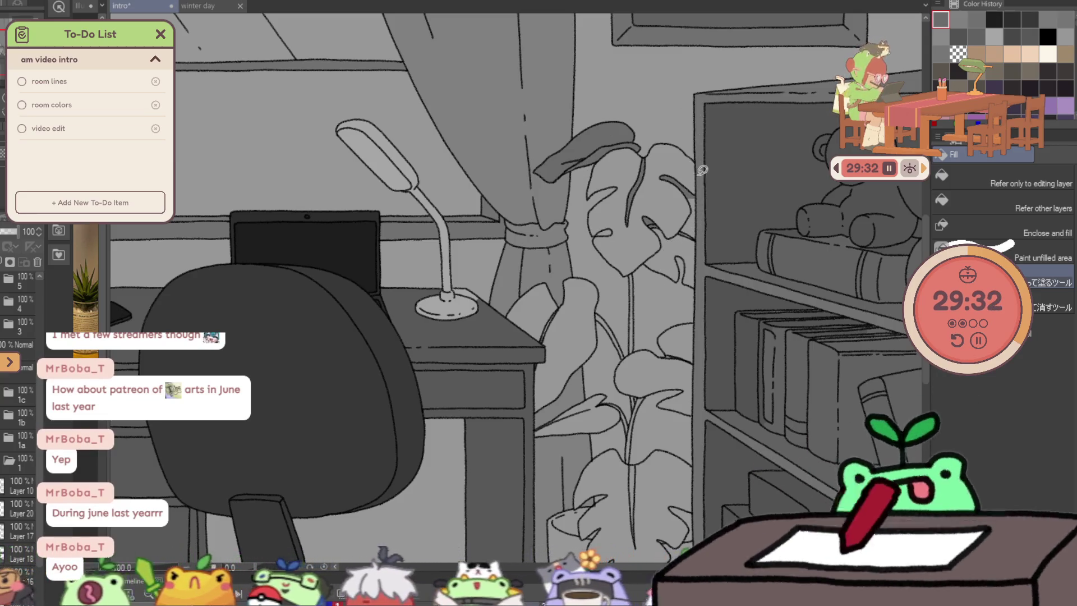
{"action": "mouse_move", "coordinate": [648, 217]}
{"action": "left_mouse_down"}
{"action": "mouse_move", "coordinate": [687, 303]}
{"action": "mouse_move", "coordinate": [683, 245]}
{"action": "left_mouse_up"}
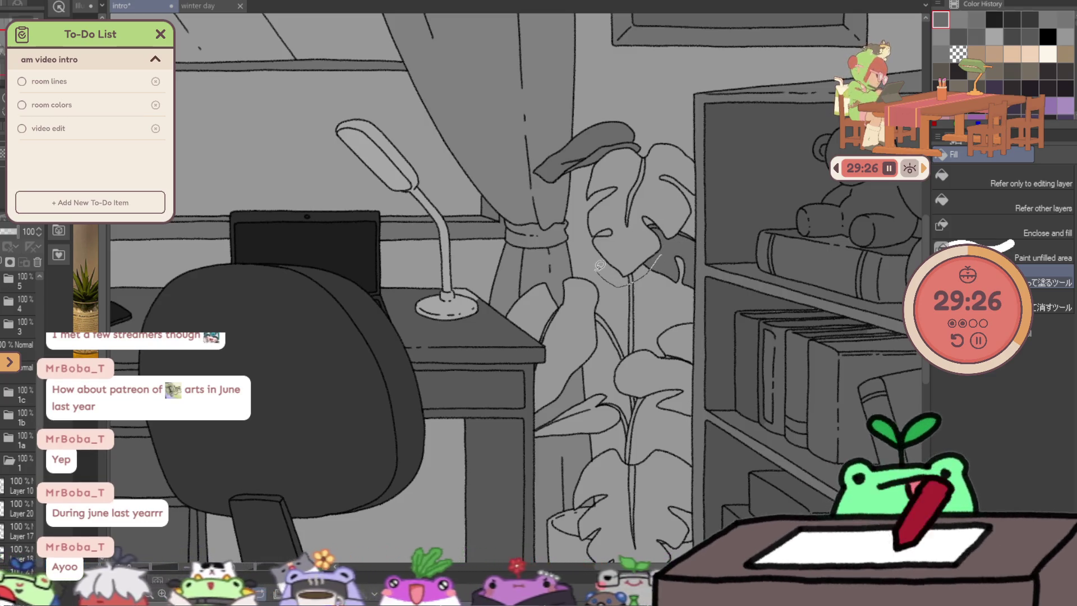
Fill the large monstera leaf dark grey and start the next one, with a brief eraser switch.
{"action": "left_click_drag", "start_coordinate": [599, 266], "coordinate": [728, 215]}
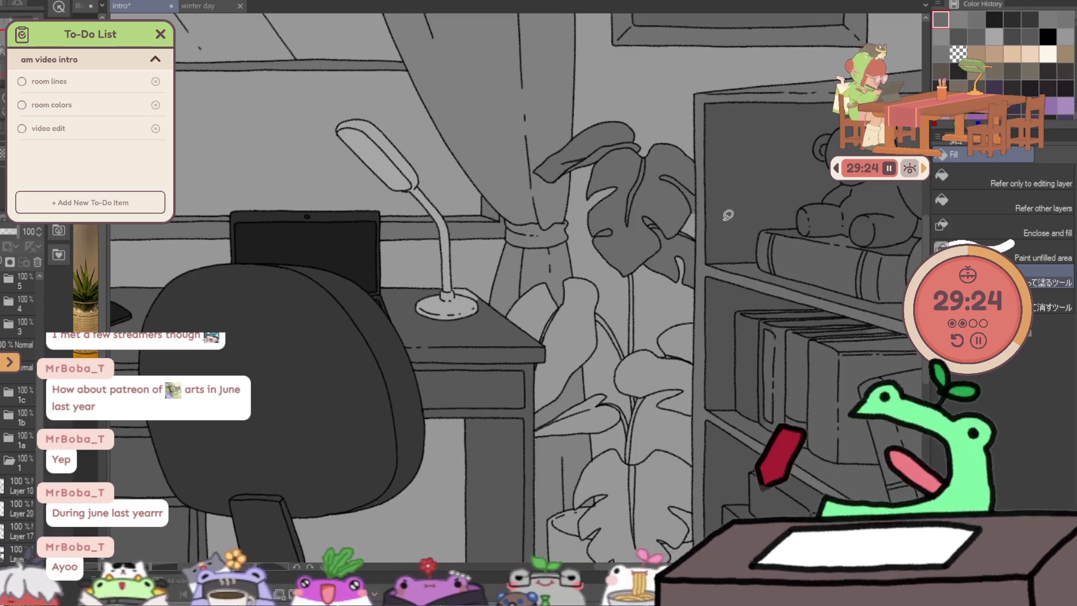
{"action": "left_click_drag", "start_coordinate": [598, 221], "coordinate": [632, 230]}
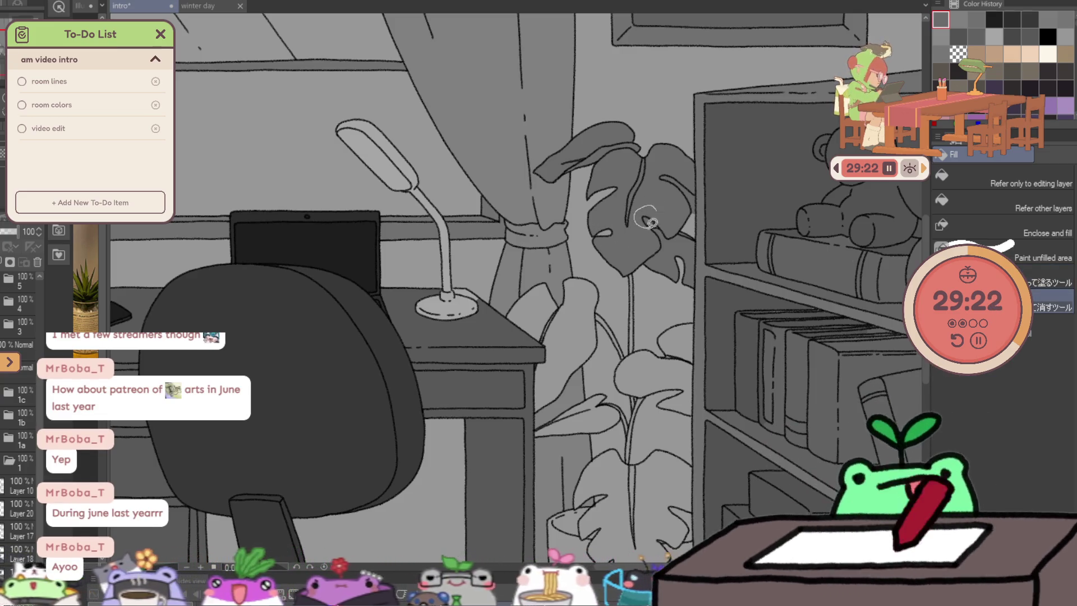
{"action": "key", "text": "e"}
{"action": "scroll", "coordinate": [722, 198], "scroll_direction": "up", "scroll_amount": 2}
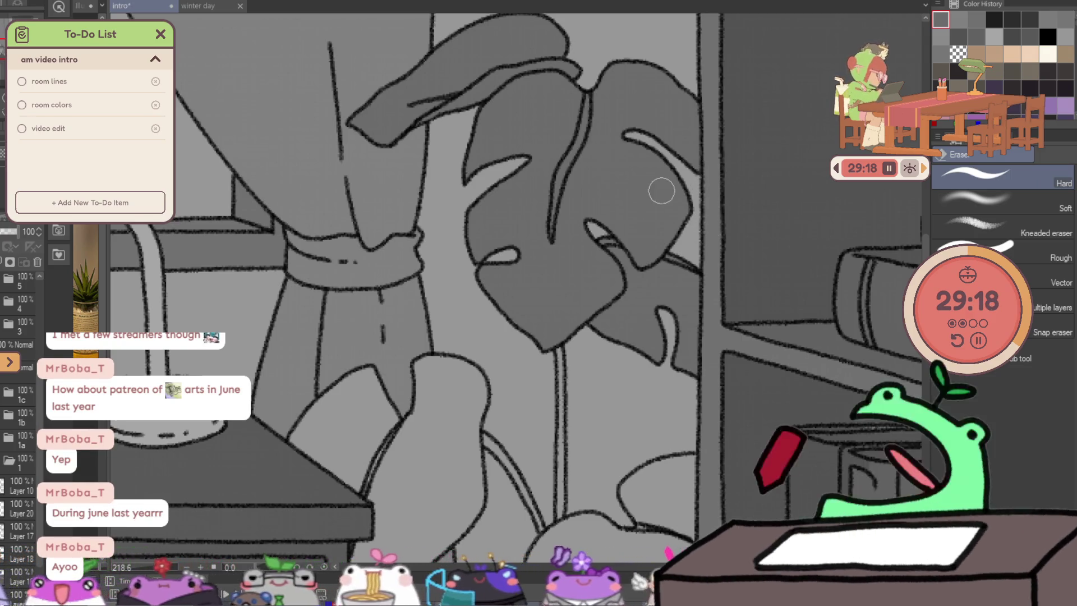
{"action": "key", "text": "g"}
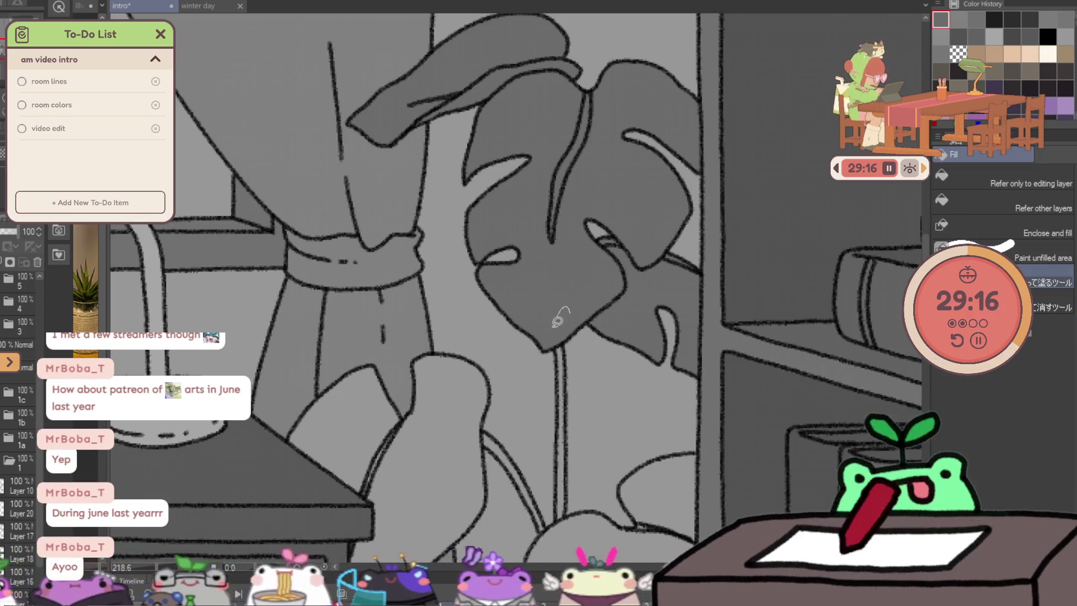
Lasso-fill three lower monstera leaves darker grey.
{"action": "left_click_drag", "start_coordinate": [572, 281], "coordinate": [419, 28]}
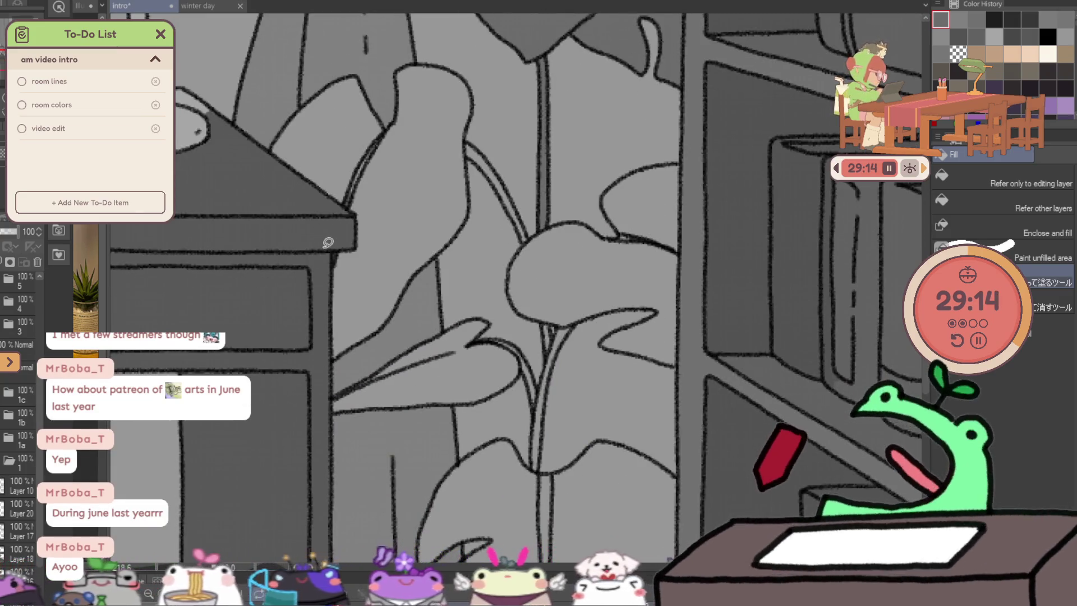
{"action": "mouse_move", "coordinate": [334, 230]}
{"action": "left_mouse_down"}
{"action": "mouse_move", "coordinate": [334, 379]}
{"action": "mouse_move", "coordinate": [351, 64]}
{"action": "left_mouse_up"}
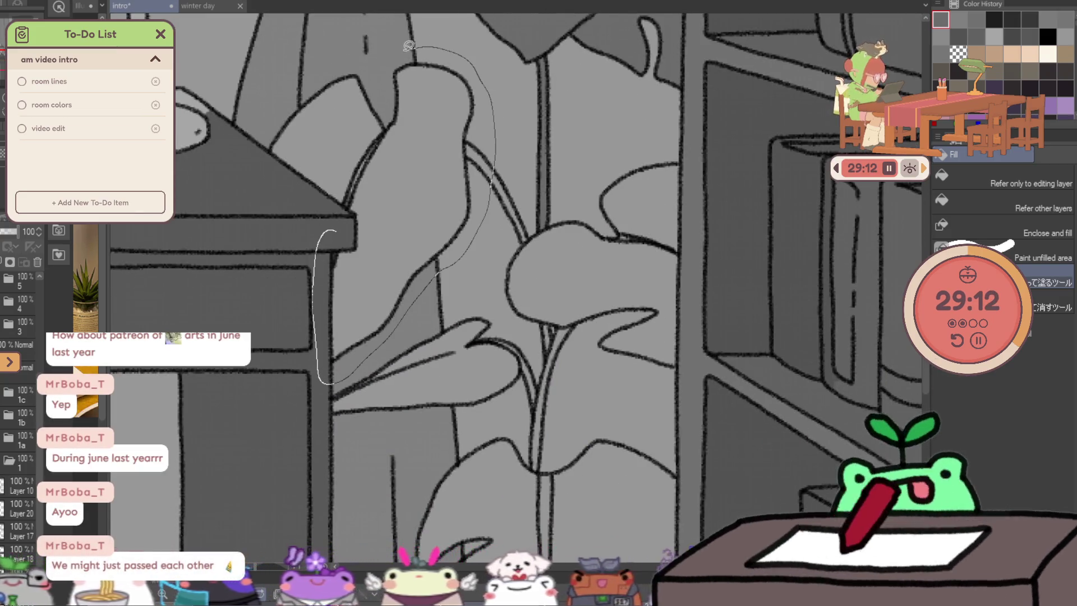
{"action": "left_click_drag", "start_coordinate": [320, 156], "coordinate": [333, 222]}
{"action": "mouse_move", "coordinate": [593, 194]}
{"action": "left_mouse_down"}
{"action": "mouse_move", "coordinate": [518, 134]}
{"action": "mouse_move", "coordinate": [427, 182]}
{"action": "mouse_move", "coordinate": [476, 269]}
{"action": "left_mouse_up"}
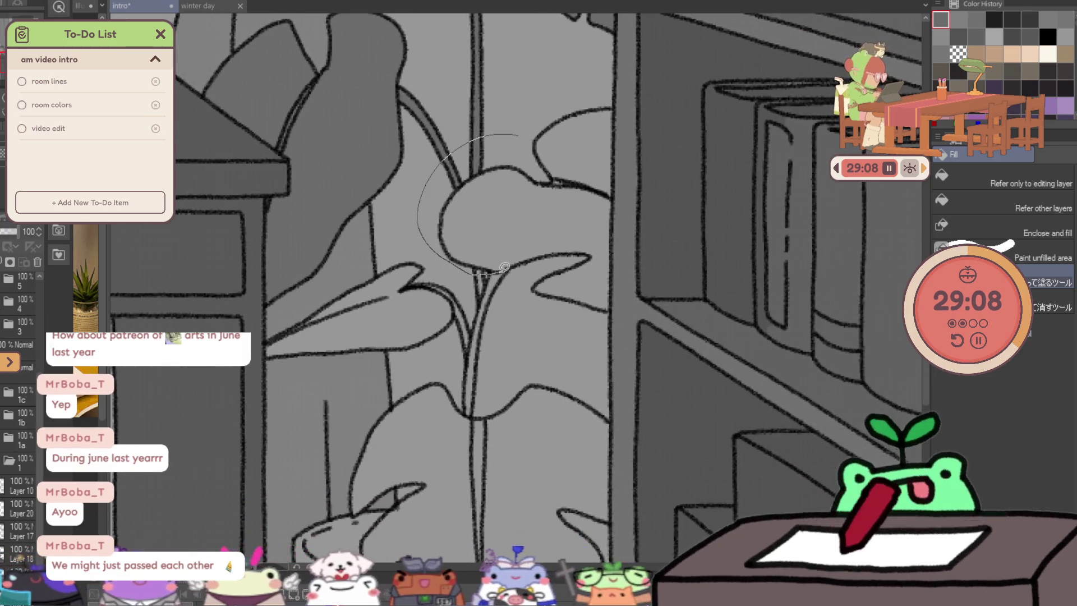
{"action": "left_click_drag", "start_coordinate": [632, 316], "coordinate": [539, 76]}
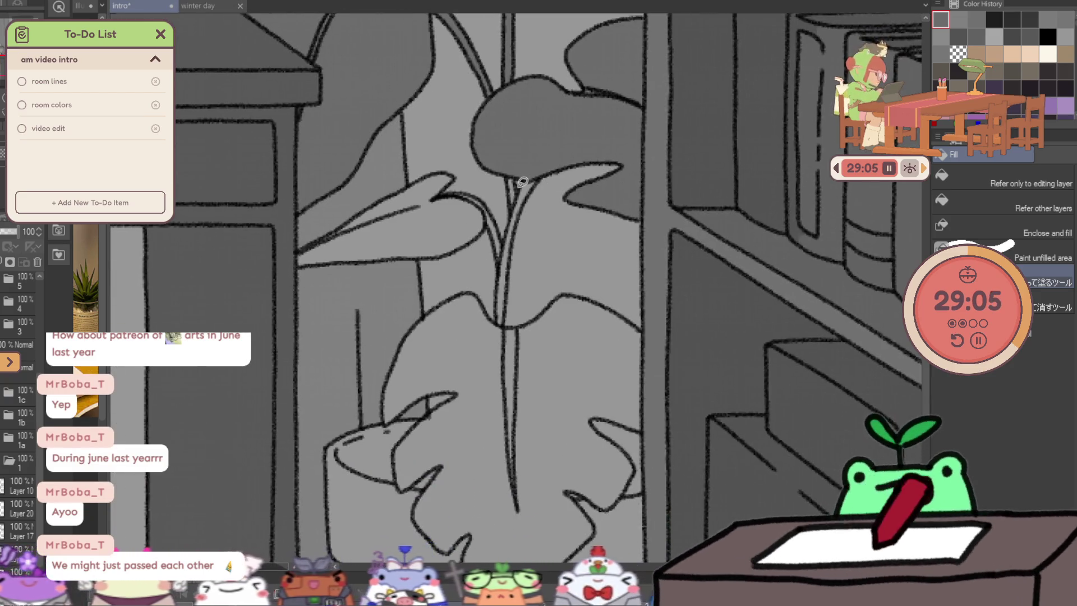
{"action": "mouse_move", "coordinate": [518, 189]}
{"action": "left_mouse_down"}
{"action": "mouse_move", "coordinate": [500, 211]}
{"action": "mouse_move", "coordinate": [535, 166]}
{"action": "left_mouse_up"}
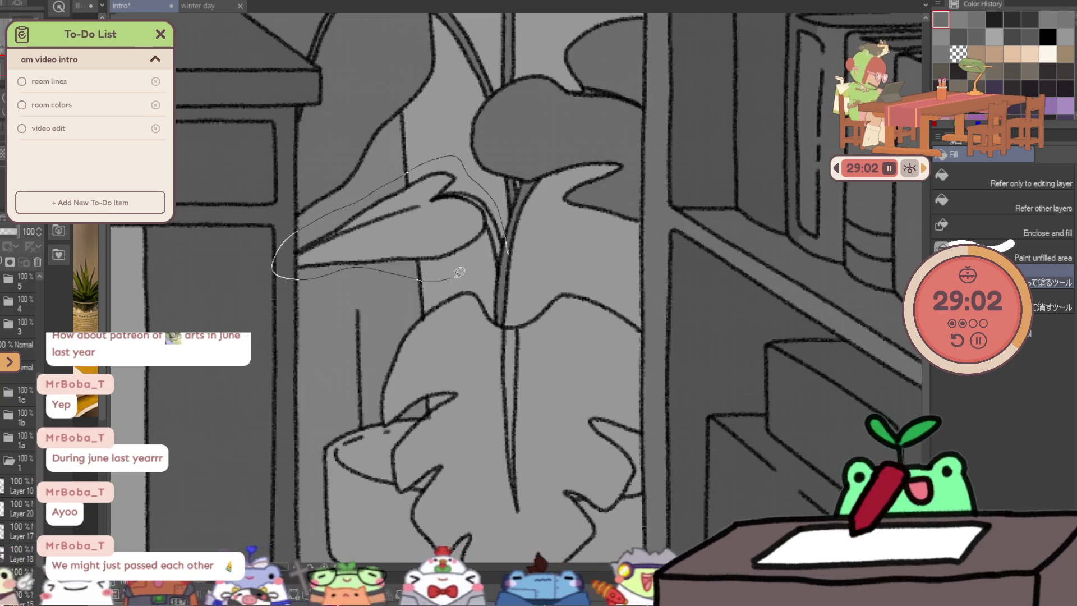
{"action": "left_click_drag", "start_coordinate": [344, 203], "coordinate": [510, 236]}
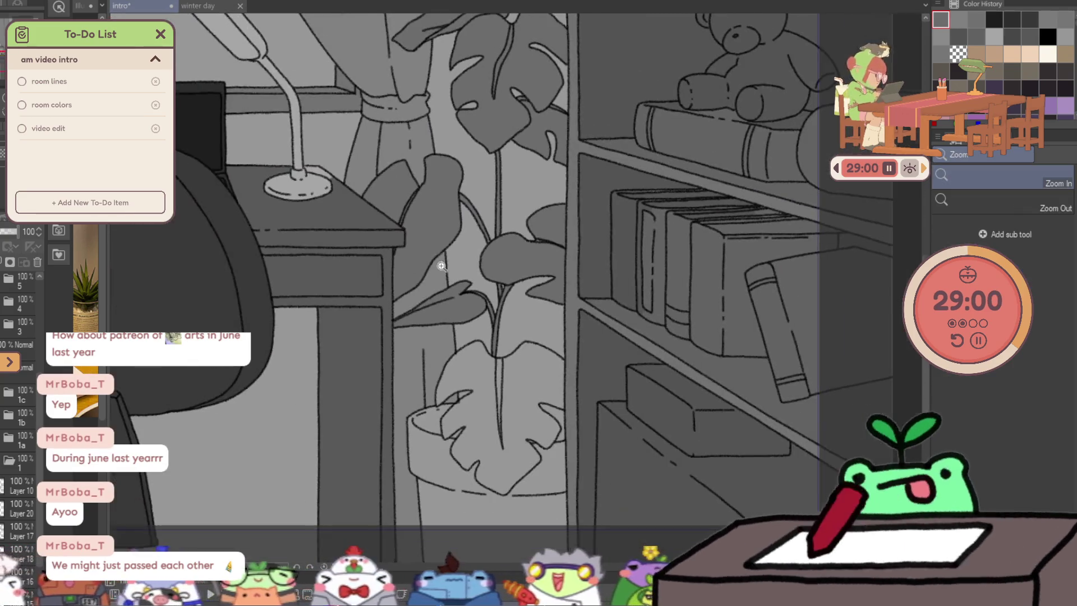
Fill the leaf draping over the pot darker grey, then take the pencil.
{"action": "key", "text": "e"}
{"action": "scroll", "coordinate": [305, 180], "scroll_direction": "up", "scroll_amount": 3}
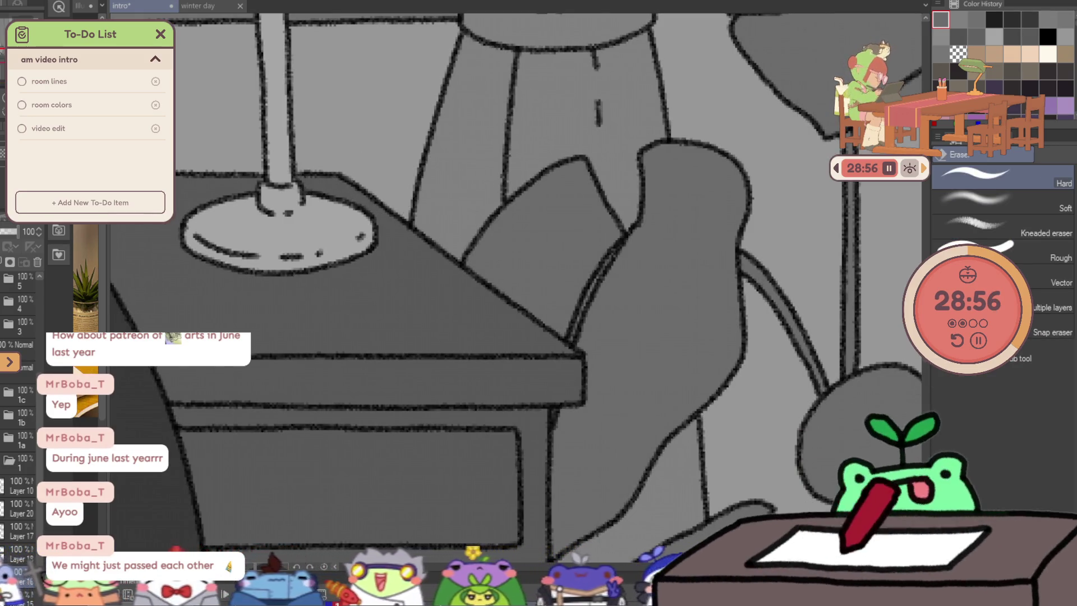
{"action": "key", "text": "g"}
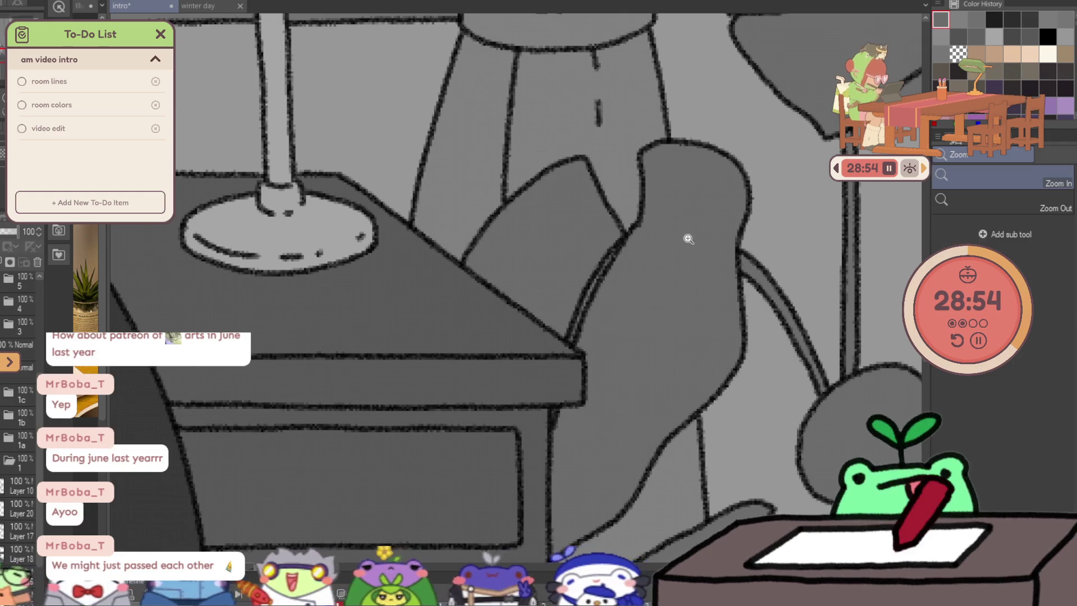
{"action": "scroll", "coordinate": [662, 262], "scroll_direction": "down", "scroll_amount": 2}
{"action": "scroll", "coordinate": [662, 249], "scroll_direction": "up", "scroll_amount": 1}
{"action": "scroll", "coordinate": [662, 243], "scroll_direction": "up", "scroll_amount": 1}
{"action": "scroll", "coordinate": [662, 243], "scroll_direction": "up", "scroll_amount": 1}
{"action": "mouse_move", "coordinate": [600, 212]}
{"action": "left_mouse_down"}
{"action": "mouse_move", "coordinate": [562, 311]}
{"action": "mouse_move", "coordinate": [563, 361]}
{"action": "left_mouse_up"}
{"action": "left_click_drag", "start_coordinate": [553, 402], "coordinate": [722, 347]}
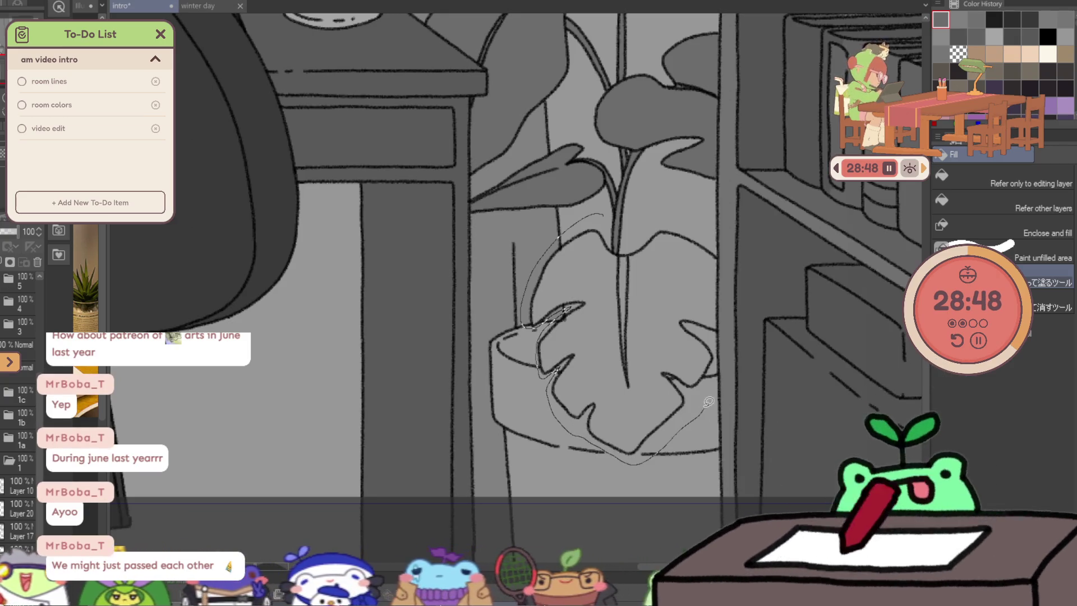
{"action": "left_click_drag", "start_coordinate": [740, 250], "coordinate": [680, 184]}
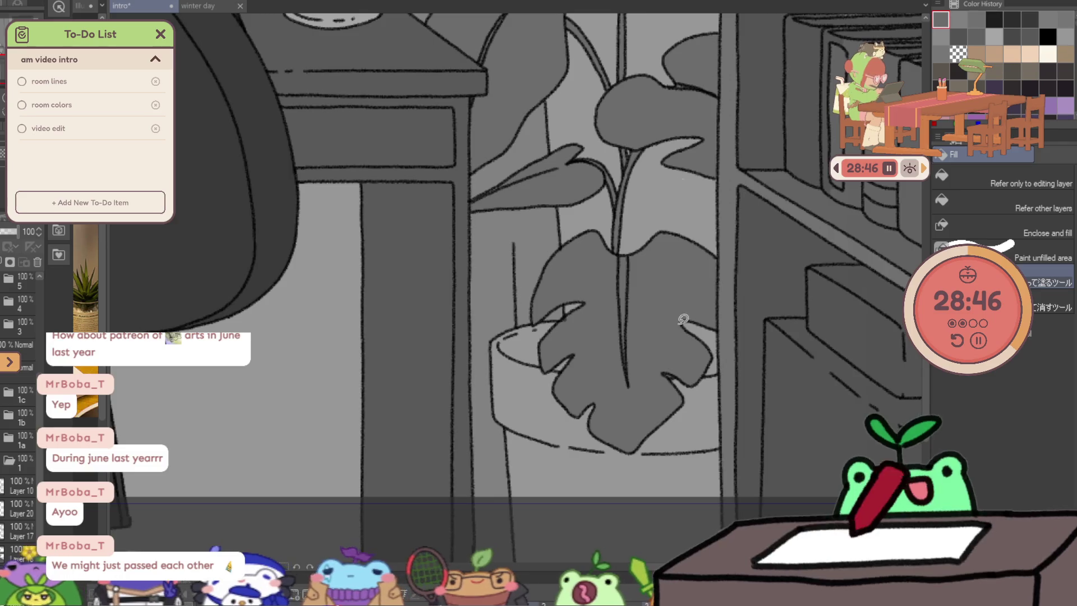
{"action": "scroll", "coordinate": [573, 320], "scroll_direction": "up", "scroll_amount": 2}
{"action": "key", "text": "p"}
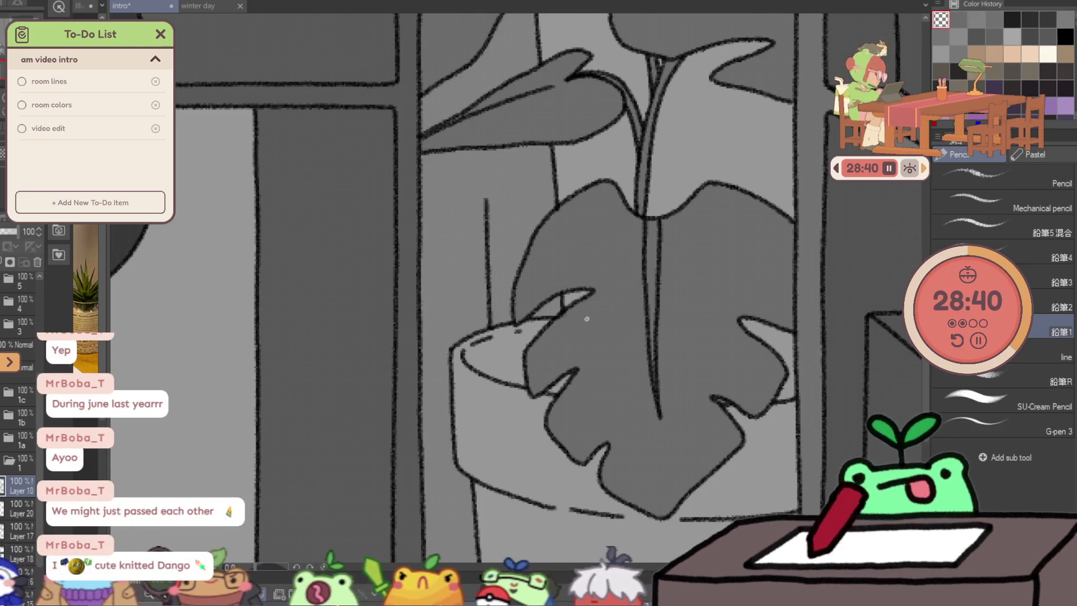
{"action": "scroll", "coordinate": [13, 497], "scroll_direction": "down", "scroll_amount": 5}
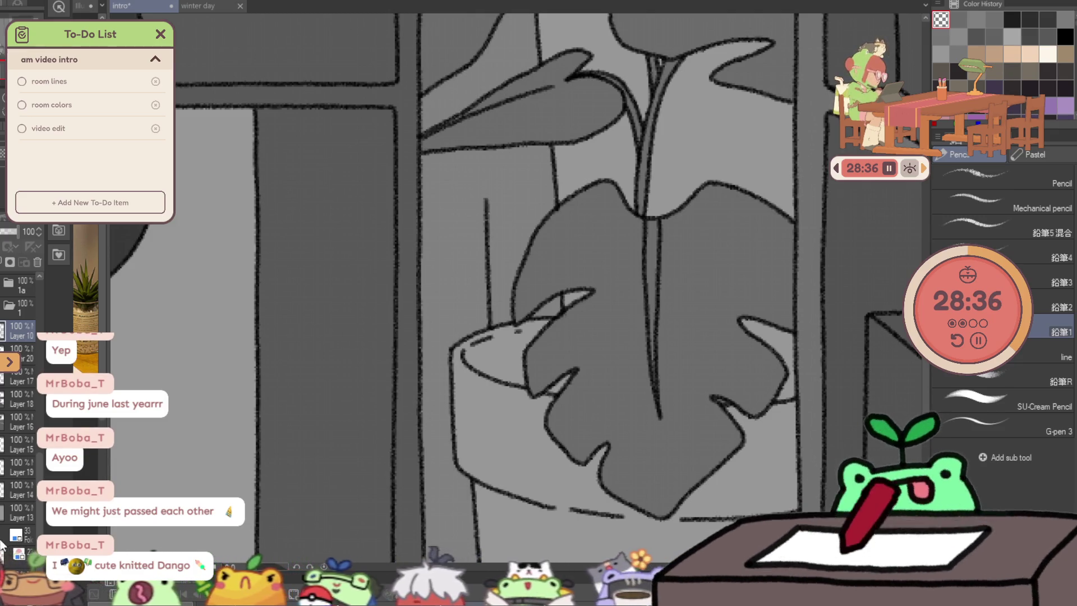
Deselect the pot and swap the drawing colour from transparent back to opaque.
{"action": "left_click", "coordinate": [20, 570], "text": "ctrl"}
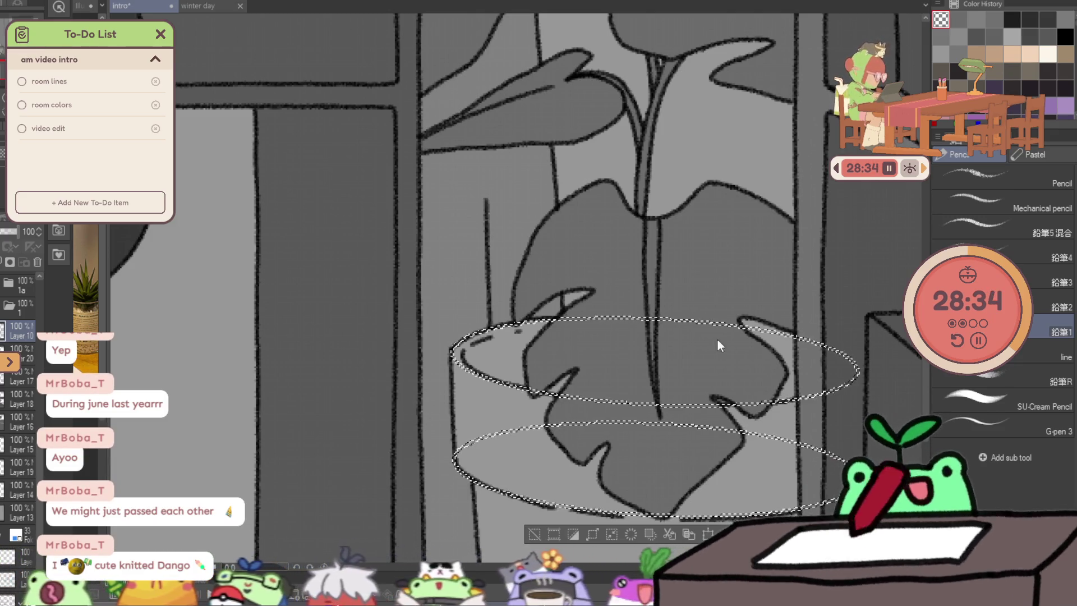
{"action": "key", "text": "ctrl+d"}
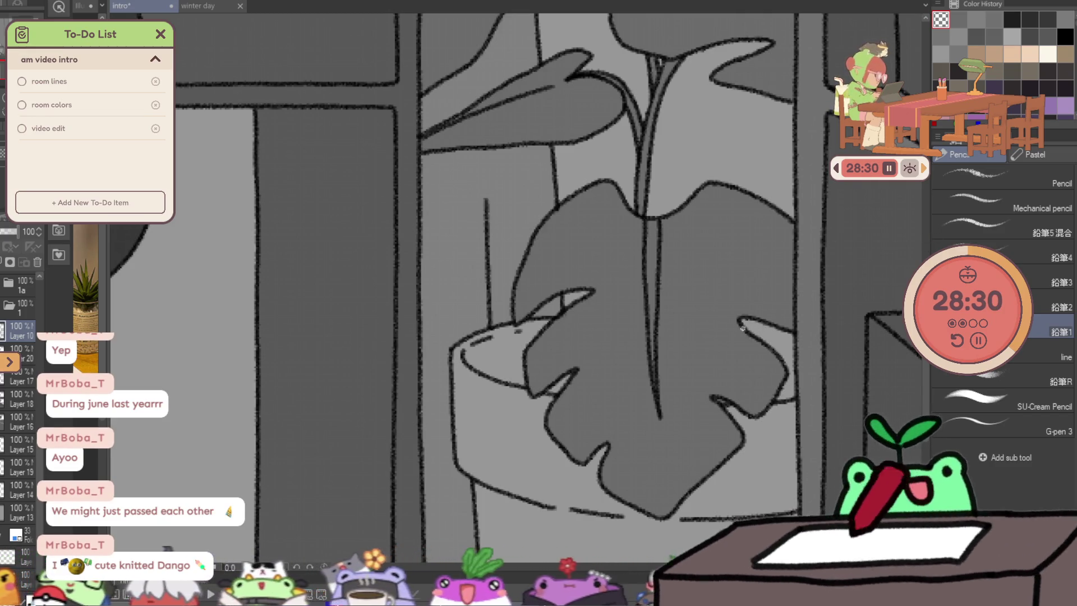
{"action": "key", "text": "c"}
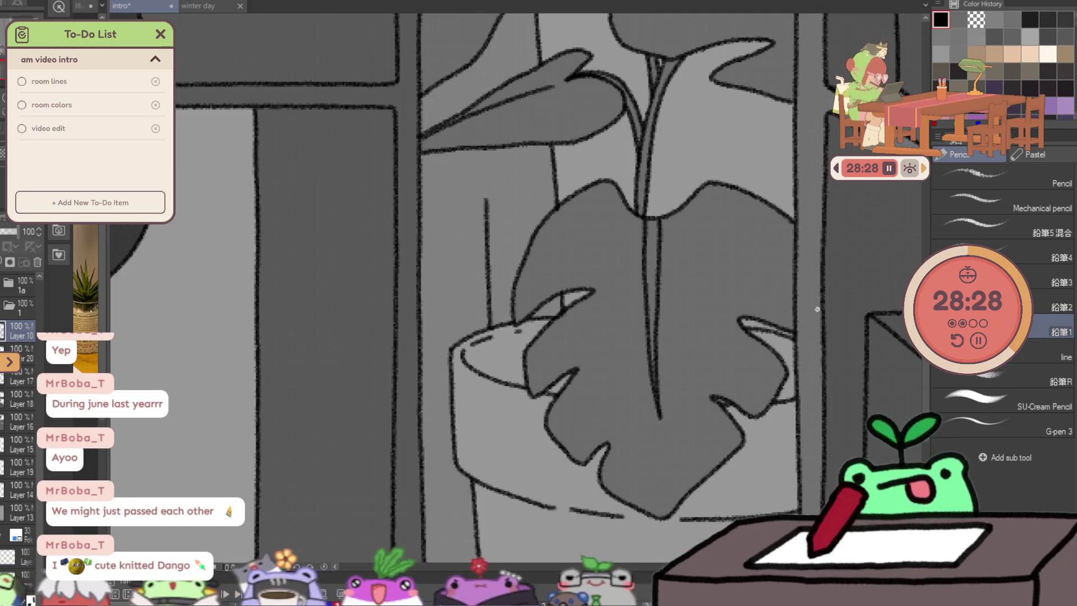
{"action": "scroll", "coordinate": [21, 446], "scroll_direction": "up", "scroll_amount": 5}
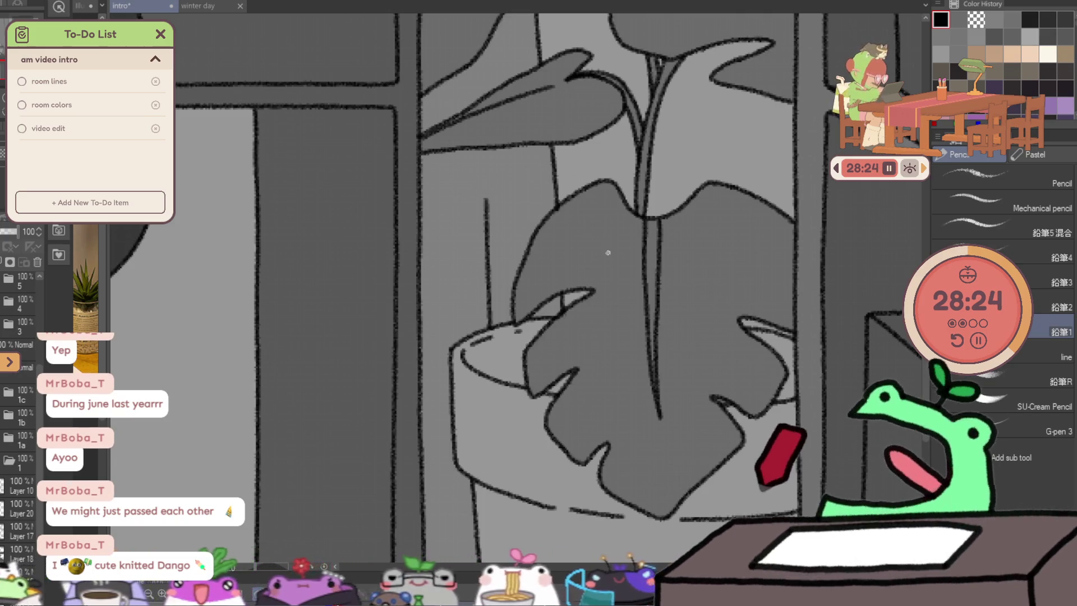
{"action": "left_click_drag", "start_coordinate": [607, 252], "coordinate": [464, 180]}
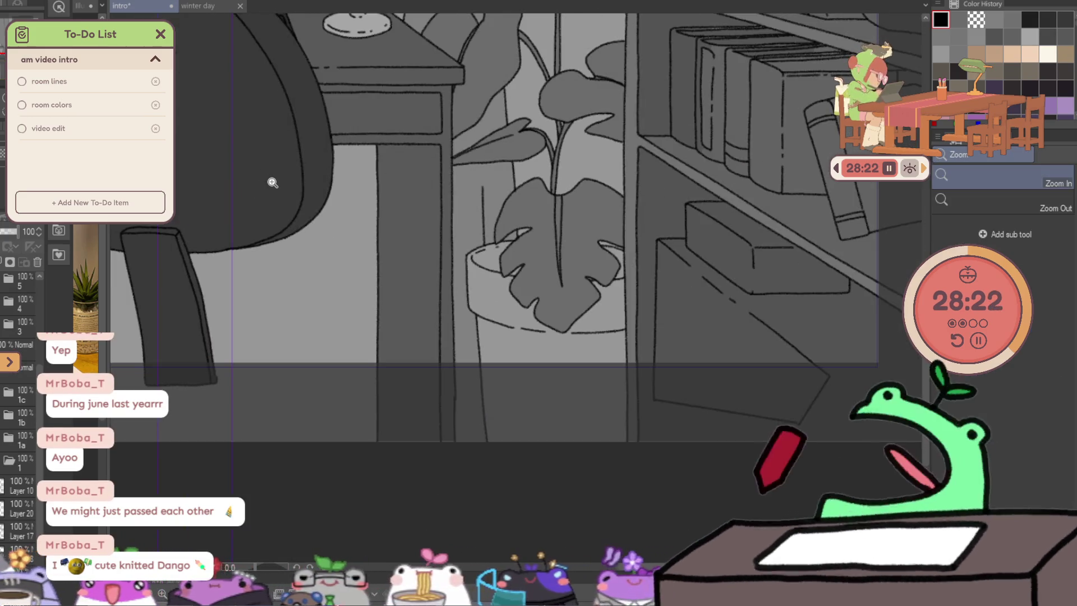
Clear the laptop/phone selection and zoom onto the plant pot with Lasso fill.
{"action": "key", "text": "g"}
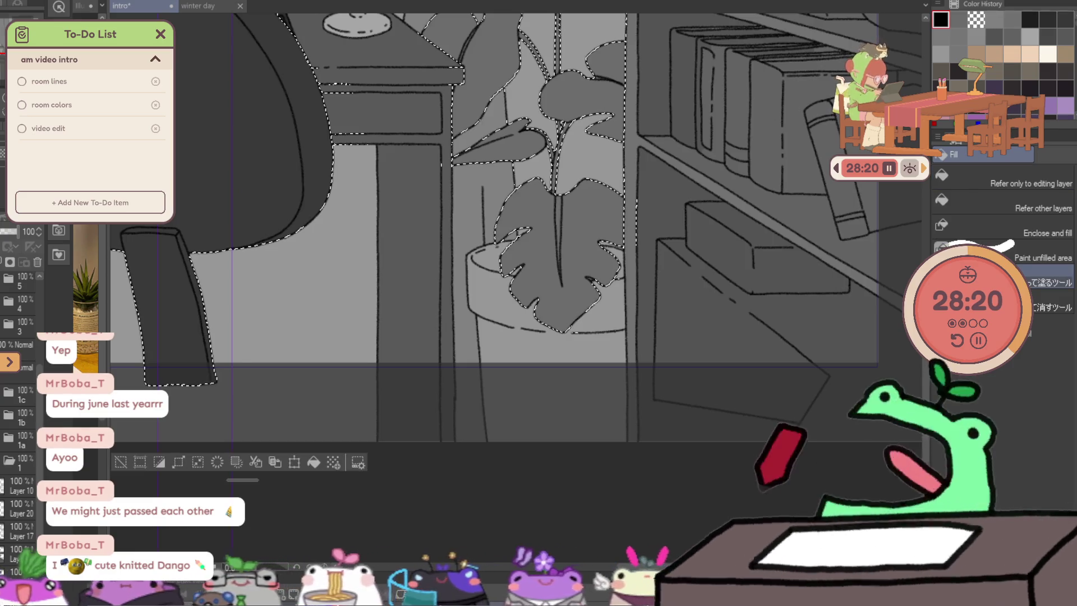
{"action": "left_click_drag", "start_coordinate": [423, 216], "coordinate": [554, 268]}
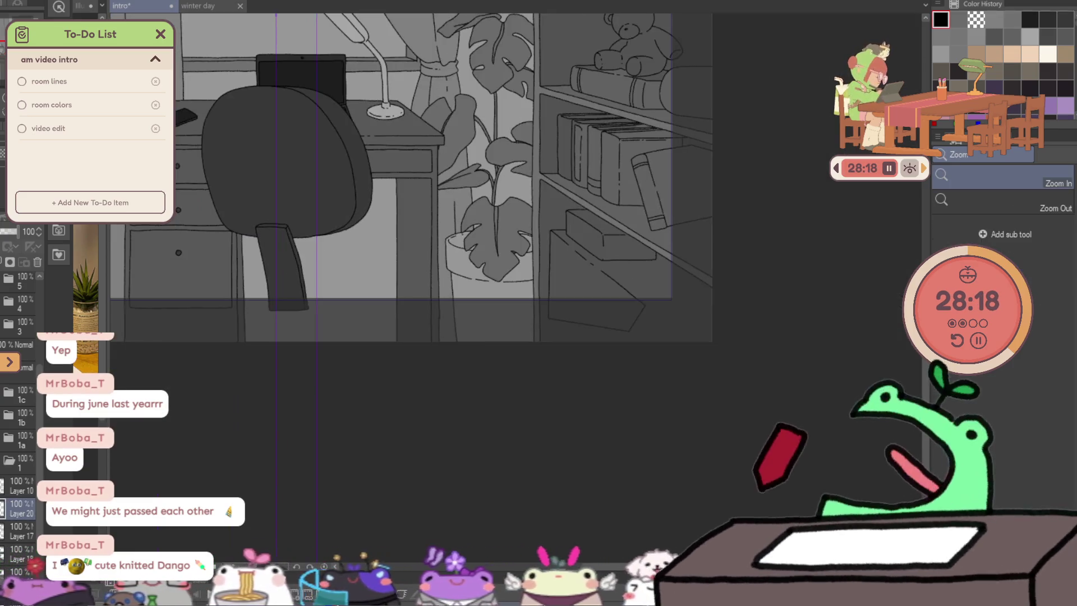
{"action": "key", "text": "ctrl+d"}
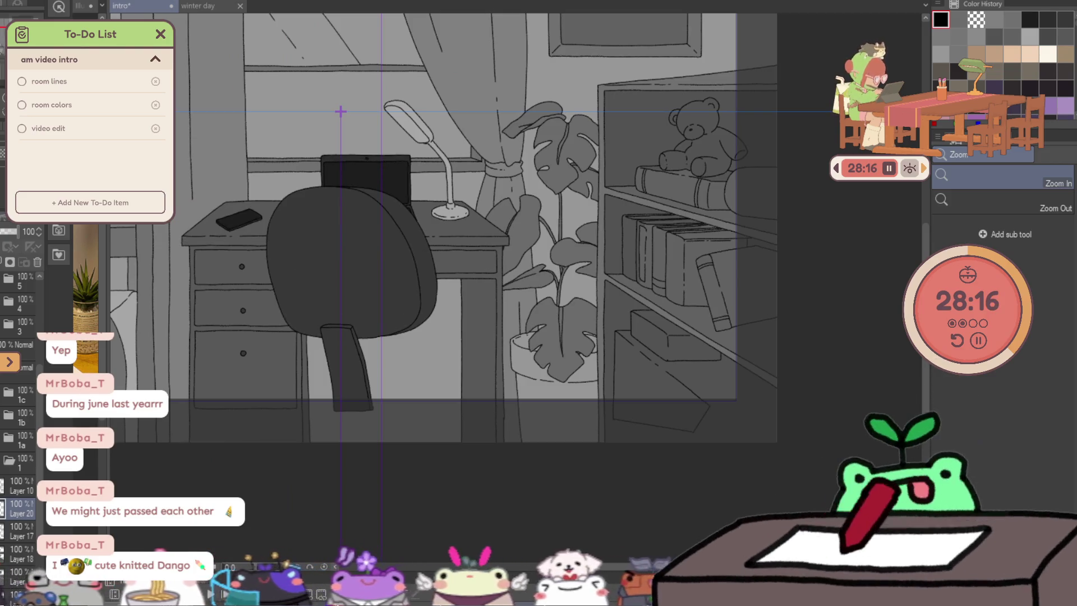
{"action": "key", "text": "g"}
{"action": "left_click_drag", "start_coordinate": [584, 385], "coordinate": [603, 325]}
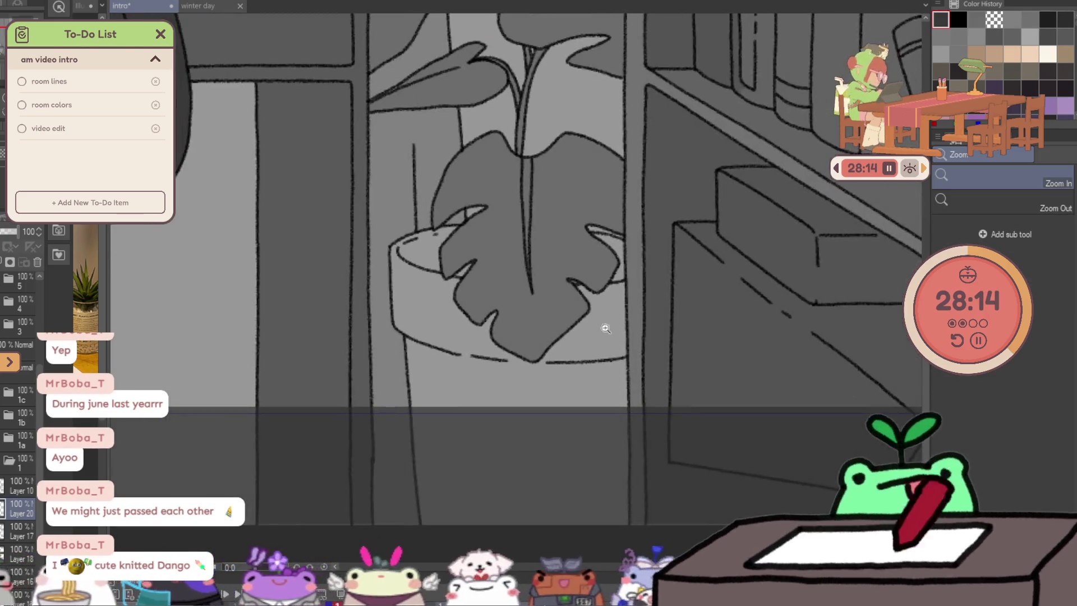
Trace around the plant pot to fill it dark grey.
{"action": "mouse_move", "coordinate": [388, 250]}
{"action": "left_mouse_down"}
{"action": "mouse_move", "coordinate": [501, 383]}
{"action": "mouse_move", "coordinate": [531, 343]}
{"action": "left_mouse_up"}
{"action": "left_click_drag", "start_coordinate": [495, 241], "coordinate": [520, 203]}
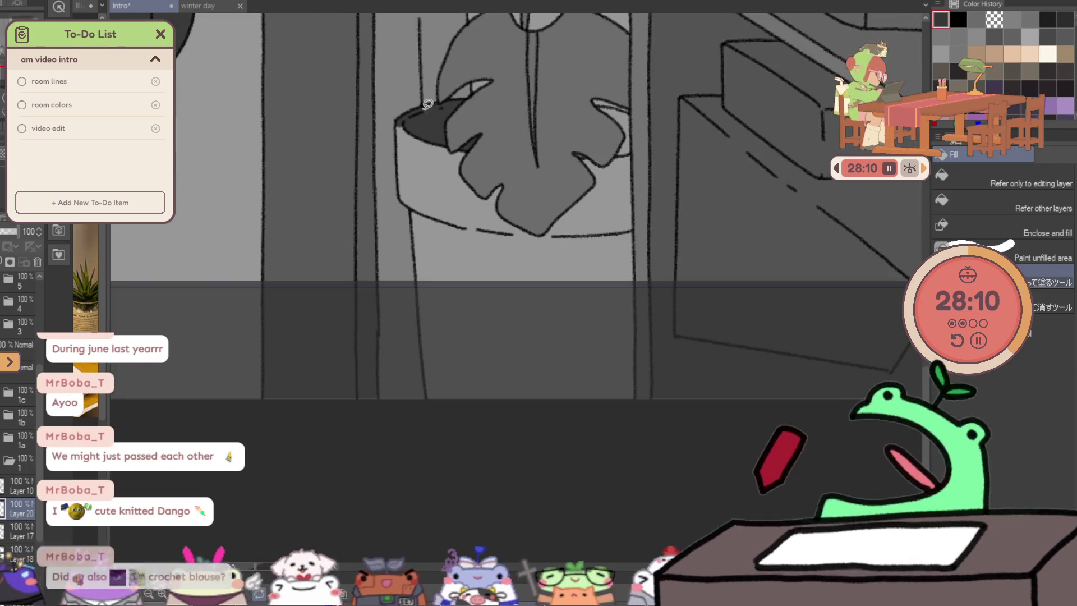
{"action": "mouse_move", "coordinate": [421, 108]}
{"action": "left_mouse_down"}
{"action": "mouse_move", "coordinate": [646, 423]}
{"action": "mouse_move", "coordinate": [642, 331]}
{"action": "left_mouse_up"}
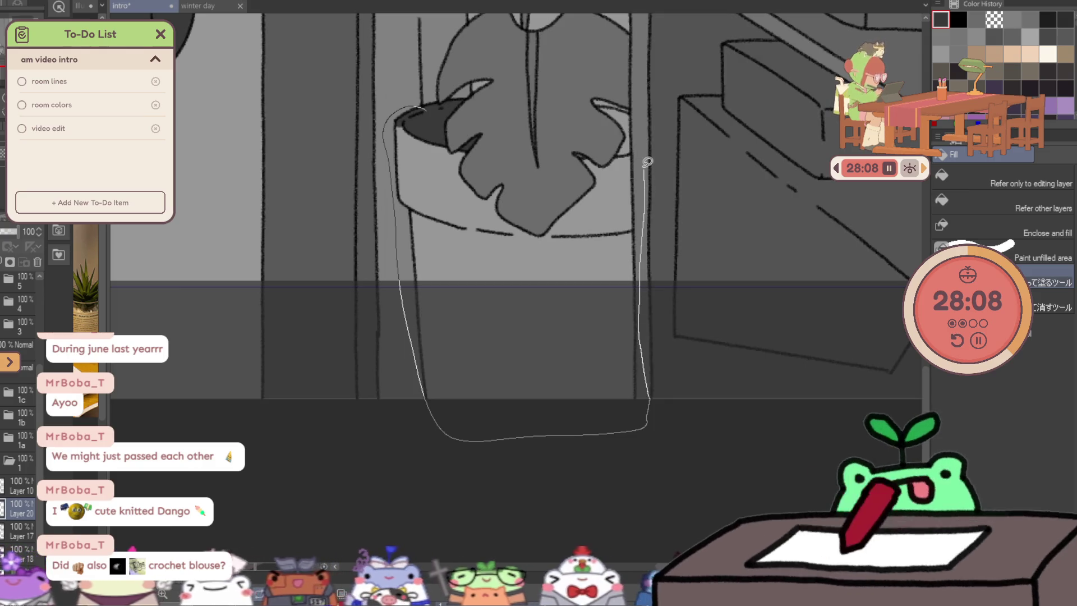
{"action": "mouse_move", "coordinate": [639, 107]}
{"action": "left_mouse_down"}
{"action": "mouse_move", "coordinate": [589, 101]}
{"action": "mouse_move", "coordinate": [525, 189]}
{"action": "left_mouse_up"}
{"action": "scroll", "coordinate": [527, 230], "scroll_direction": "down", "scroll_amount": 3}
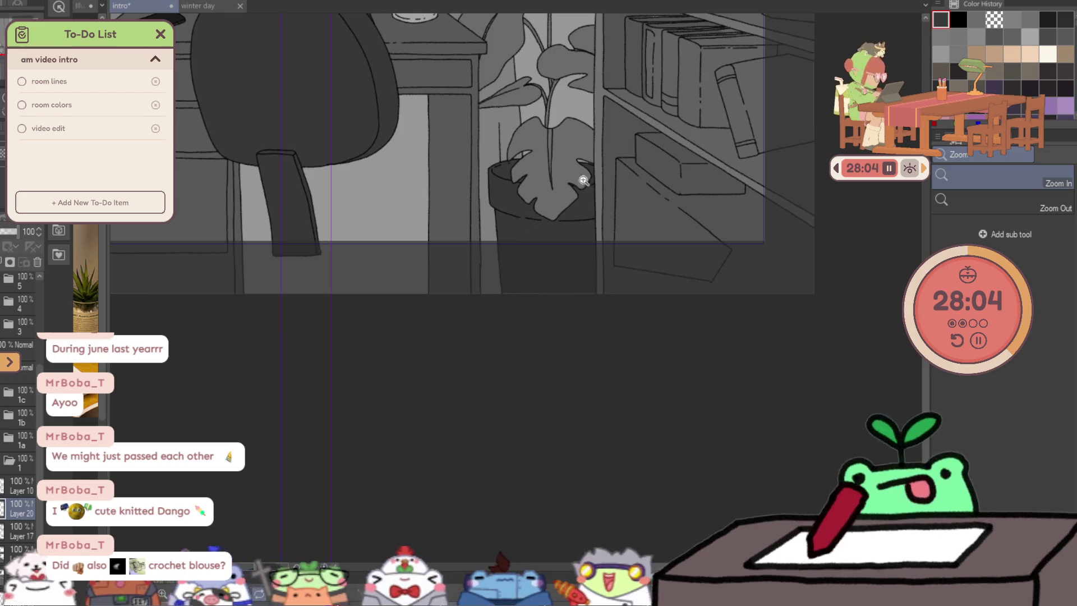
{"action": "scroll", "coordinate": [583, 180], "scroll_direction": "up", "scroll_amount": 3}
{"action": "key", "text": "e"}
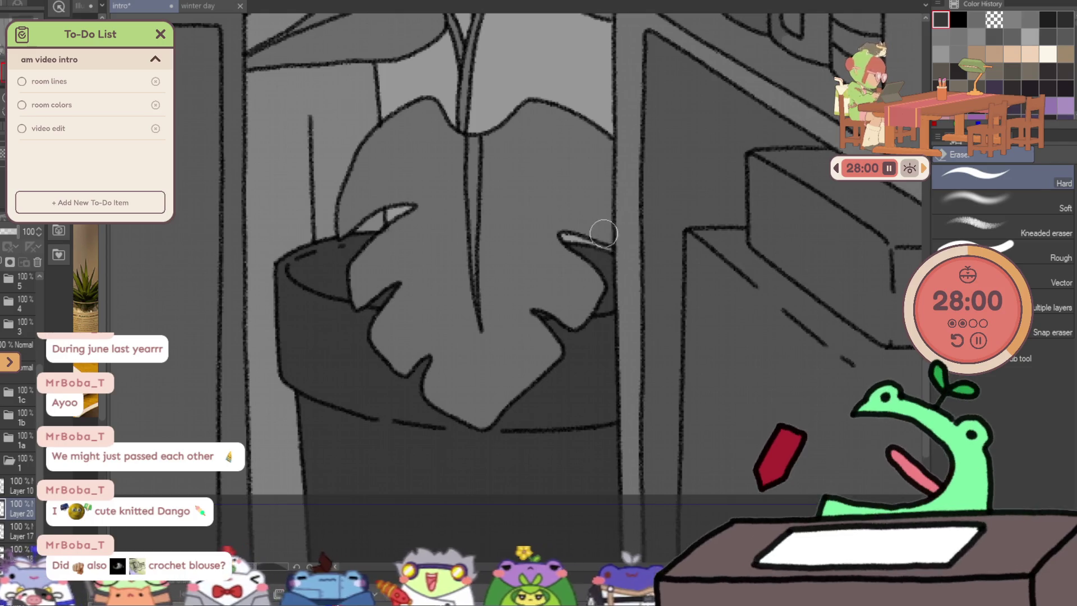
{"action": "scroll", "coordinate": [613, 193], "scroll_direction": "down", "scroll_amount": 5}
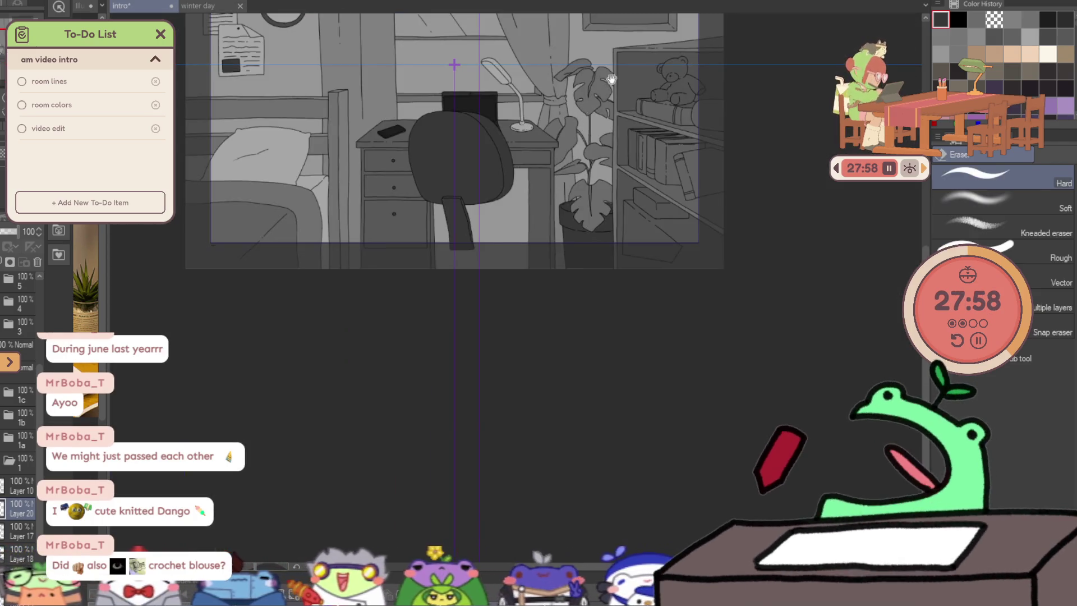
Reveal the black letterbox bars layer so they frame the top and bottom of the room.
{"action": "left_click_drag", "start_coordinate": [611, 81], "coordinate": [608, 212]}
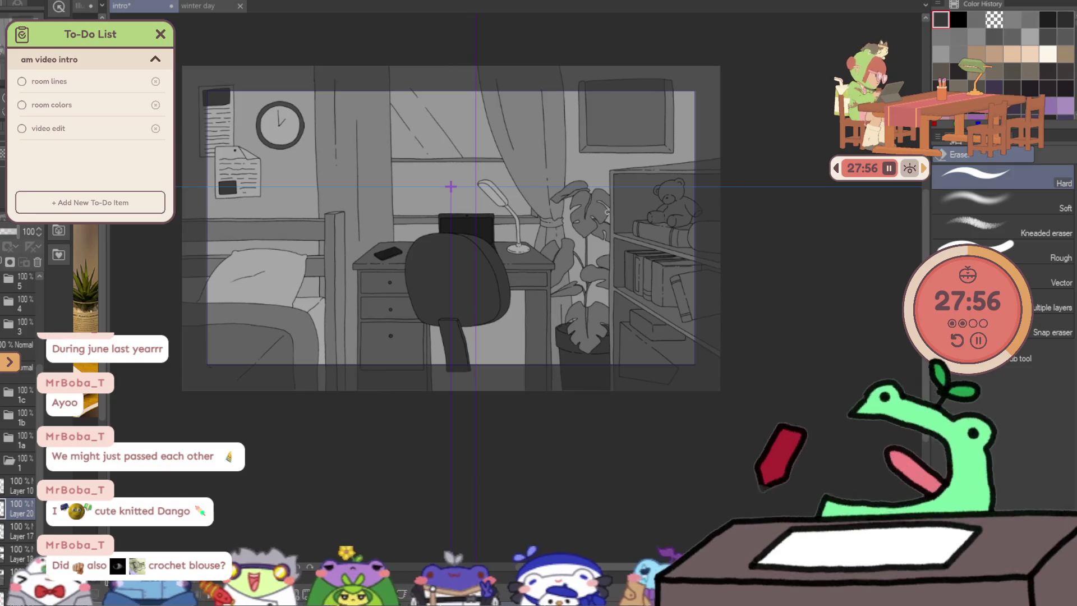
{"action": "scroll", "coordinate": [37, 419], "scroll_direction": "up", "scroll_amount": 3}
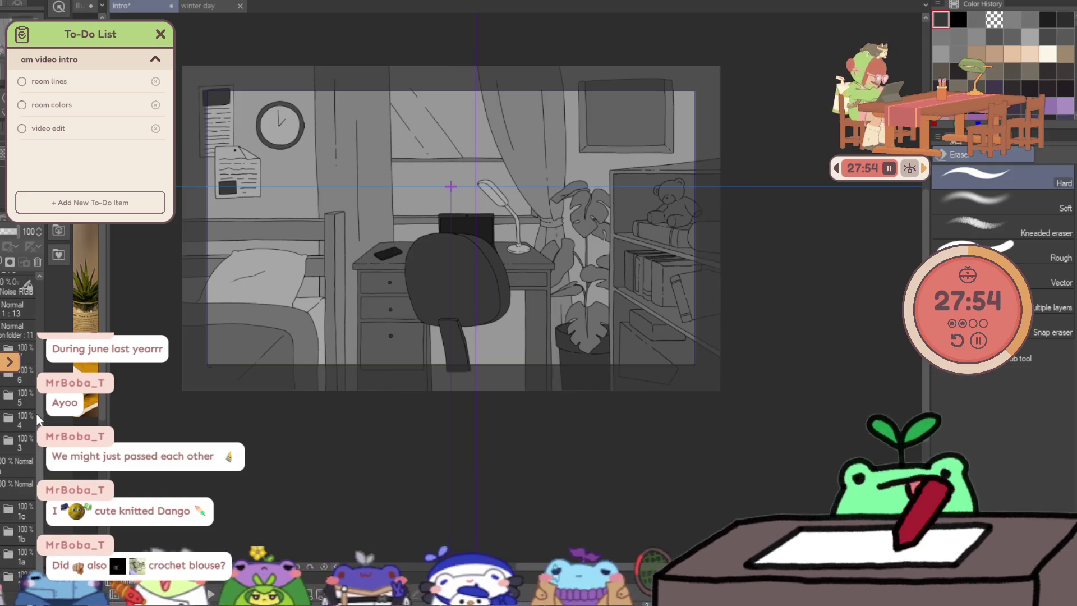
{"action": "scroll", "coordinate": [37, 336], "scroll_direction": "up", "scroll_amount": 2}
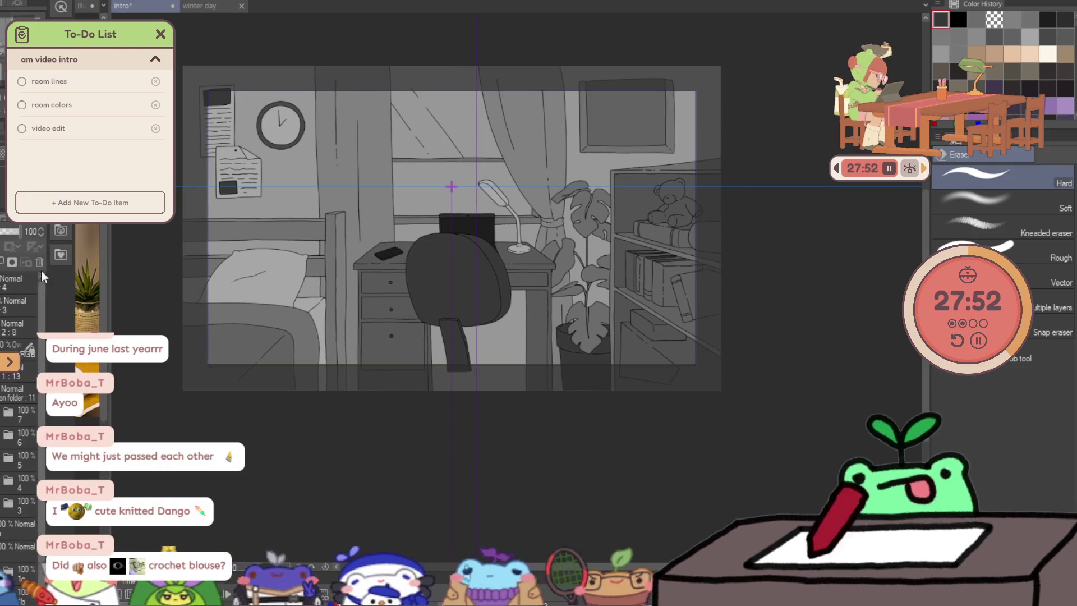
{"action": "left_click", "coordinate": [37, 234]}
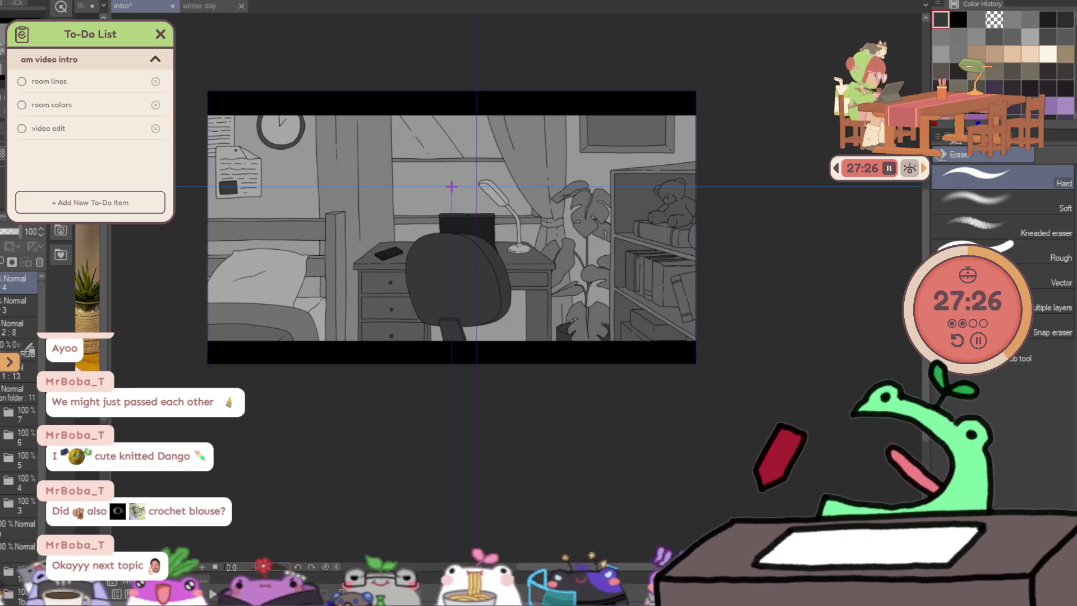
{"action": "scroll", "coordinate": [21, 421], "scroll_direction": "up", "scroll_amount": 3}
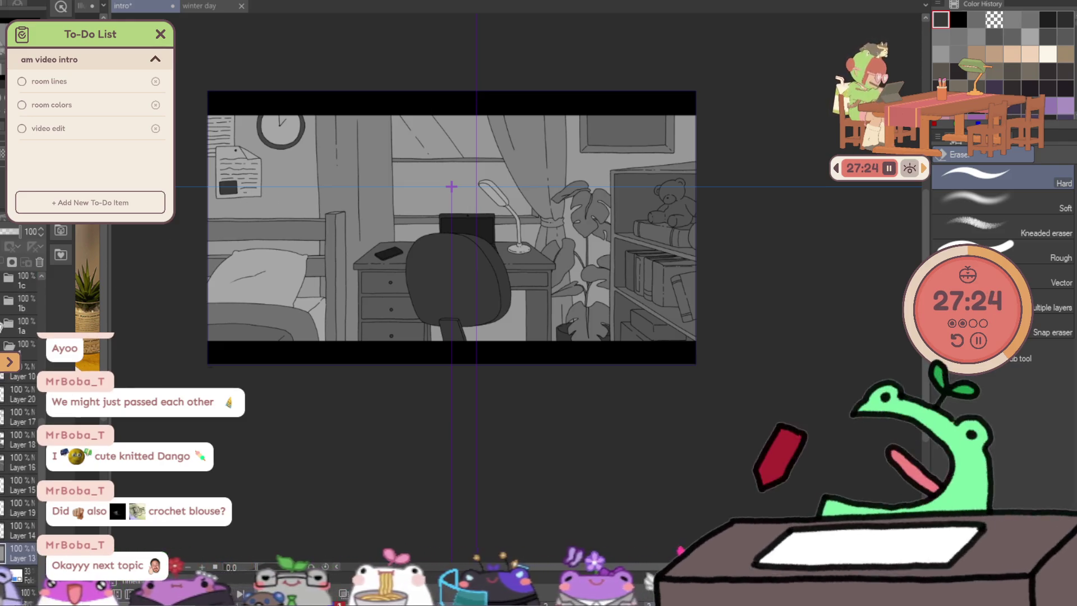
Save with Ctrl+S, extend the wall pillar's vertical line upward with G-pen 2, and airbrush a soft dab of light on the wall.
{"action": "key", "text": "b"}
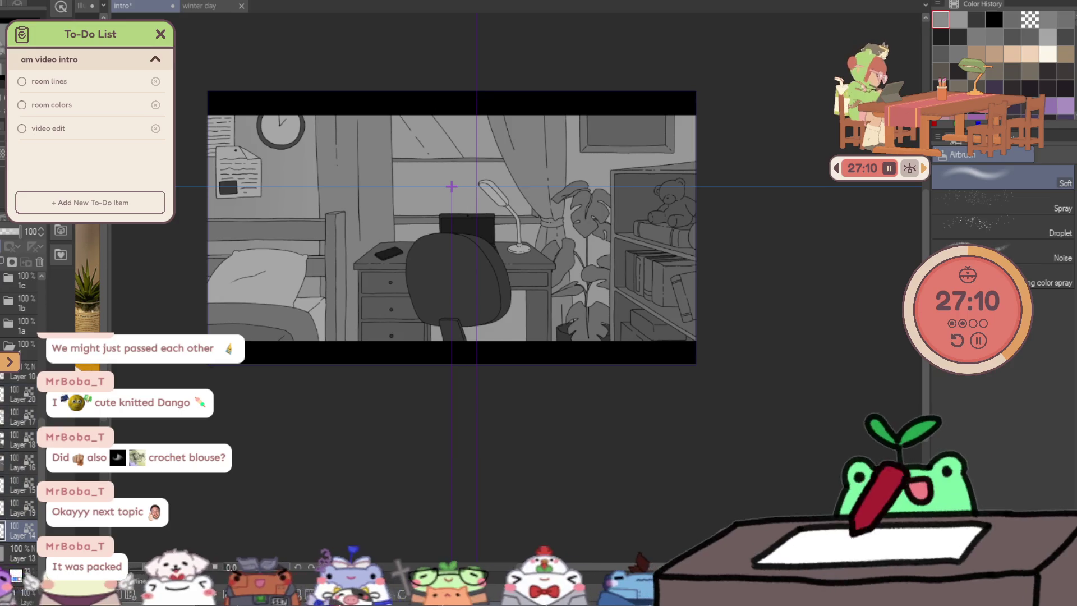
{"action": "key", "text": "p"}
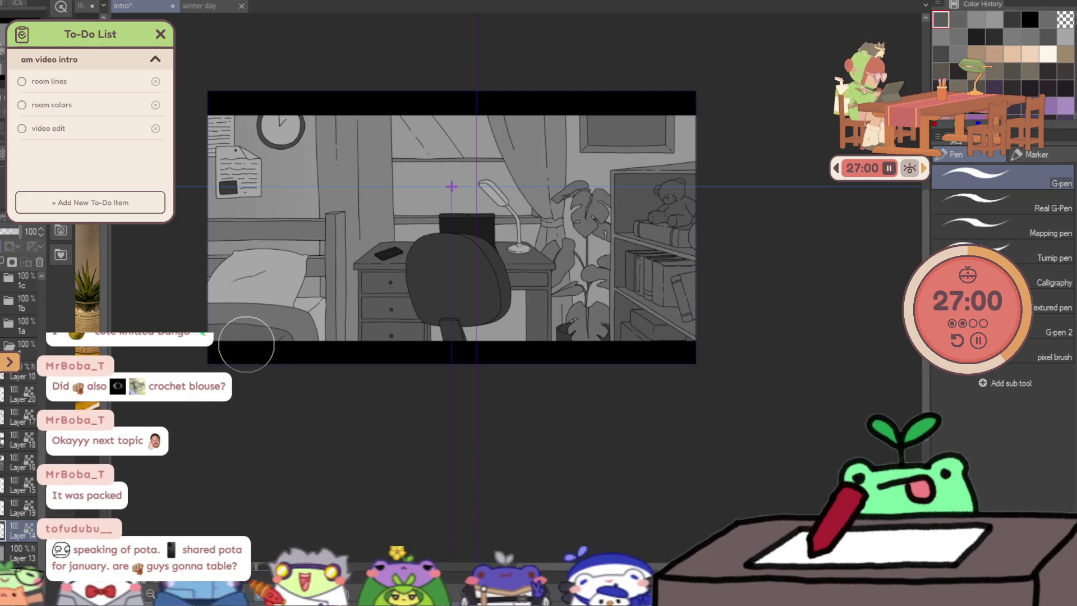
{"action": "left_click", "coordinate": [1053, 331]}
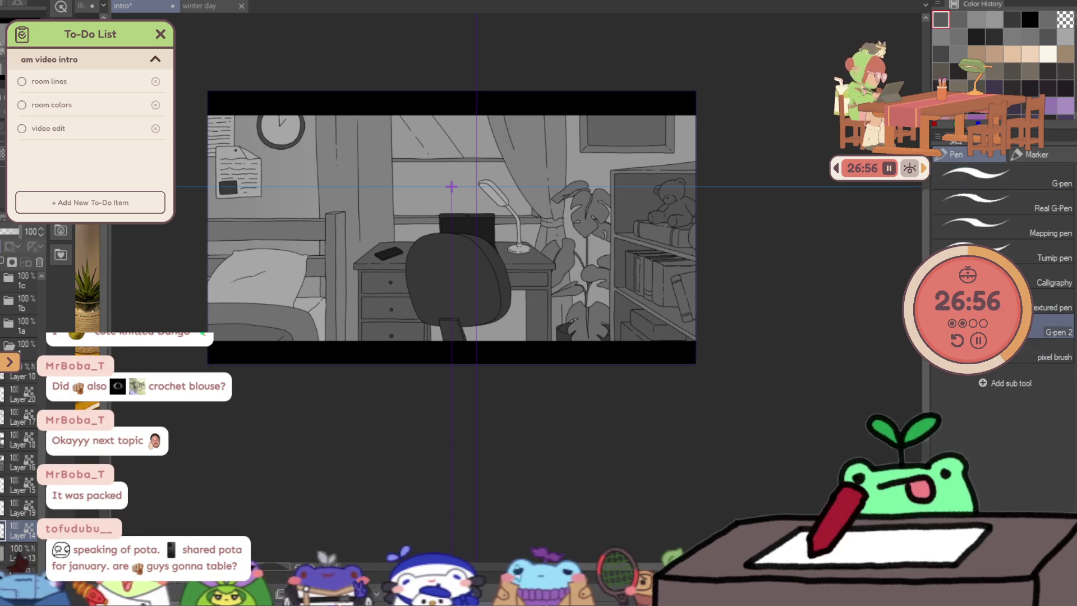
{"action": "key", "text": "ctrl+s"}
{"action": "left_click_drag", "start_coordinate": [295, 337], "coordinate": [295, 358]}
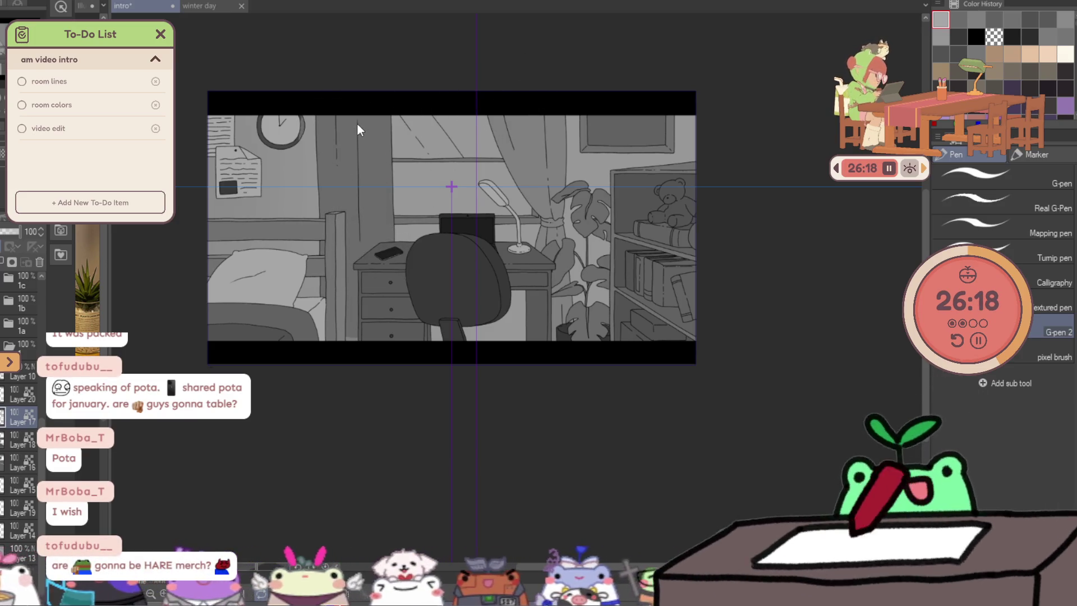
{"action": "left_click_drag", "start_coordinate": [357, 120], "coordinate": [356, 168]}
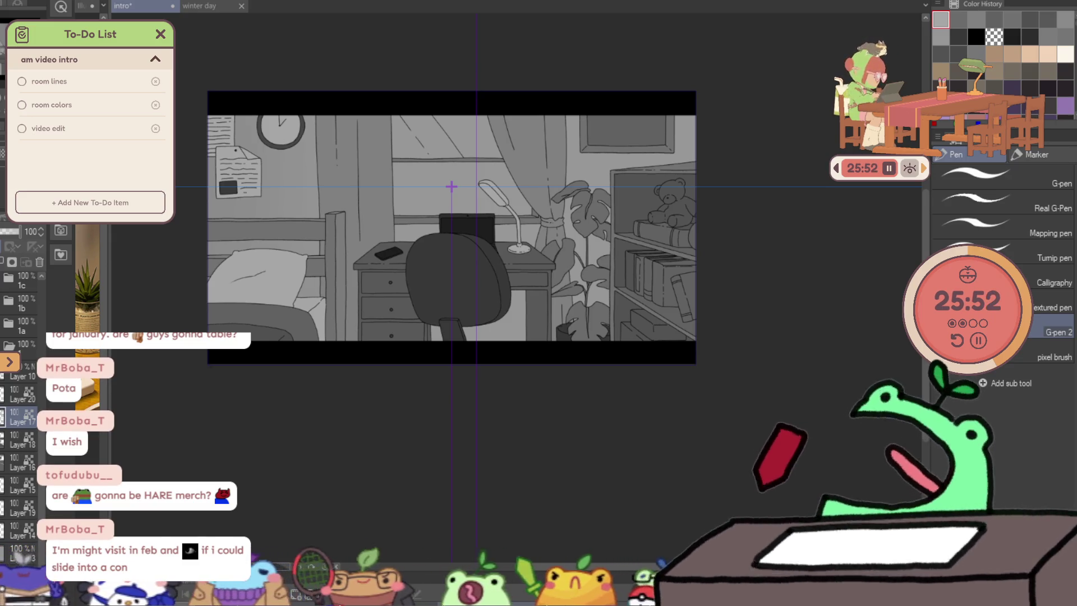
{"action": "left_click", "coordinate": [366, 128]}
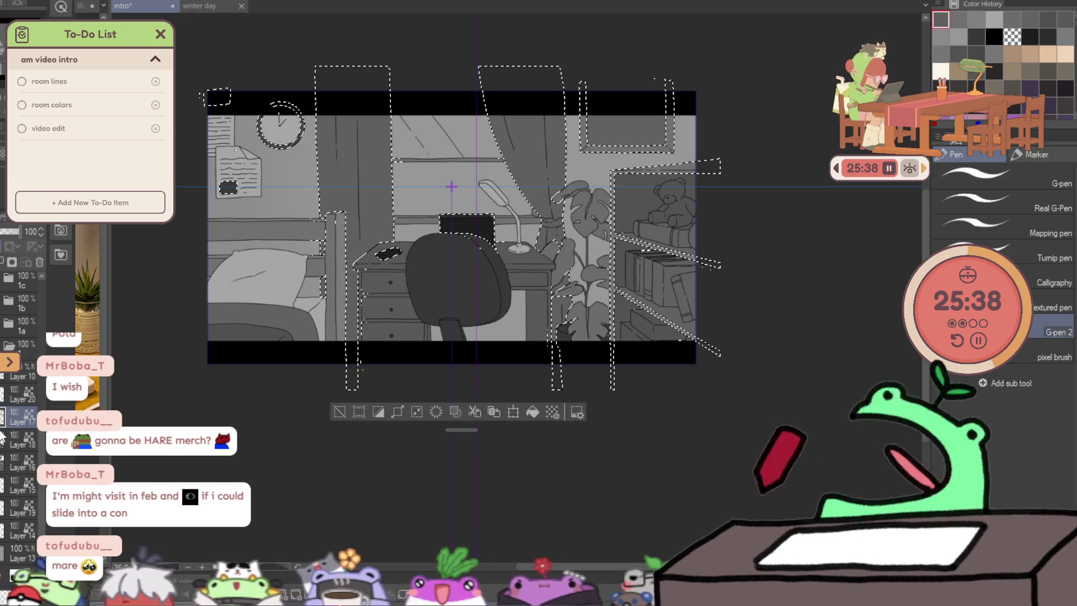
{"action": "scroll", "coordinate": [451, 186], "scroll_direction": "up", "scroll_amount": 3}
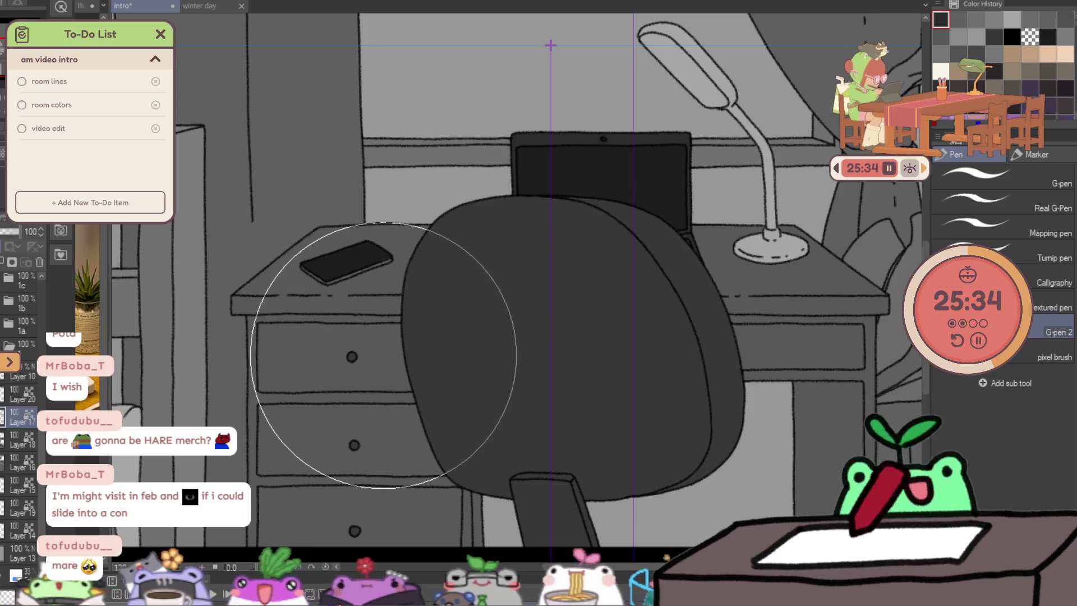
{"action": "scroll", "coordinate": [393, 286], "scroll_direction": "down", "scroll_amount": 2}
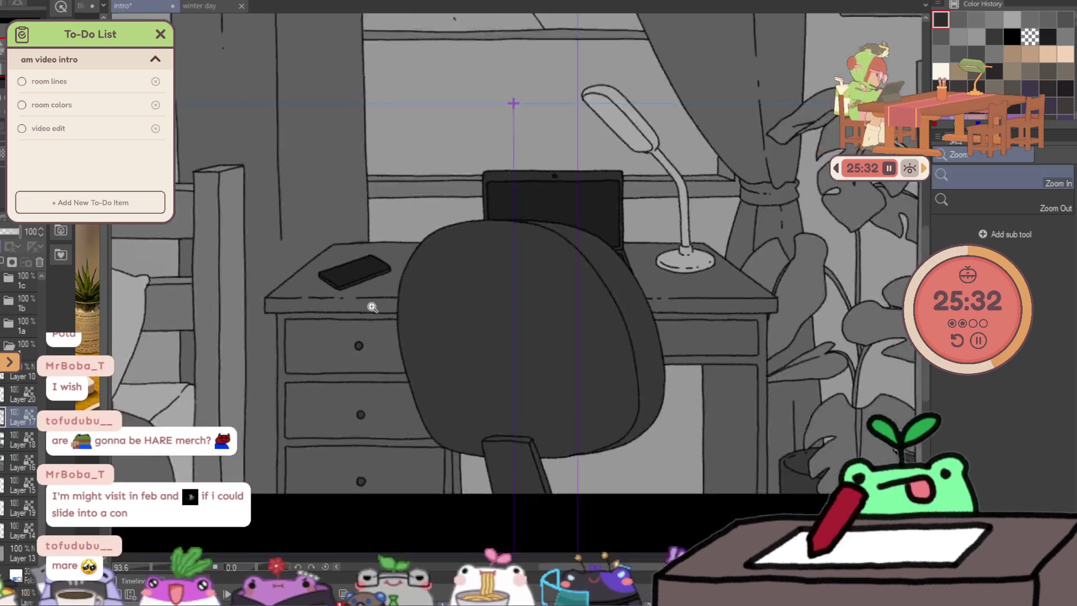
{"action": "scroll", "coordinate": [331, 299], "scroll_direction": "down", "scroll_amount": 1}
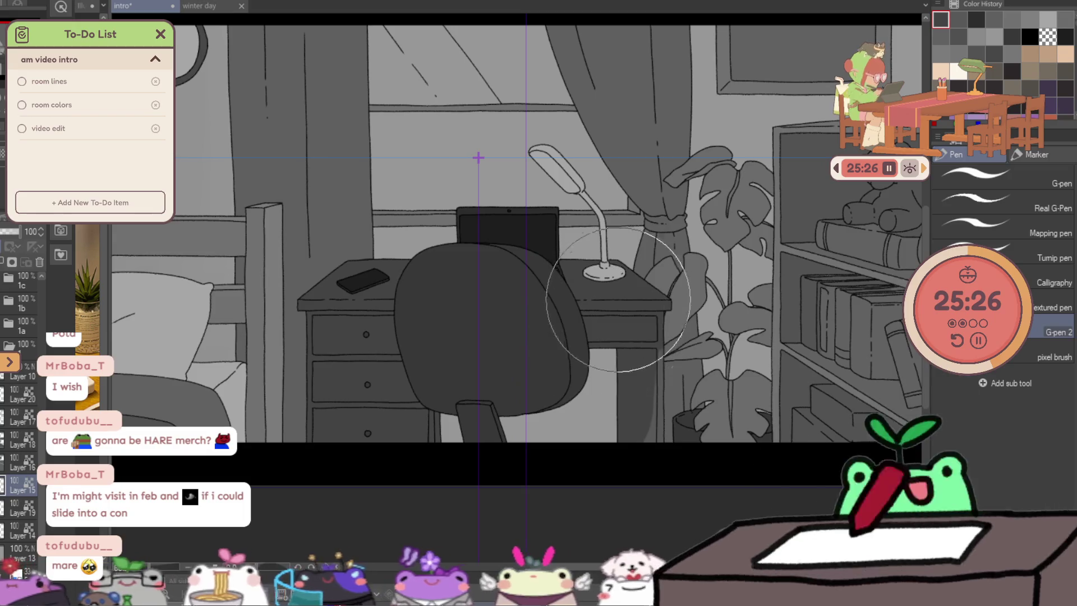
{"action": "key", "text": "alt+bracketleft"}
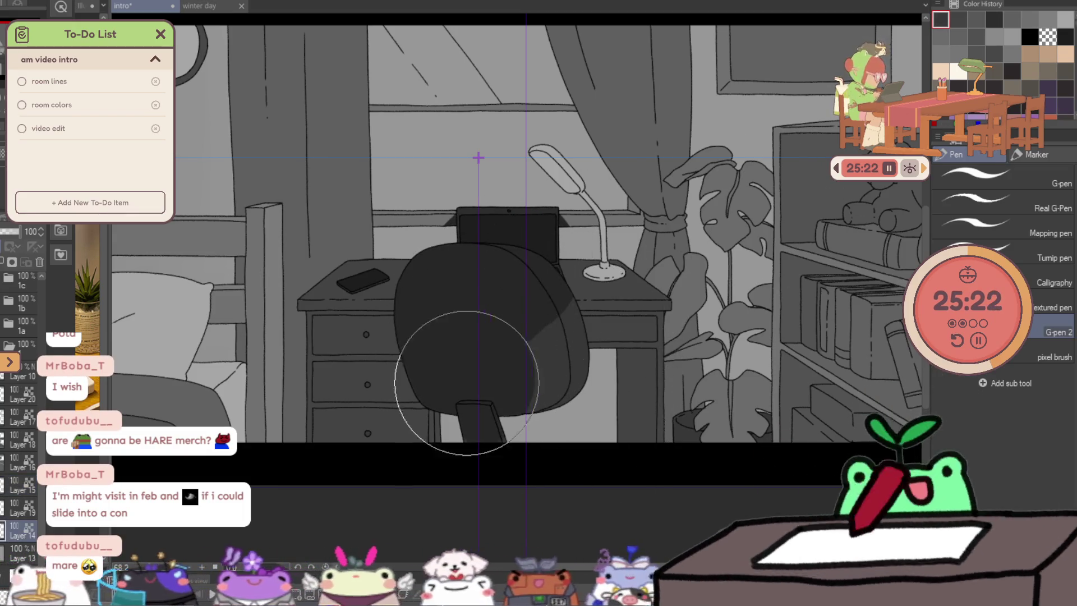
{"action": "left_click", "coordinate": [476, 455], "text": "alt+space"}
{"action": "left_click_drag", "start_coordinate": [477, 455], "coordinate": [574, 460]}
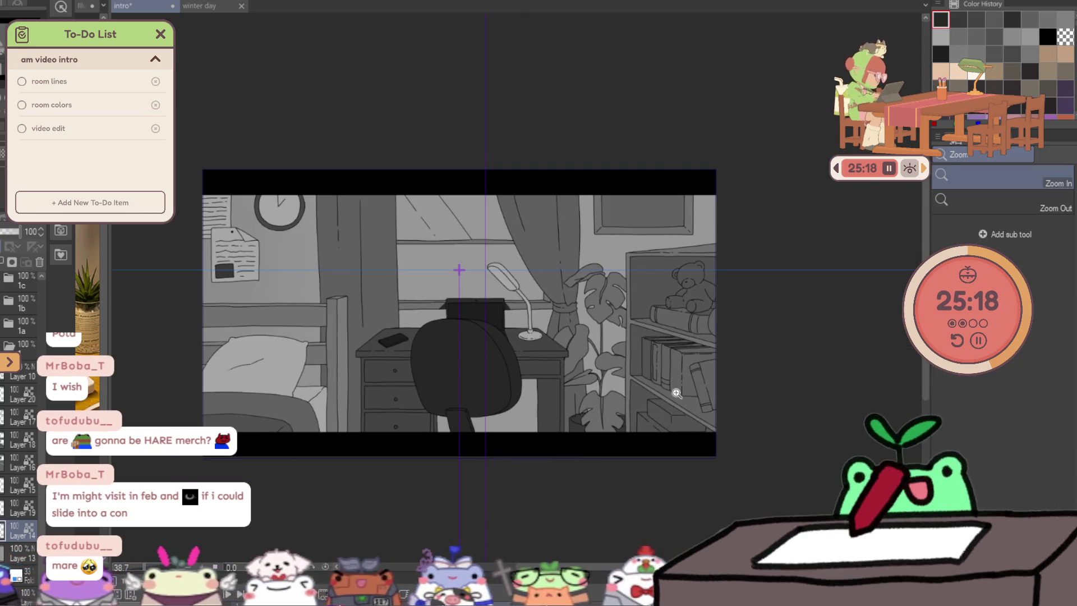
Lasso-fill the teddy bear's body and head with a grey from Color History, then deepen it with a darker grey.
{"action": "left_click", "coordinate": [676, 392], "text": "alt+space"}
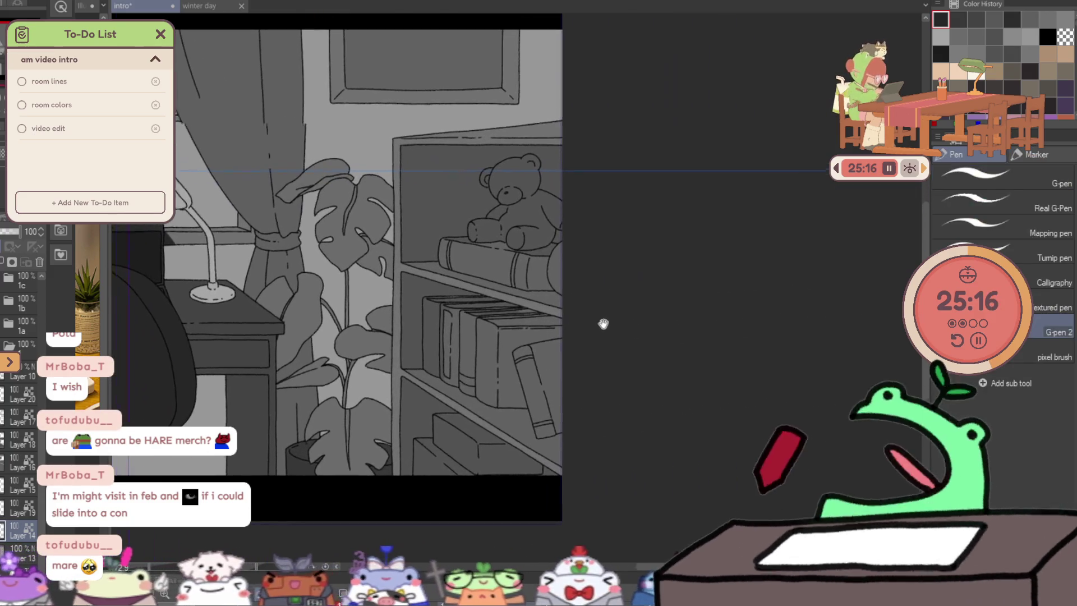
{"action": "left_click", "coordinate": [601, 247], "text": "alt+space"}
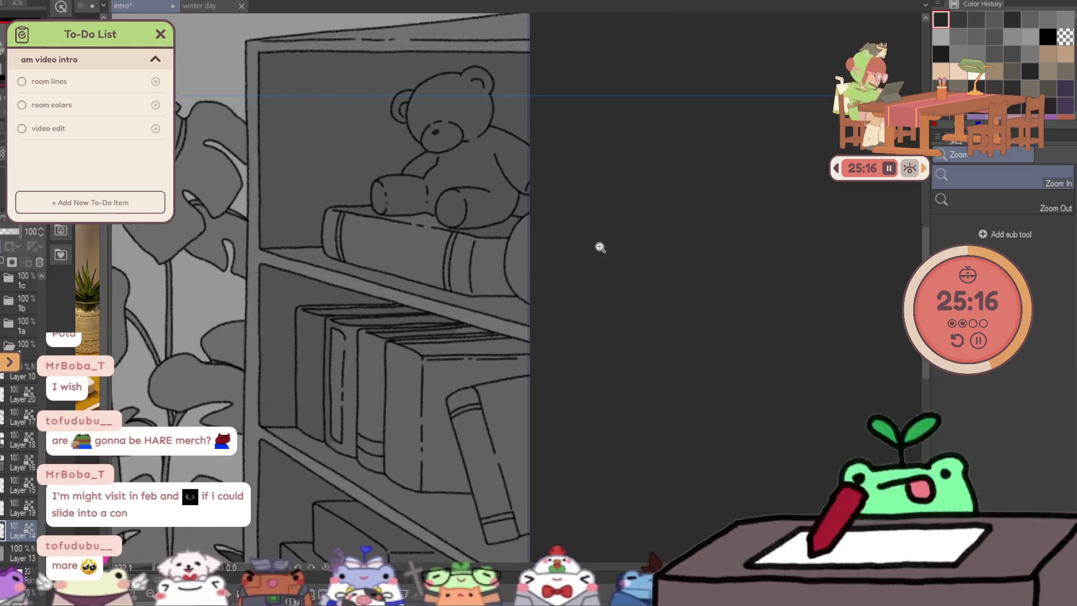
{"action": "key", "text": "g"}
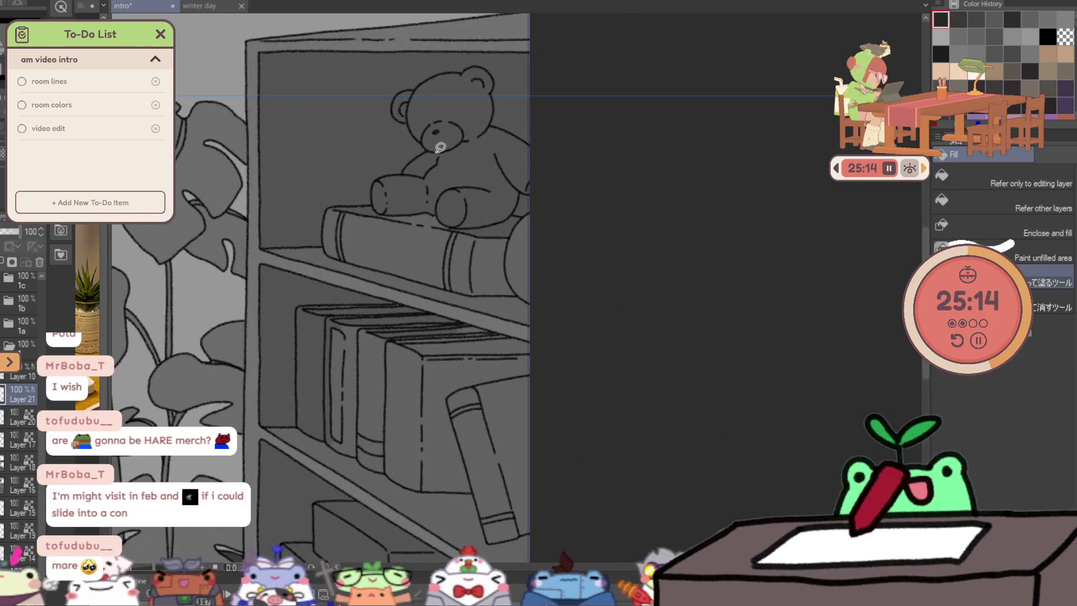
{"action": "left_click", "coordinate": [391, 168]}
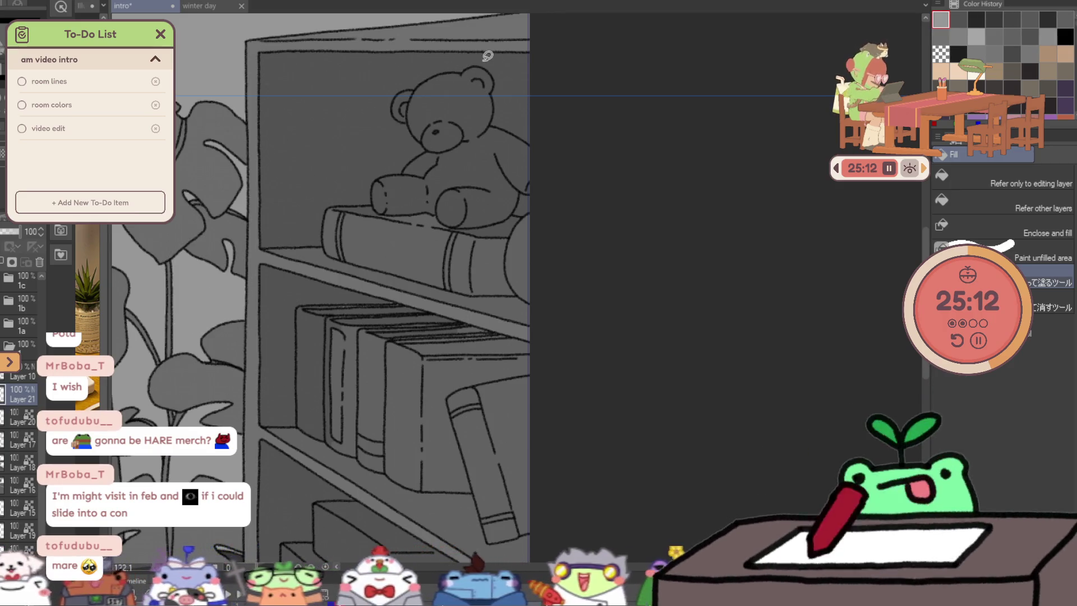
{"action": "left_click_drag", "start_coordinate": [524, 201], "coordinate": [534, 106]}
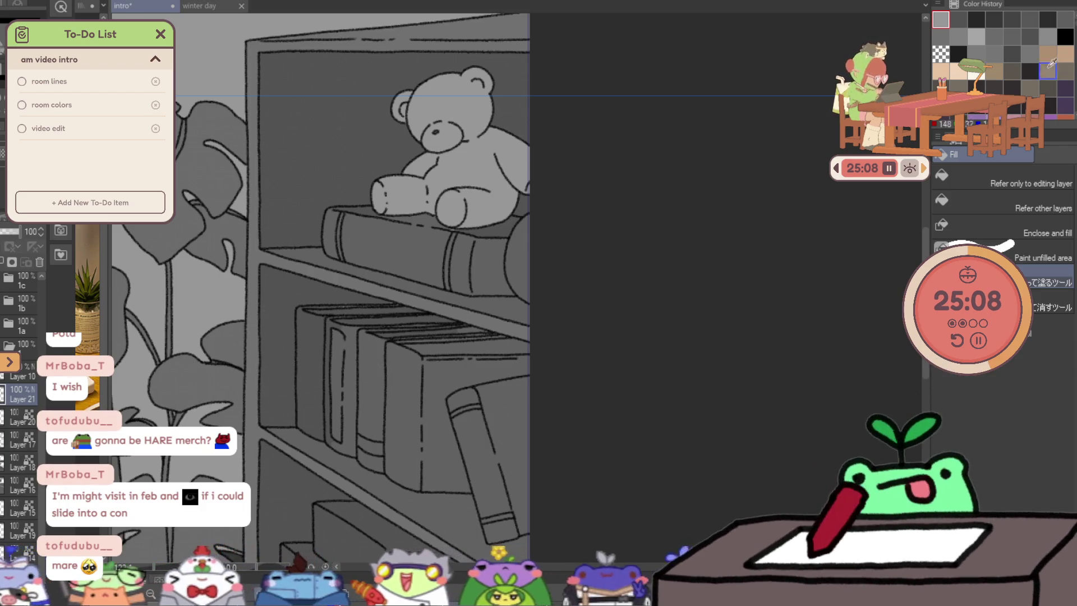
{"action": "left_click_drag", "start_coordinate": [450, 159], "coordinate": [516, 102]}
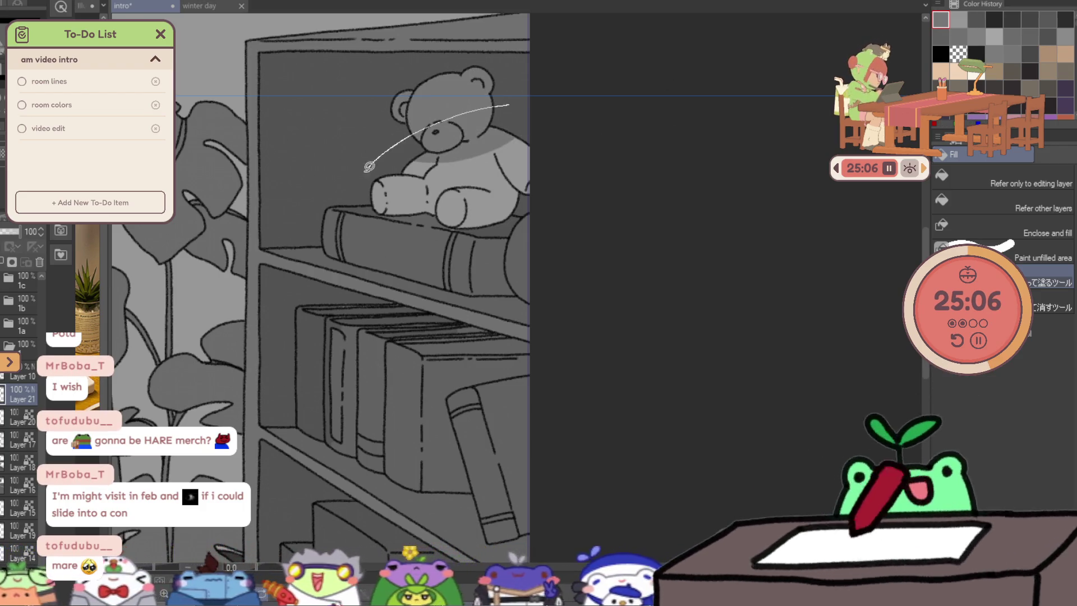
{"action": "left_click_drag", "start_coordinate": [543, 202], "coordinate": [541, 176]}
{"action": "key", "text": "e"}
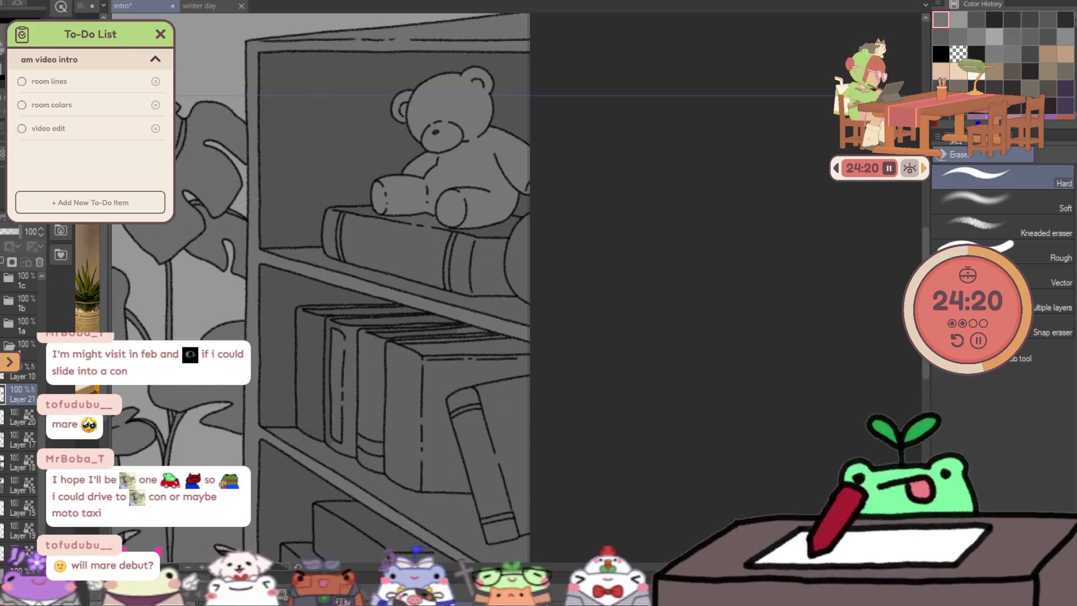
Lasso-fill the shelf area and the box beneath it with dark grey.
{"action": "key", "text": "g"}
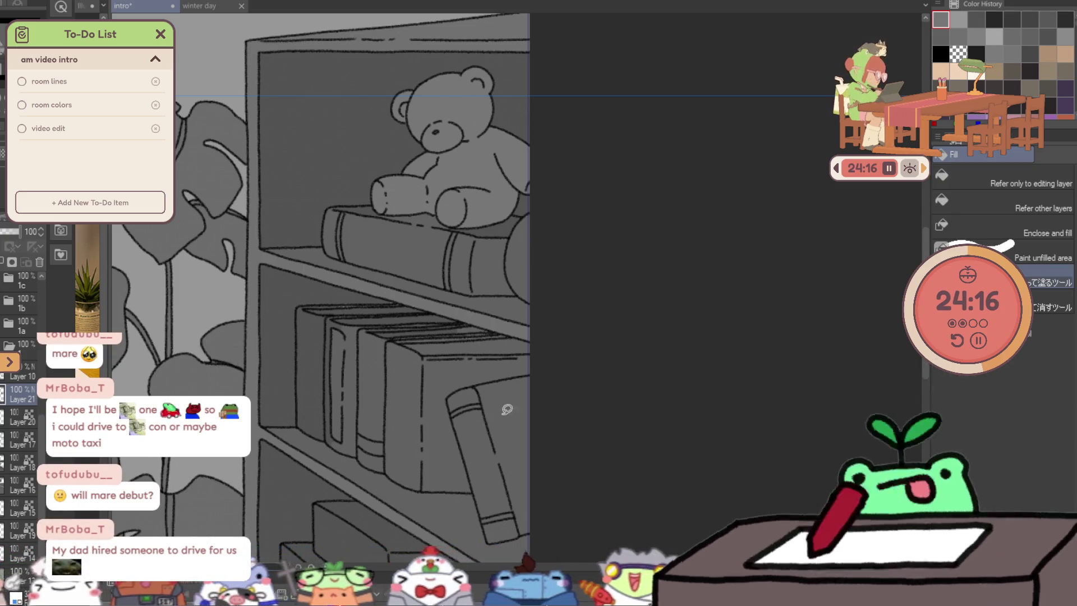
{"action": "left_click_drag", "start_coordinate": [507, 410], "coordinate": [564, 361]}
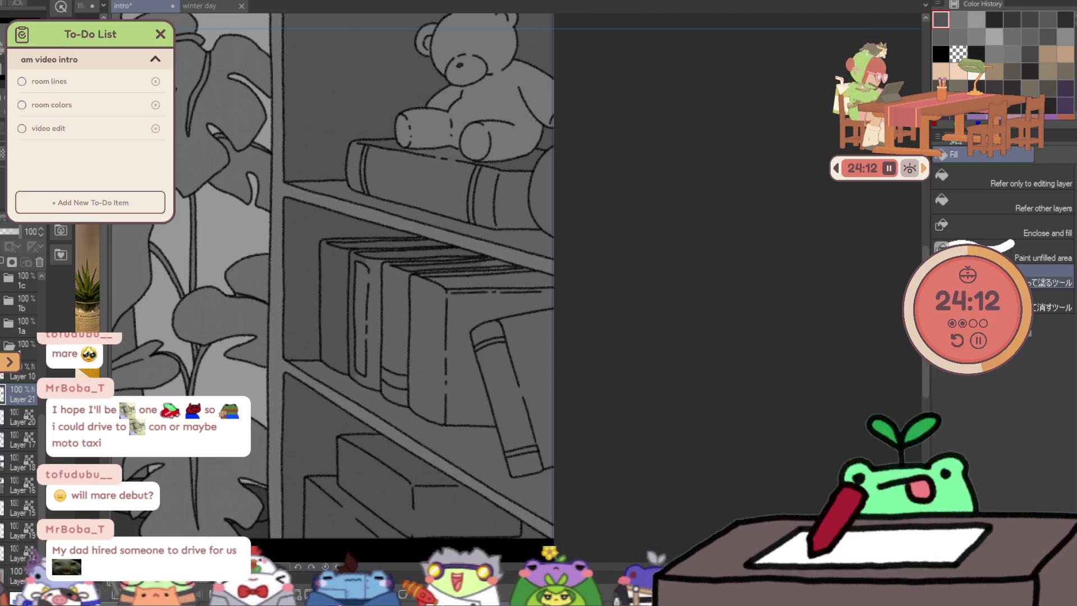
{"action": "mouse_move", "coordinate": [444, 234]}
{"action": "left_mouse_down"}
{"action": "mouse_move", "coordinate": [325, 233]}
{"action": "mouse_move", "coordinate": [356, 261]}
{"action": "left_mouse_up"}
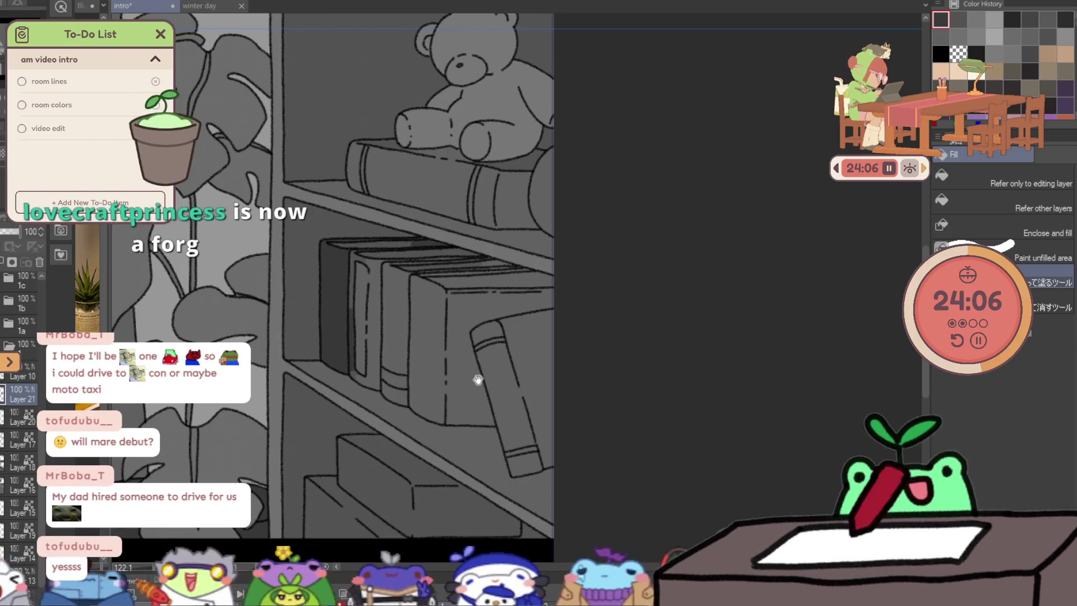
{"action": "scroll", "coordinate": [476, 378], "scroll_direction": "down", "scroll_amount": 3}
{"action": "mouse_move", "coordinate": [347, 339]}
{"action": "left_mouse_down"}
{"action": "mouse_move", "coordinate": [308, 480]}
{"action": "mouse_move", "coordinate": [575, 440]}
{"action": "mouse_move", "coordinate": [497, 368]}
{"action": "left_mouse_up"}
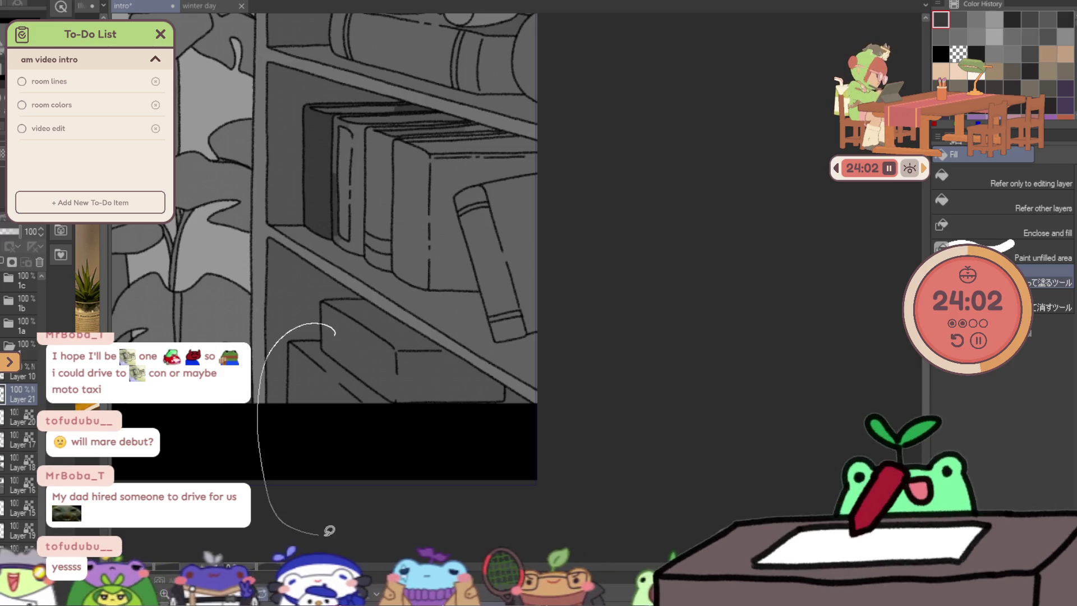
{"action": "left_click_drag", "start_coordinate": [330, 530], "coordinate": [578, 433]}
{"action": "left_click_drag", "start_coordinate": [474, 373], "coordinate": [478, 362]}
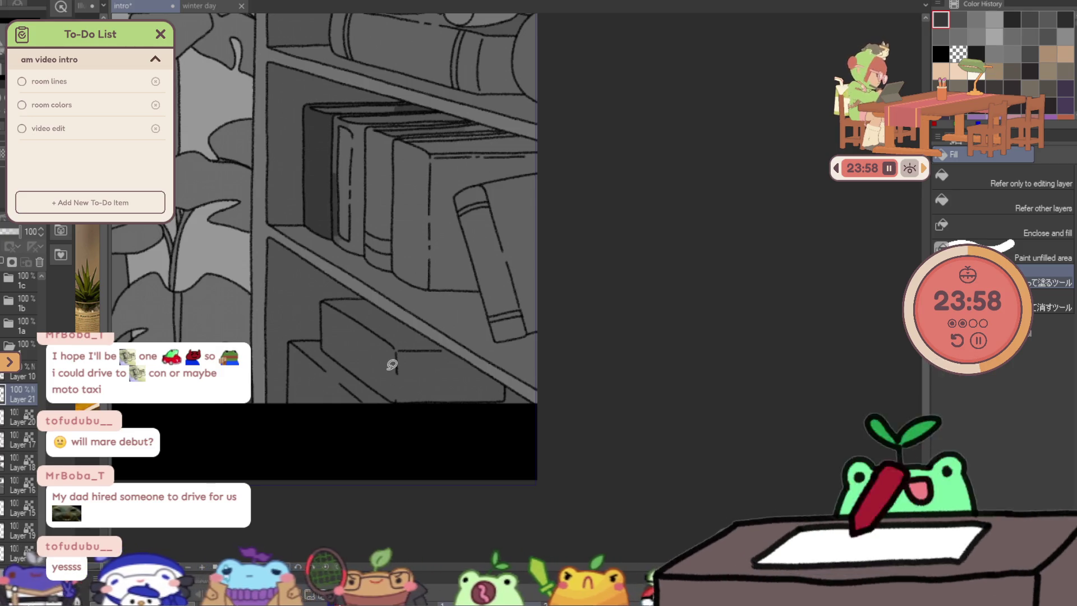
Finish the box fill and fill the area beside the box dark grey.
{"action": "key", "text": "p"}
{"action": "scroll", "coordinate": [11, 394], "scroll_direction": "down", "scroll_amount": 3}
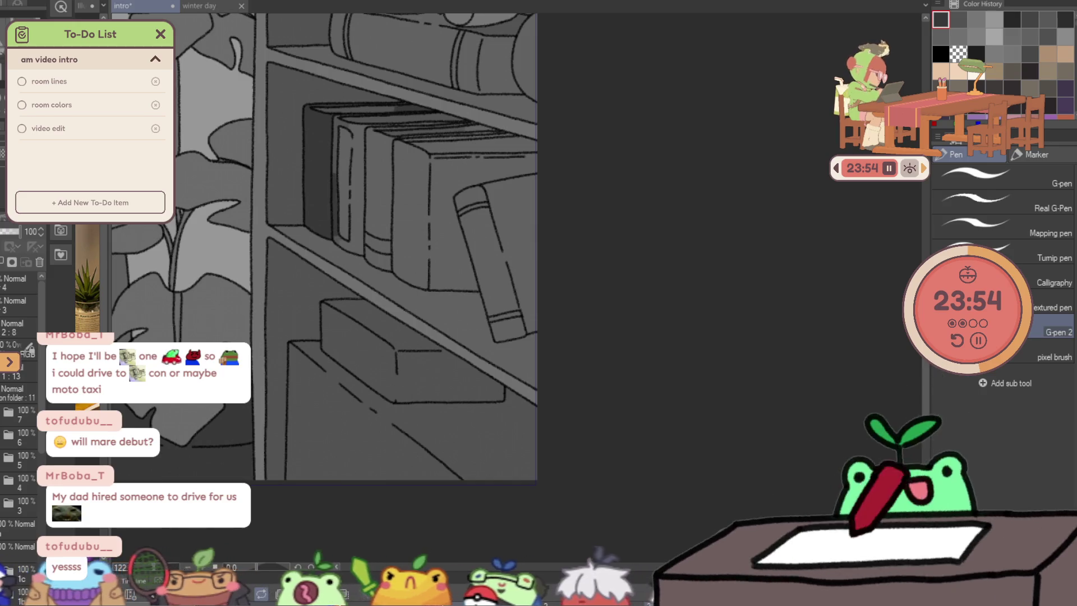
{"action": "key", "text": "g"}
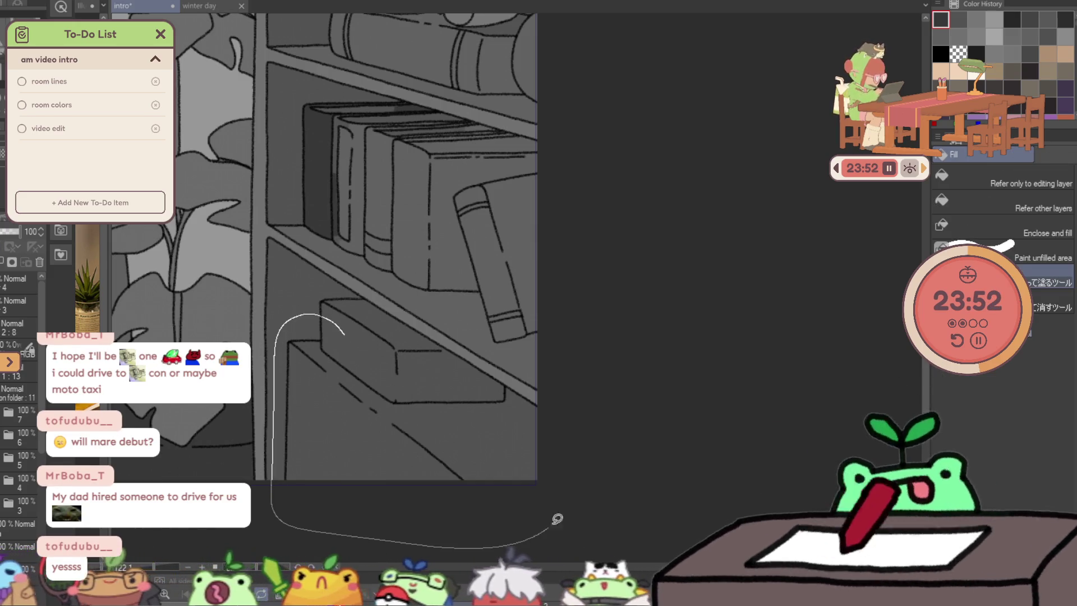
{"action": "left_click_drag", "start_coordinate": [558, 519], "coordinate": [511, 387]}
{"action": "scroll", "coordinate": [17, 329], "scroll_direction": "up", "scroll_amount": 3}
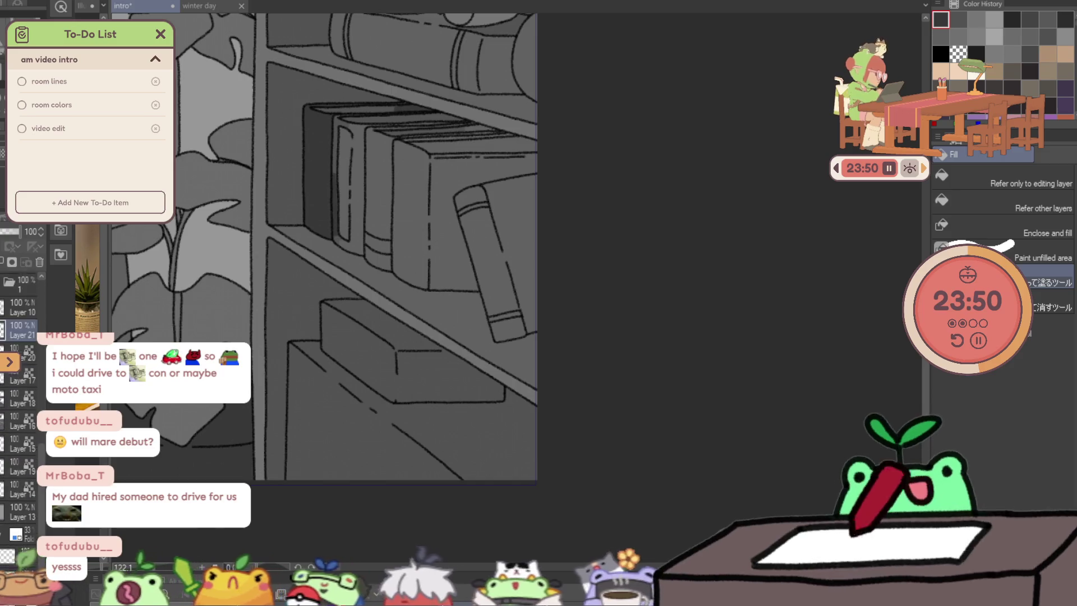
{"action": "left_click_drag", "start_coordinate": [337, 333], "coordinate": [571, 485]}
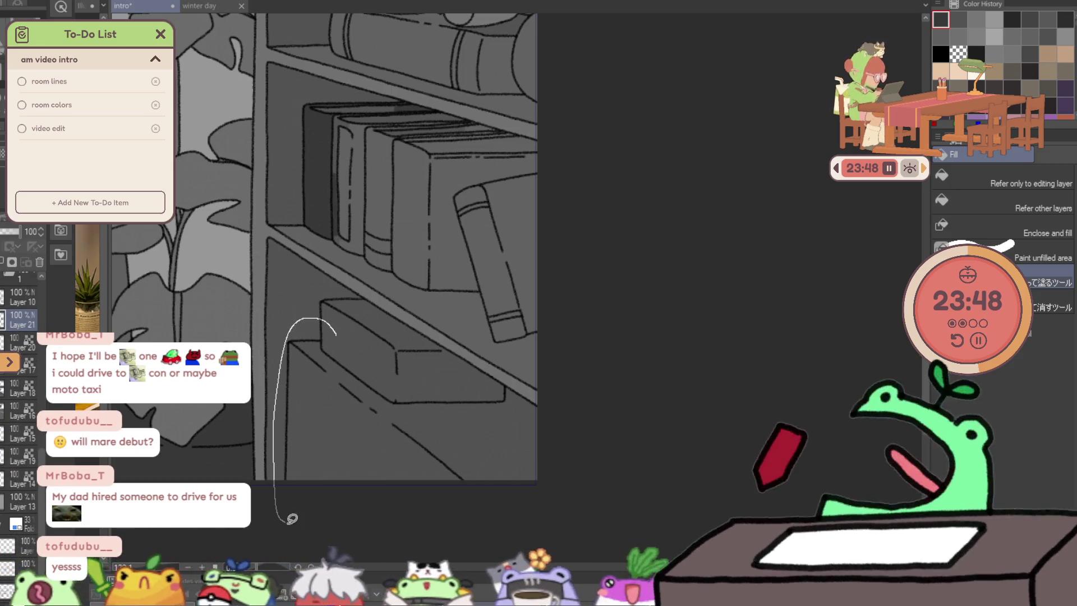
{"action": "left_click_drag", "start_coordinate": [477, 375], "coordinate": [391, 336]}
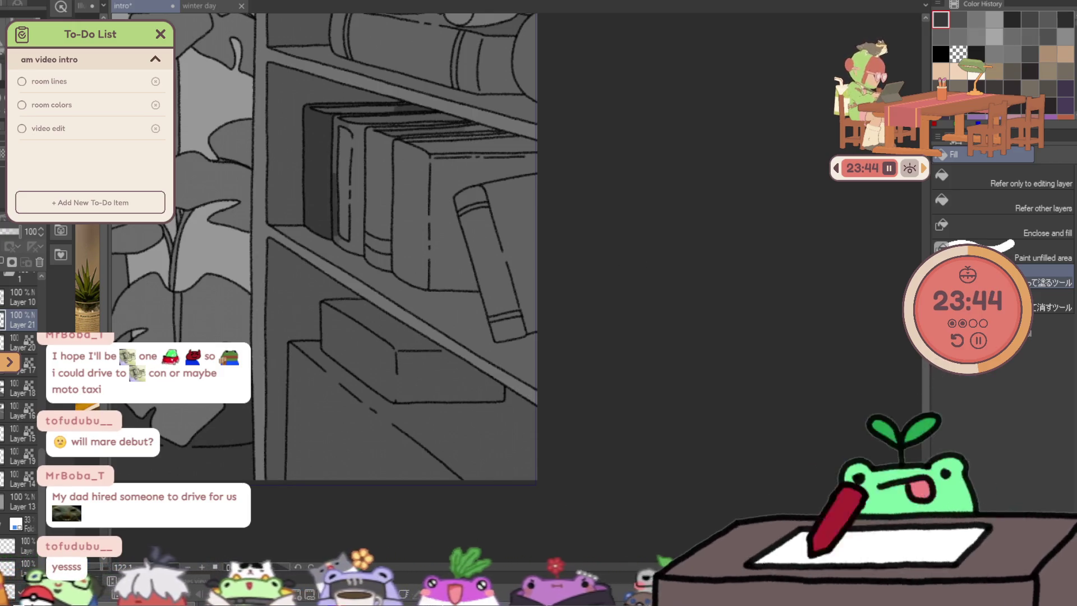
Select and clear the shelf region, outlining a further fill on the lower shelf.
{"action": "key", "text": "ctrl+a"}
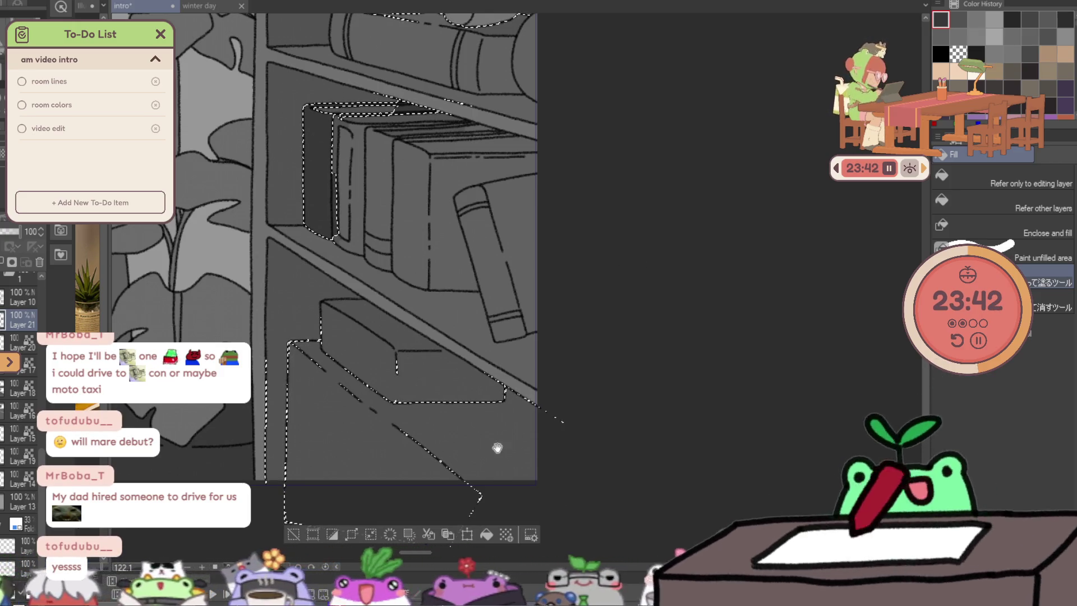
{"action": "left_click_drag", "start_coordinate": [497, 445], "coordinate": [493, 312]}
{"action": "key", "text": "ctrl+d"}
{"action": "left_click_drag", "start_coordinate": [334, 221], "coordinate": [316, 206]}
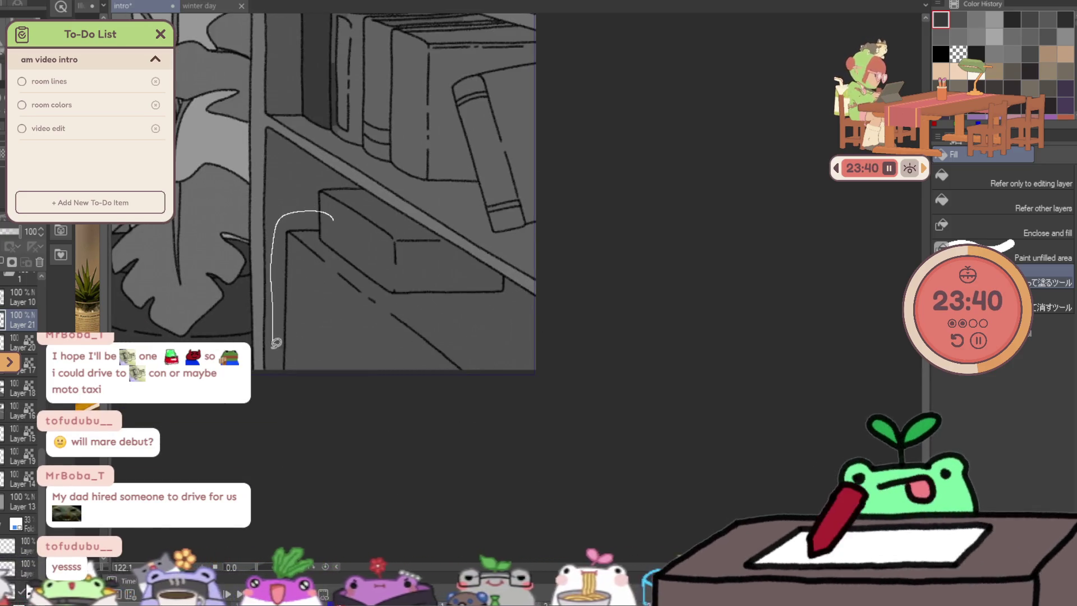
{"action": "left_click_drag", "start_coordinate": [419, 263], "coordinate": [468, 245]}
{"action": "key", "text": "ctrl+z"}
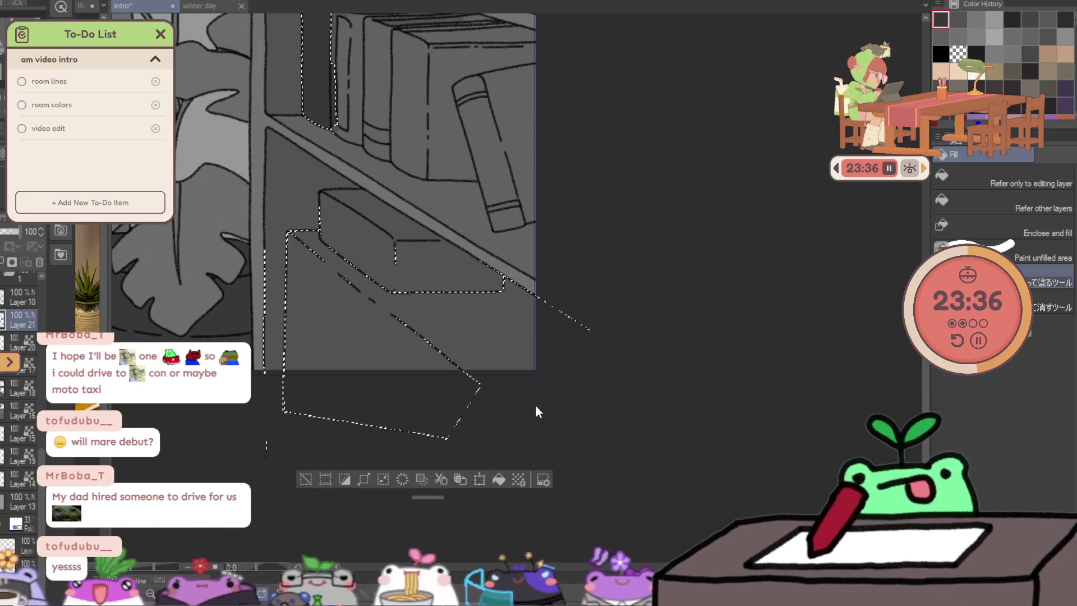
{"action": "key", "text": "ctrl+d"}
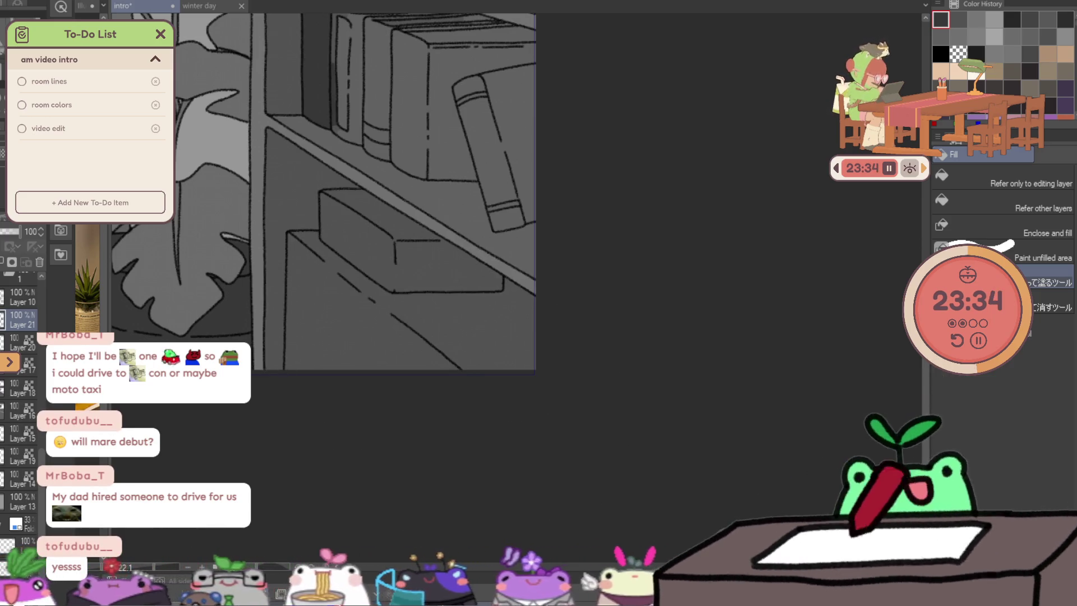
Dab dark grey at the shelf bottom with the pen and fill the lower shelf dark grey.
{"action": "key", "text": "p"}
{"action": "left_click", "coordinate": [505, 433]}
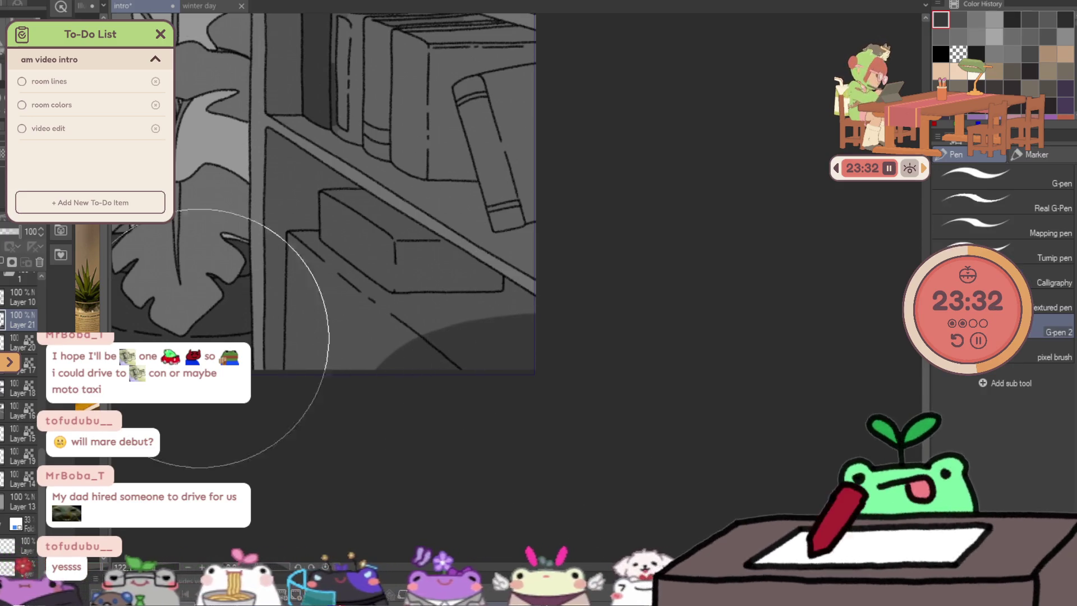
{"action": "key", "text": "g"}
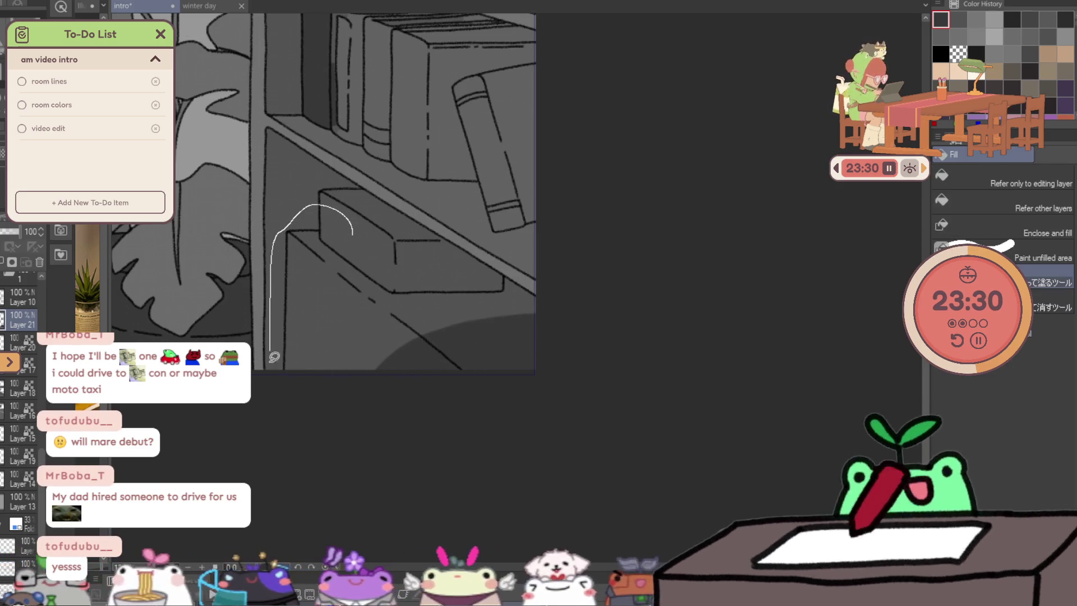
{"action": "left_click_drag", "start_coordinate": [275, 357], "coordinate": [474, 256]}
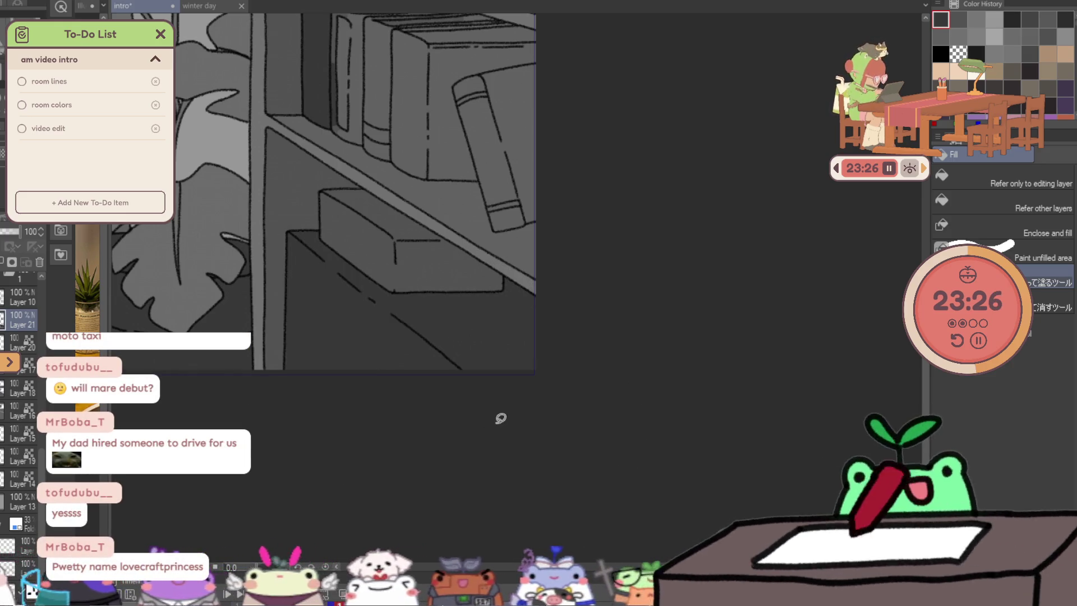
{"action": "left_click_drag", "start_coordinate": [505, 397], "coordinate": [496, 551]}
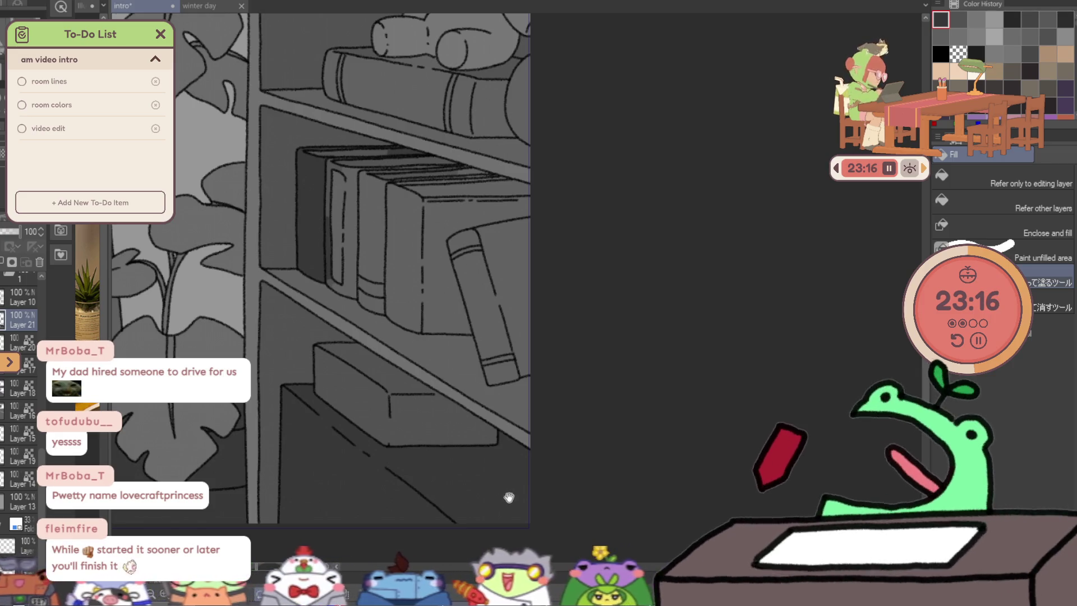
{"action": "left_click_drag", "start_coordinate": [509, 497], "coordinate": [516, 510]}
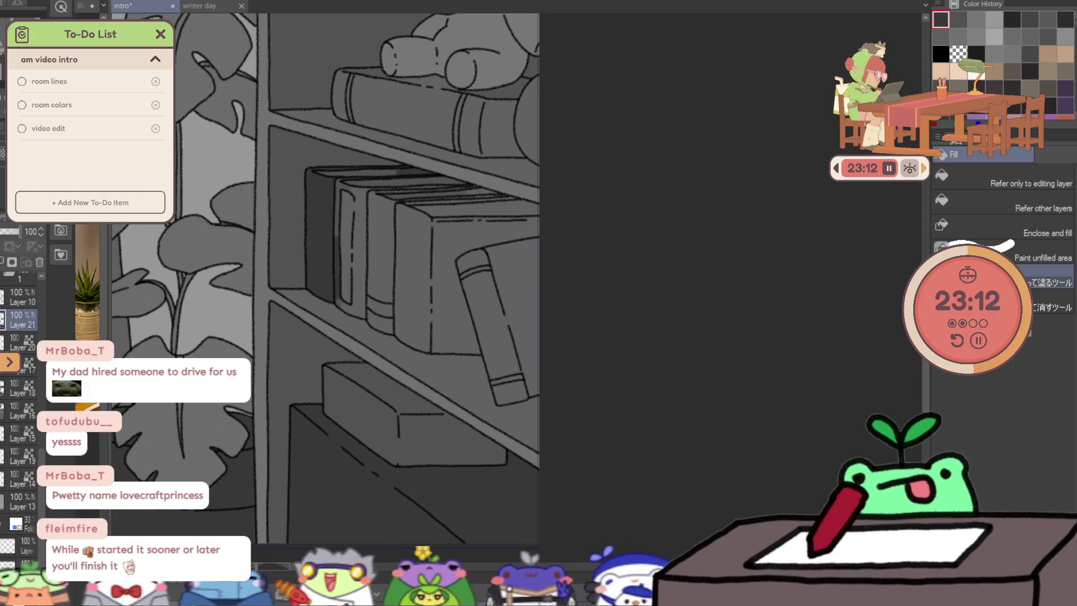
{"action": "mouse_move", "coordinate": [348, 294]}
{"action": "left_mouse_down"}
{"action": "mouse_move", "coordinate": [356, 385]}
{"action": "mouse_move", "coordinate": [637, 507]}
{"action": "mouse_move", "coordinate": [598, 467]}
{"action": "left_mouse_up"}
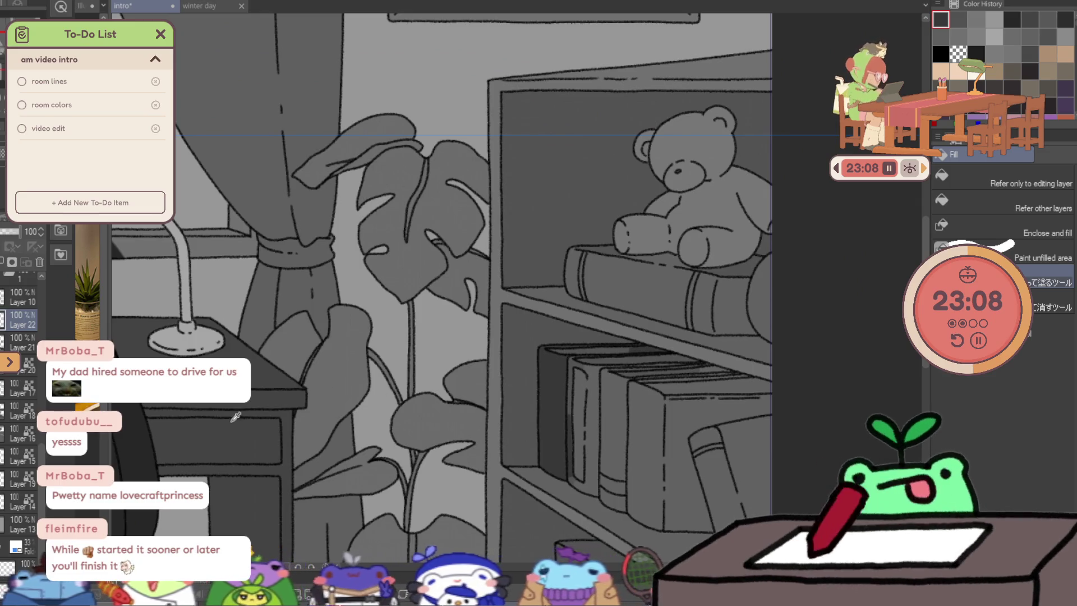
Fill the book under the teddy bear and the row of books with a darker grey.
{"action": "left_click_drag", "start_coordinate": [630, 236], "coordinate": [554, 269]}
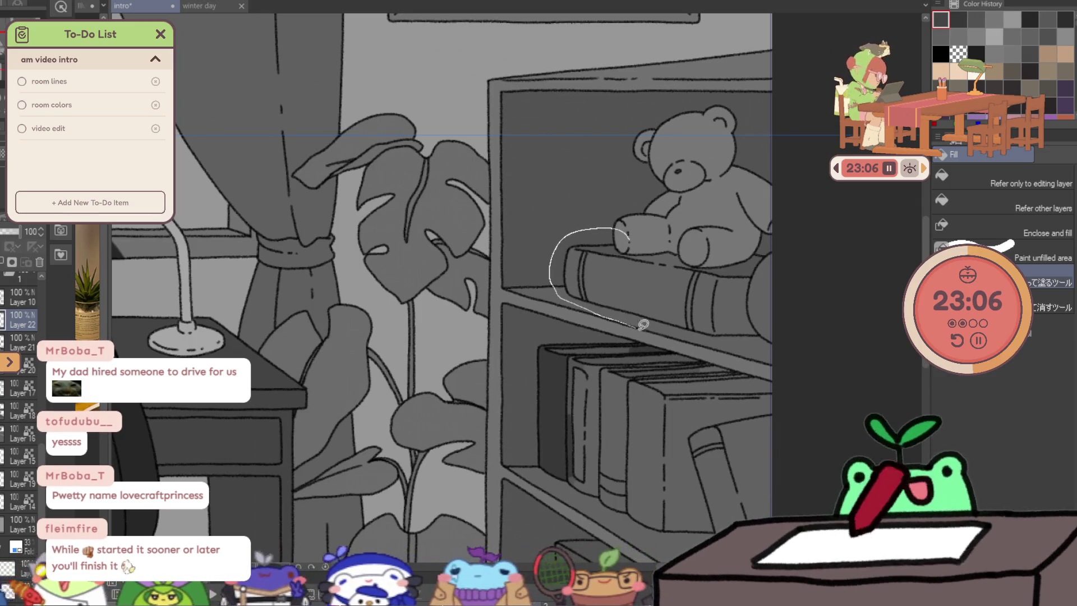
{"action": "left_click_drag", "start_coordinate": [775, 336], "coordinate": [679, 230]}
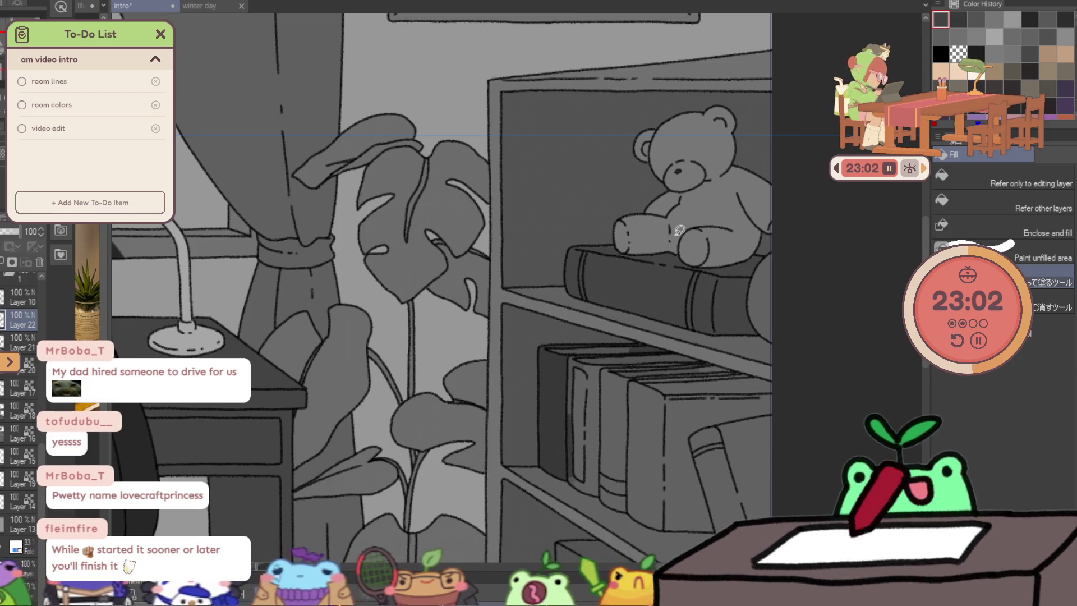
{"action": "mouse_move", "coordinate": [589, 323]}
{"action": "left_mouse_down"}
{"action": "mouse_move", "coordinate": [463, 264]}
{"action": "mouse_move", "coordinate": [434, 293]}
{"action": "left_mouse_up"}
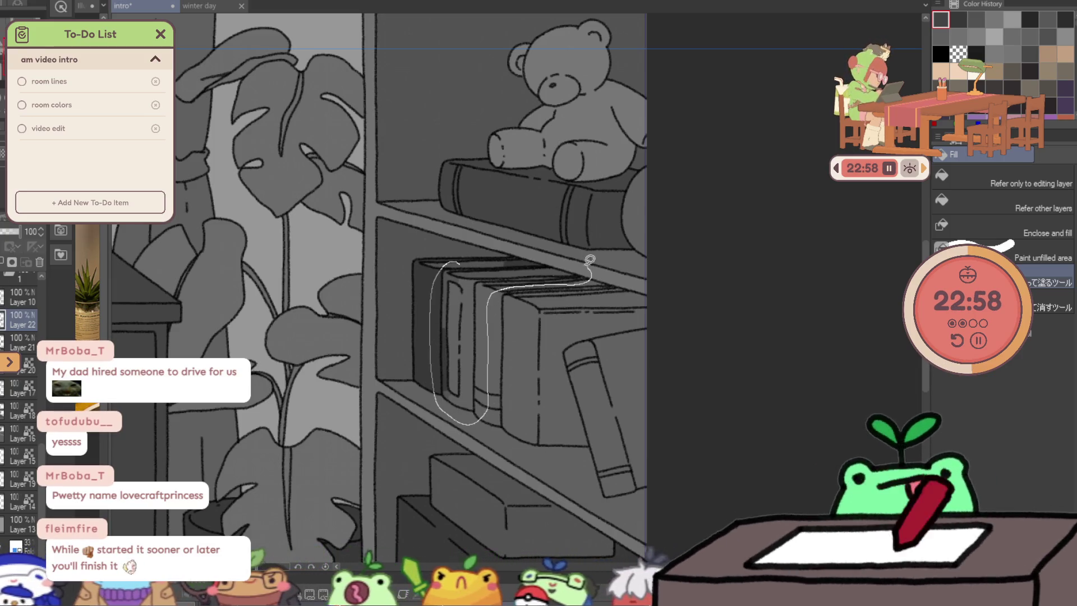
{"action": "left_click_drag", "start_coordinate": [499, 287], "coordinate": [609, 242]}
Darken the leaning book and even out the pillar top into uniform grey.
{"action": "mouse_move", "coordinate": [624, 345]}
{"action": "left_mouse_down"}
{"action": "mouse_move", "coordinate": [578, 260]}
{"action": "mouse_move", "coordinate": [655, 291]}
{"action": "mouse_move", "coordinate": [620, 233]}
{"action": "left_mouse_up"}
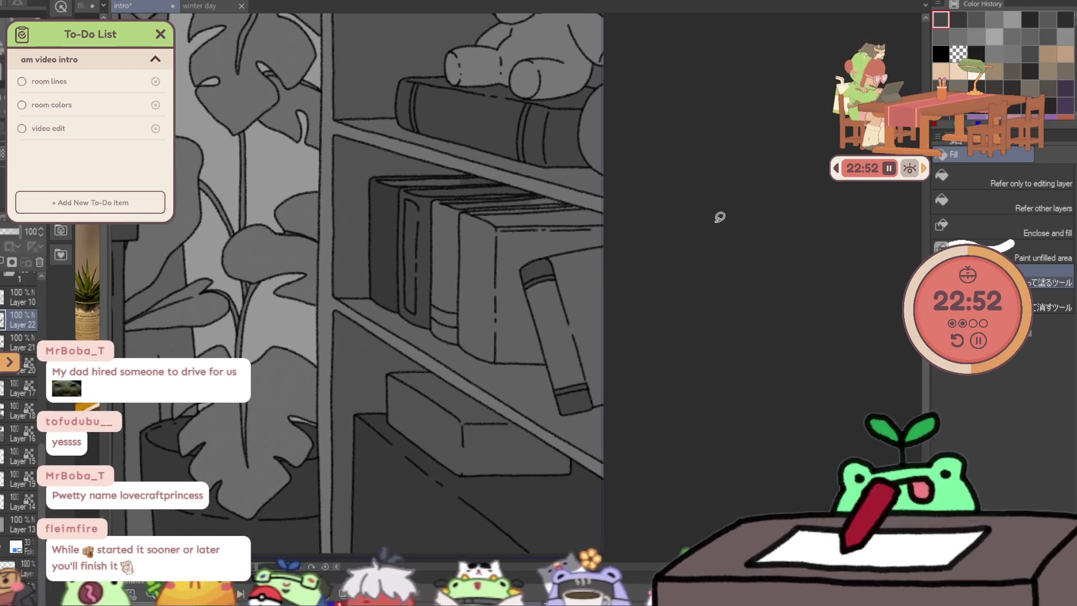
{"action": "left_click_drag", "start_coordinate": [777, 215], "coordinate": [580, 240]}
{"action": "mouse_move", "coordinate": [527, 376]}
{"action": "left_mouse_down"}
{"action": "mouse_move", "coordinate": [865, 279]}
{"action": "mouse_move", "coordinate": [834, 261]}
{"action": "left_mouse_up"}
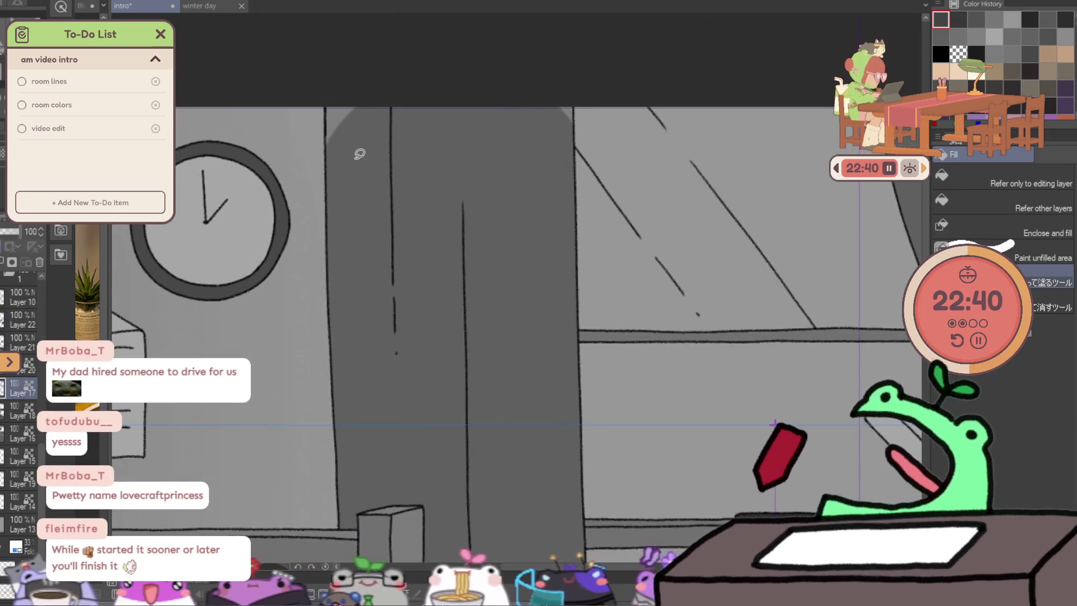
{"action": "left_click", "coordinate": [360, 153]}
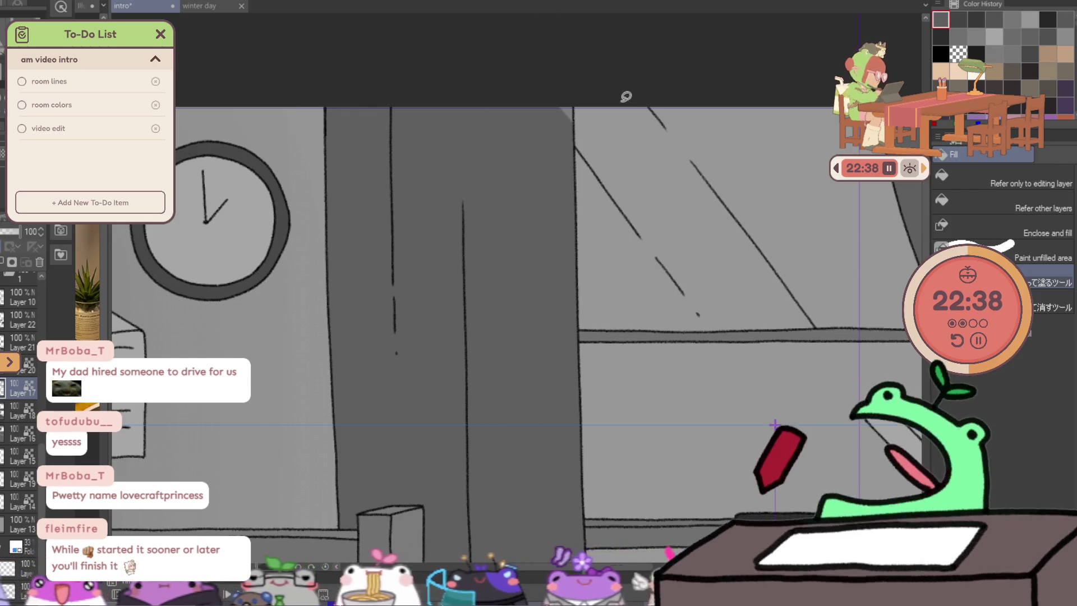
{"action": "mouse_move", "coordinate": [580, 104]}
{"action": "left_mouse_down"}
{"action": "mouse_move", "coordinate": [403, 223]}
{"action": "mouse_move", "coordinate": [182, 278]}
{"action": "left_mouse_up"}
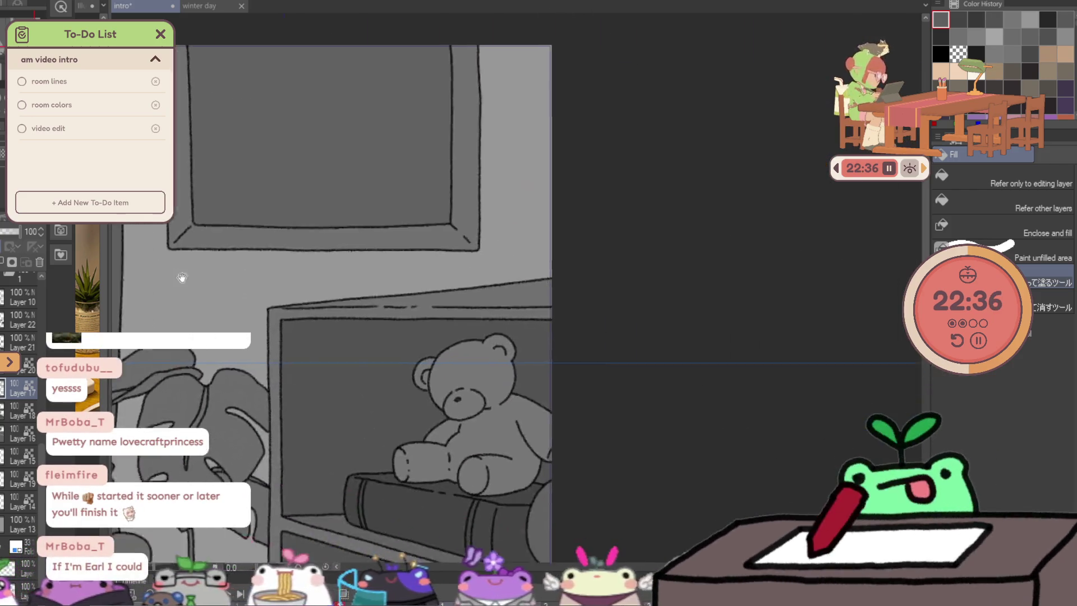
{"action": "scroll", "coordinate": [560, 258], "scroll_direction": "down", "scroll_amount": 3}
{"action": "scroll", "coordinate": [551, 320], "scroll_direction": "down", "scroll_amount": 3}
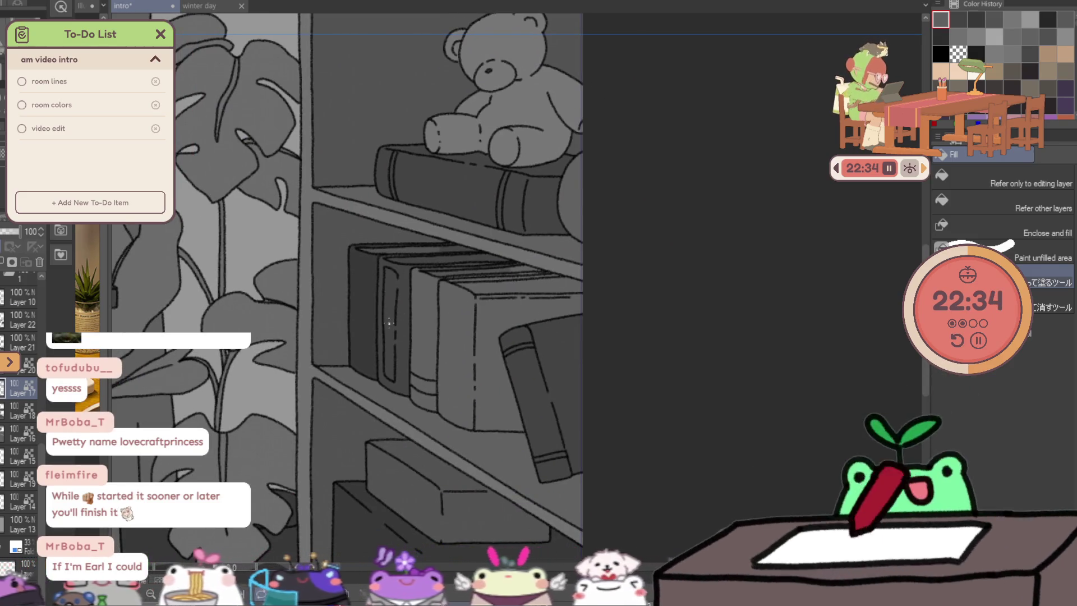
{"action": "scroll", "coordinate": [505, 303], "scroll_direction": "down", "scroll_amount": 5}
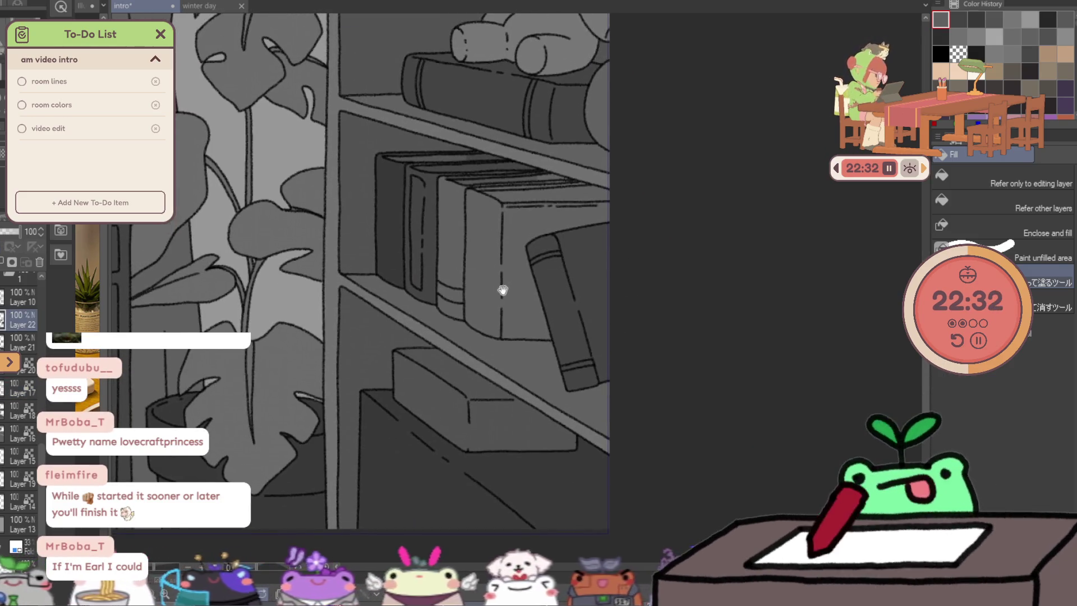
{"action": "mouse_move", "coordinate": [438, 330]}
{"action": "left_mouse_down"}
{"action": "mouse_move", "coordinate": [489, 461]}
{"action": "mouse_move", "coordinate": [577, 421]}
{"action": "mouse_move", "coordinate": [510, 450]}
{"action": "left_mouse_up"}
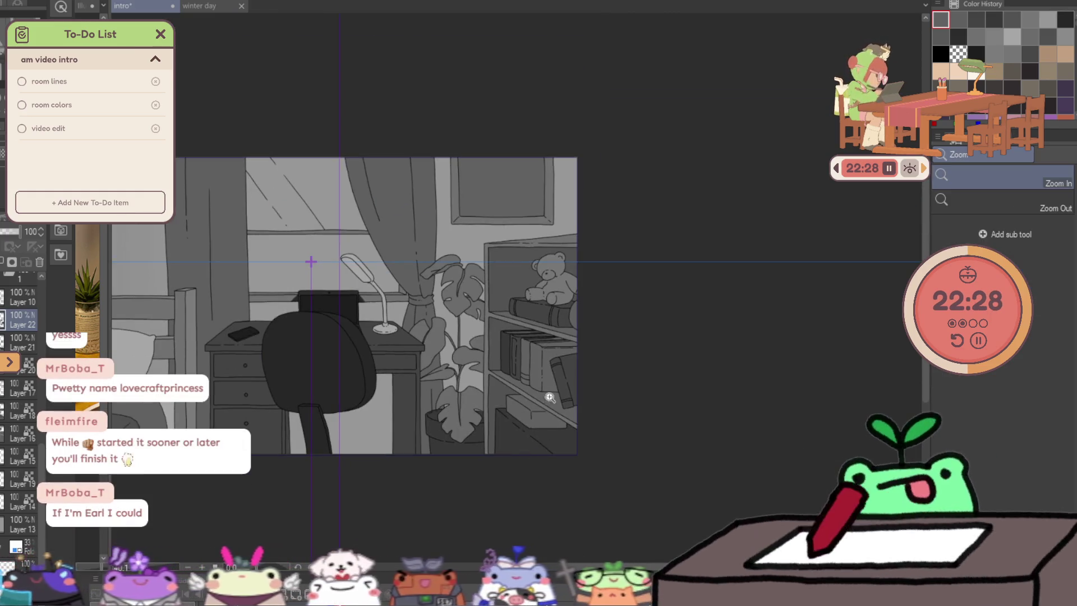
{"action": "scroll", "coordinate": [548, 396], "scroll_direction": "up", "scroll_amount": 3}
{"action": "key", "text": "g"}
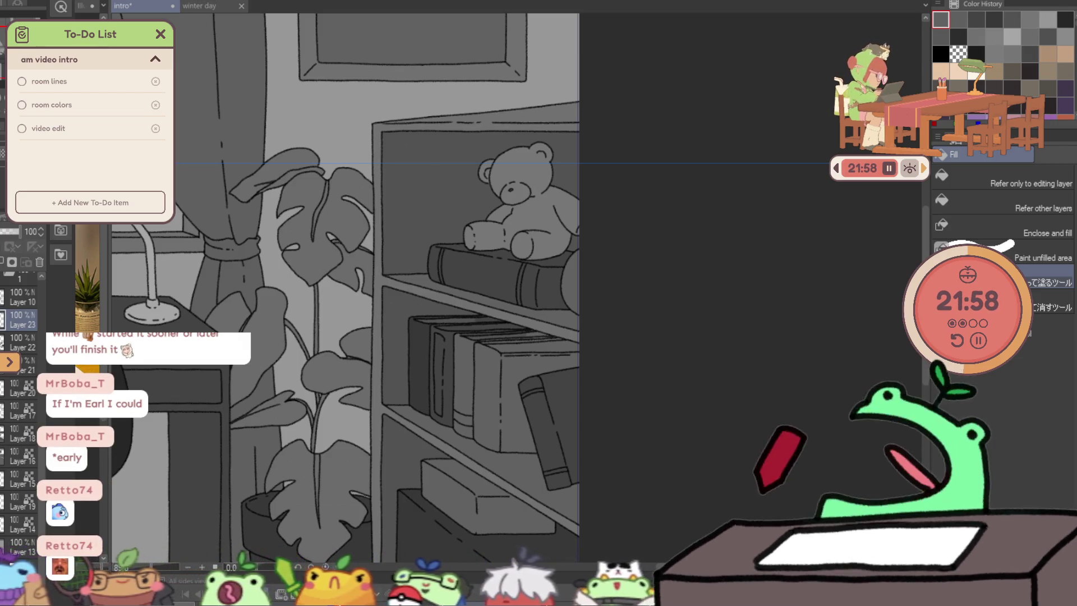
{"action": "mouse_move", "coordinate": [448, 317]}
{"action": "left_mouse_down"}
{"action": "mouse_move", "coordinate": [505, 377]}
{"action": "mouse_move", "coordinate": [243, 299]}
{"action": "left_mouse_up"}
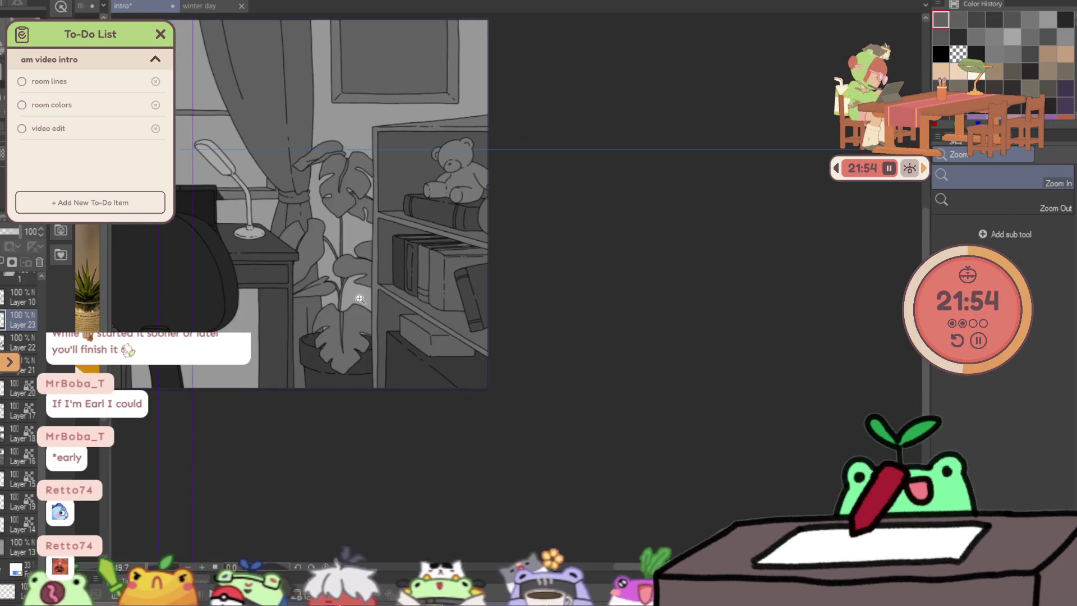
{"action": "mouse_move", "coordinate": [243, 297]}
{"action": "left_mouse_down"}
{"action": "mouse_move", "coordinate": [473, 254]}
{"action": "mouse_move", "coordinate": [469, 214]}
{"action": "mouse_move", "coordinate": [632, 233]}
{"action": "left_mouse_up"}
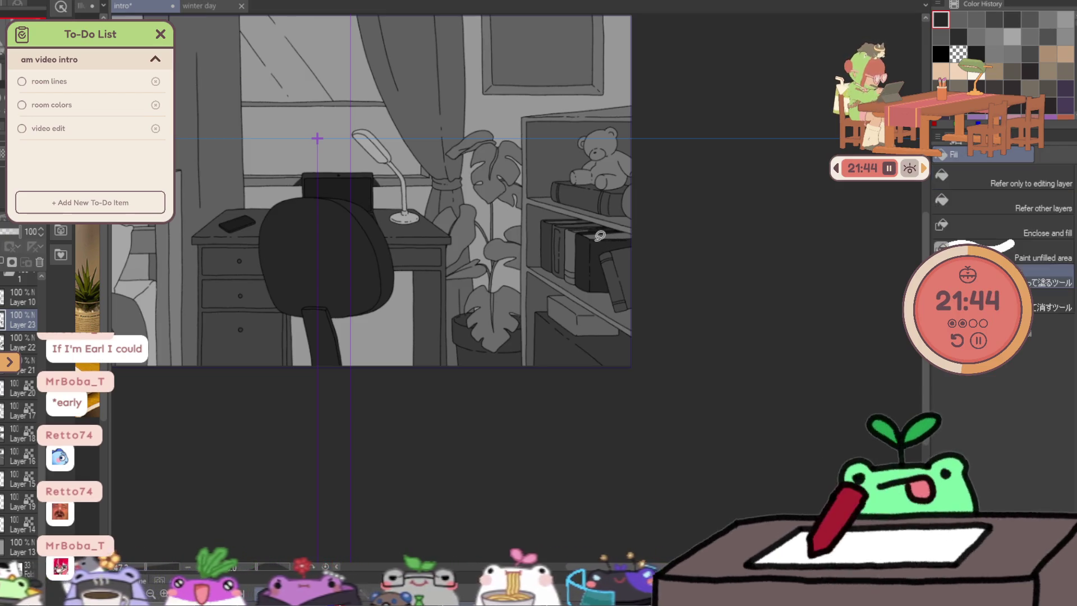
{"action": "scroll", "coordinate": [625, 237], "scroll_direction": "up", "scroll_amount": 5}
{"action": "scroll", "coordinate": [628, 236], "scroll_direction": "up", "scroll_amount": 1}
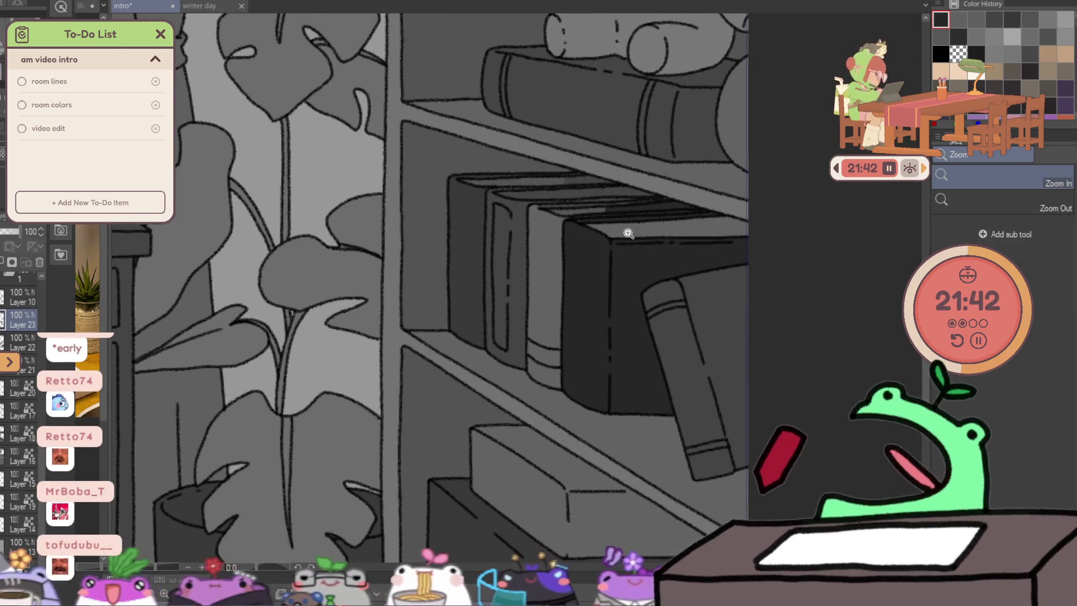
Trace a light fill on a book top, then add a new layer above Layer 23 for highlights.
{"action": "key", "text": "g"}
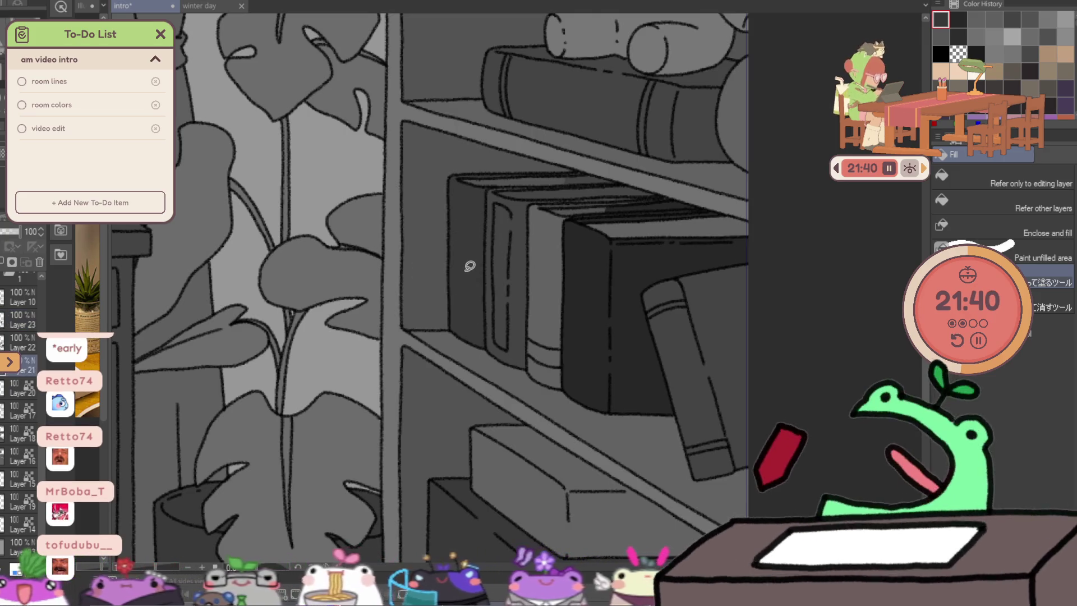
{"action": "left_click_drag", "start_coordinate": [564, 211], "coordinate": [779, 183]}
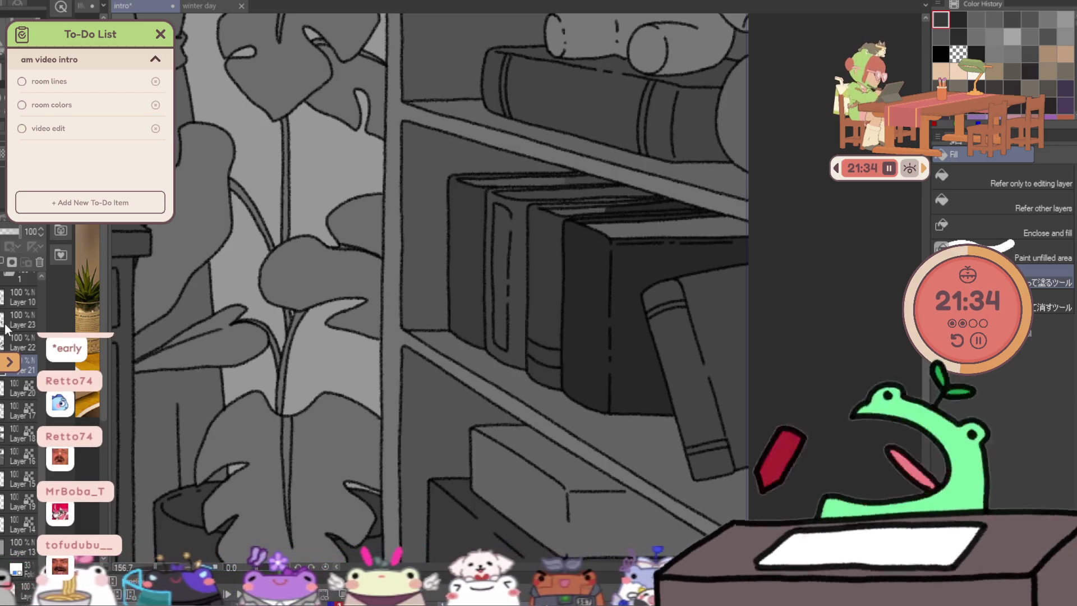
{"action": "left_click", "coordinate": [26, 320]}
{"action": "key", "text": "ctrl+shift+n"}
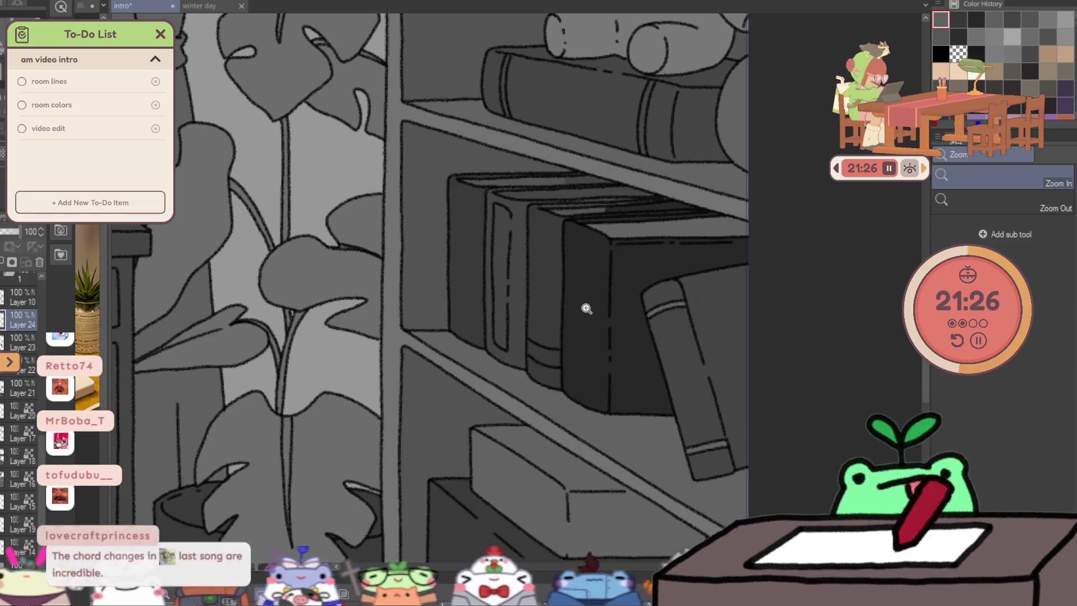
Lasso-fill the shelf top and the tops of the books with light grey.
{"action": "left_click_drag", "start_coordinate": [584, 309], "coordinate": [440, 293]}
{"action": "key", "text": "g"}
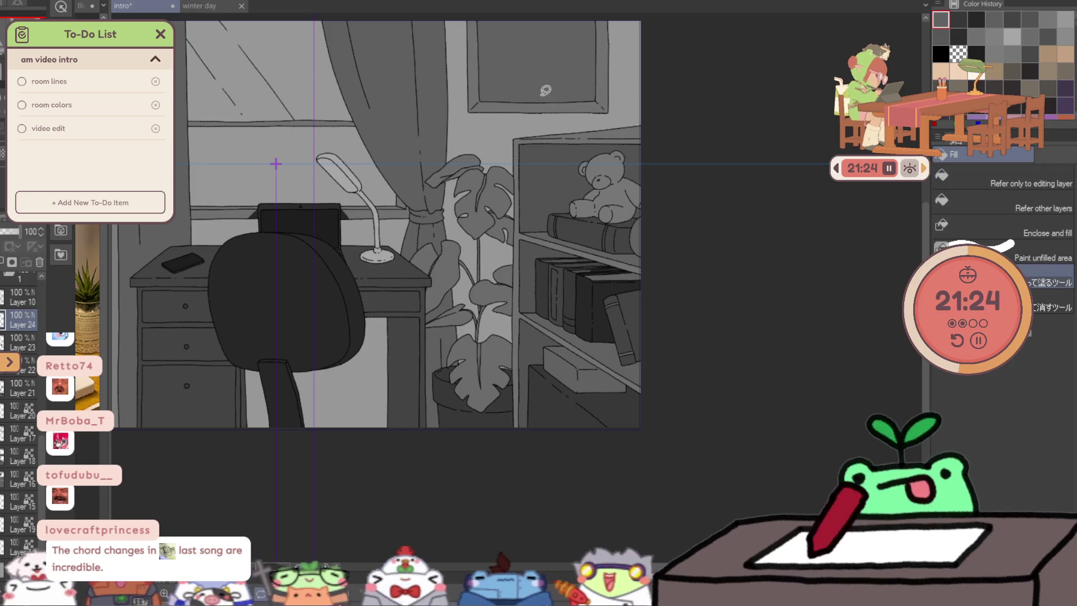
{"action": "left_click_drag", "start_coordinate": [505, 311], "coordinate": [584, 313]}
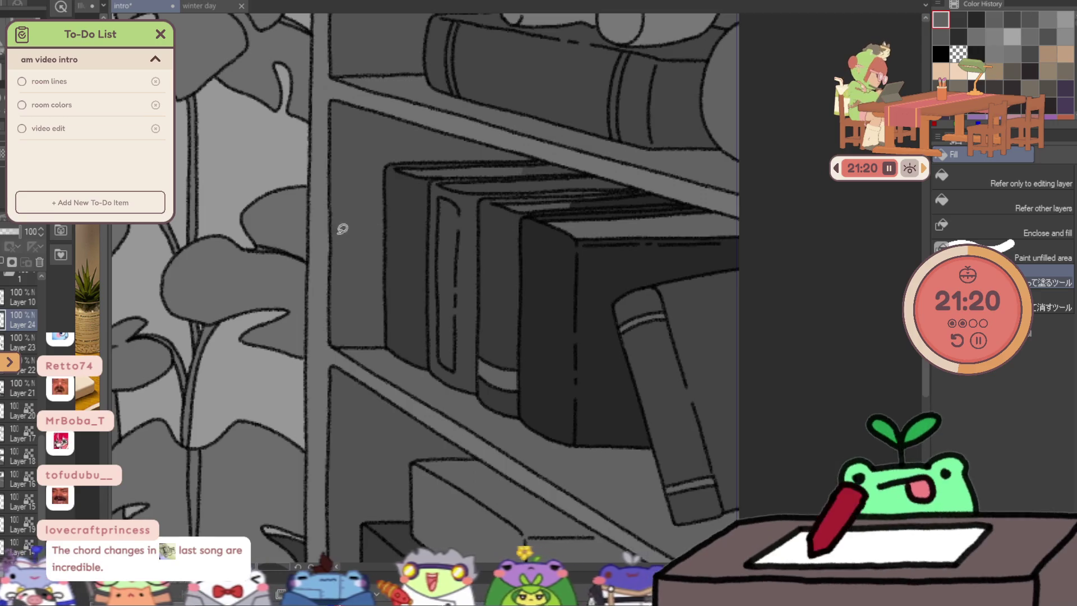
{"action": "left_click", "coordinate": [508, 162]}
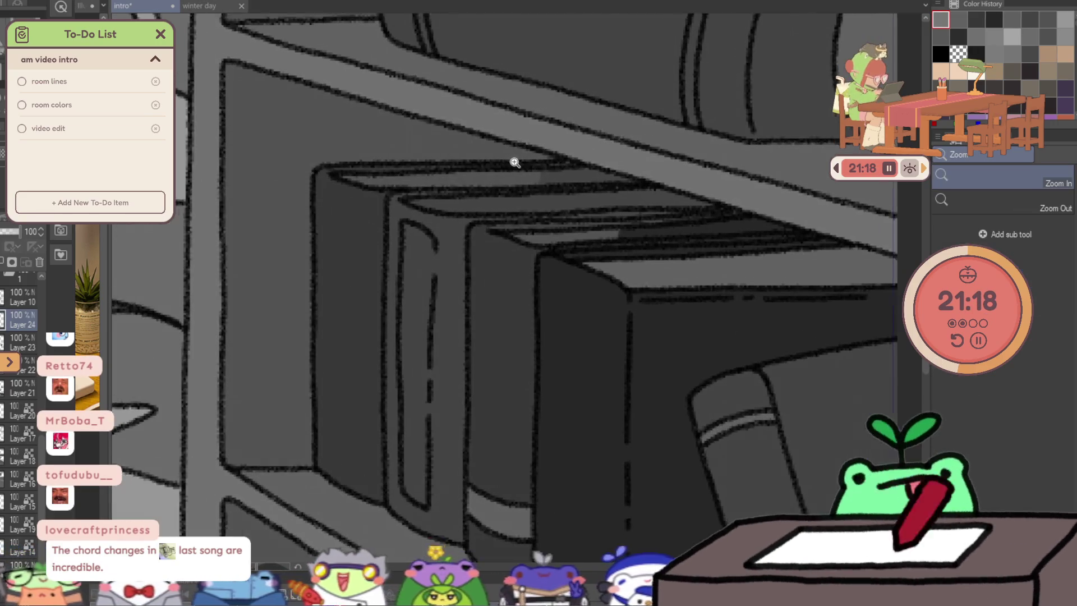
{"action": "mouse_move", "coordinate": [349, 169]}
{"action": "left_mouse_down"}
{"action": "mouse_move", "coordinate": [377, 188]}
{"action": "mouse_move", "coordinate": [473, 184]}
{"action": "left_mouse_up"}
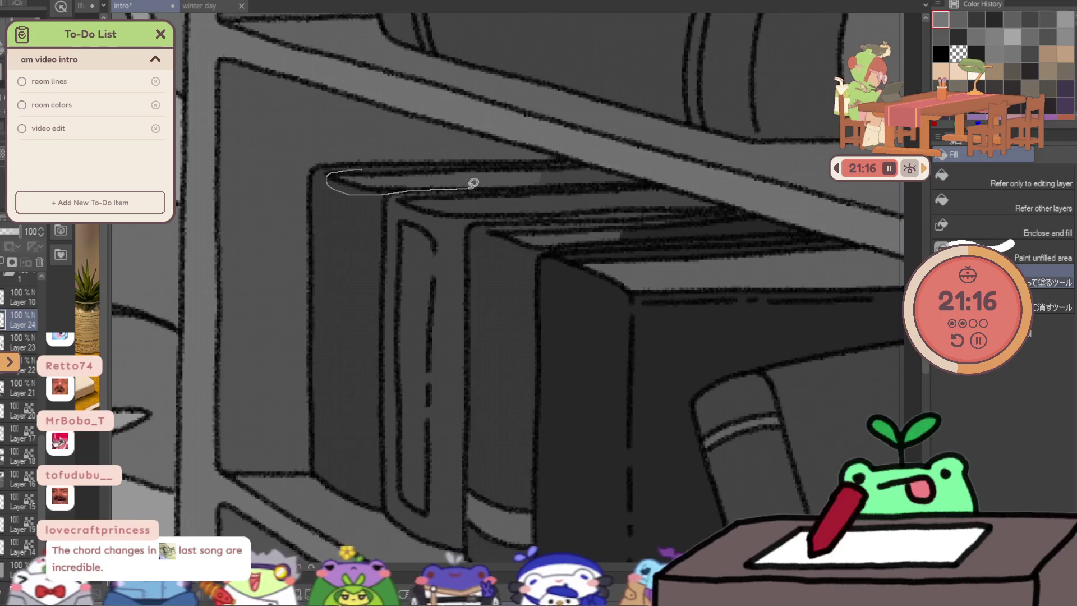
{"action": "left_click_drag", "start_coordinate": [587, 184], "coordinate": [413, 174]}
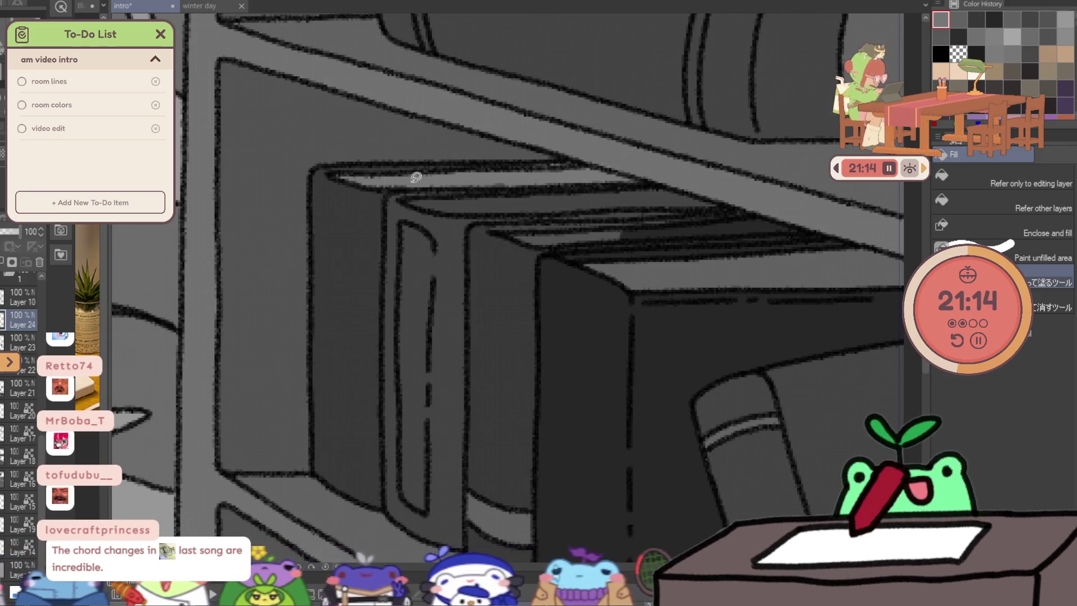
{"action": "left_click_drag", "start_coordinate": [615, 229], "coordinate": [530, 245]}
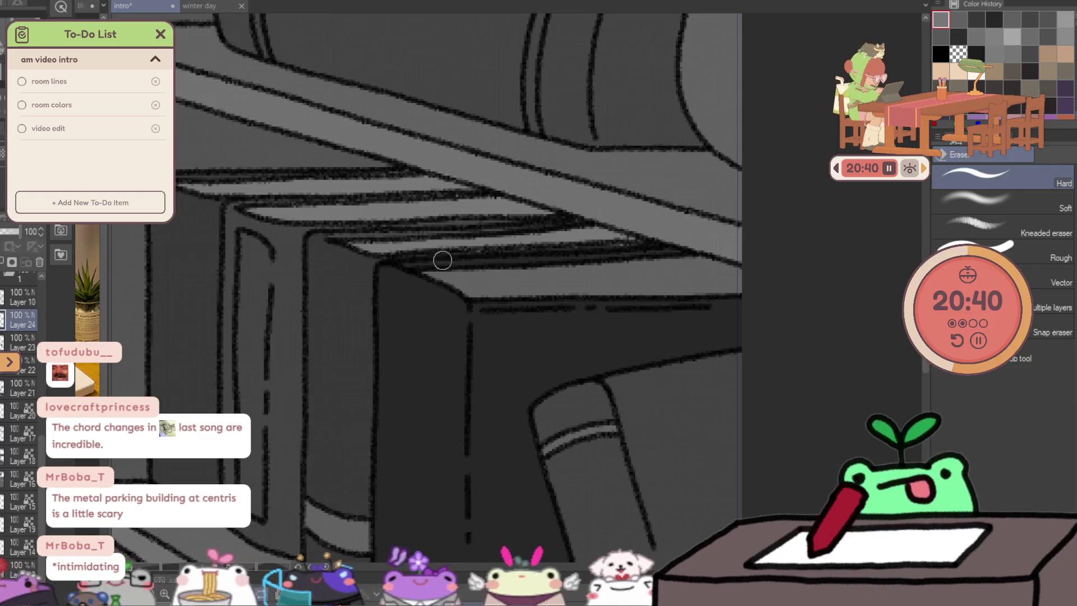
{"action": "key", "text": "g"}
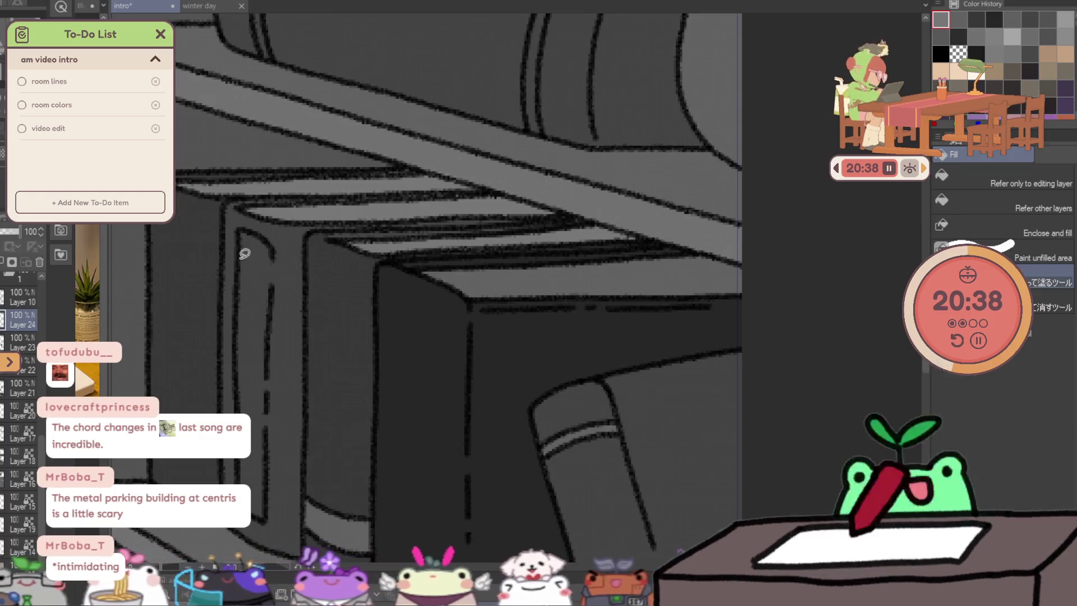
{"action": "mouse_move", "coordinate": [433, 266]}
{"action": "left_mouse_down"}
{"action": "mouse_move", "coordinate": [463, 295]}
{"action": "mouse_move", "coordinate": [619, 250]}
{"action": "mouse_move", "coordinate": [428, 257]}
{"action": "mouse_move", "coordinate": [569, 356]}
{"action": "left_mouse_up"}
{"action": "key", "text": "ctrl+space"}
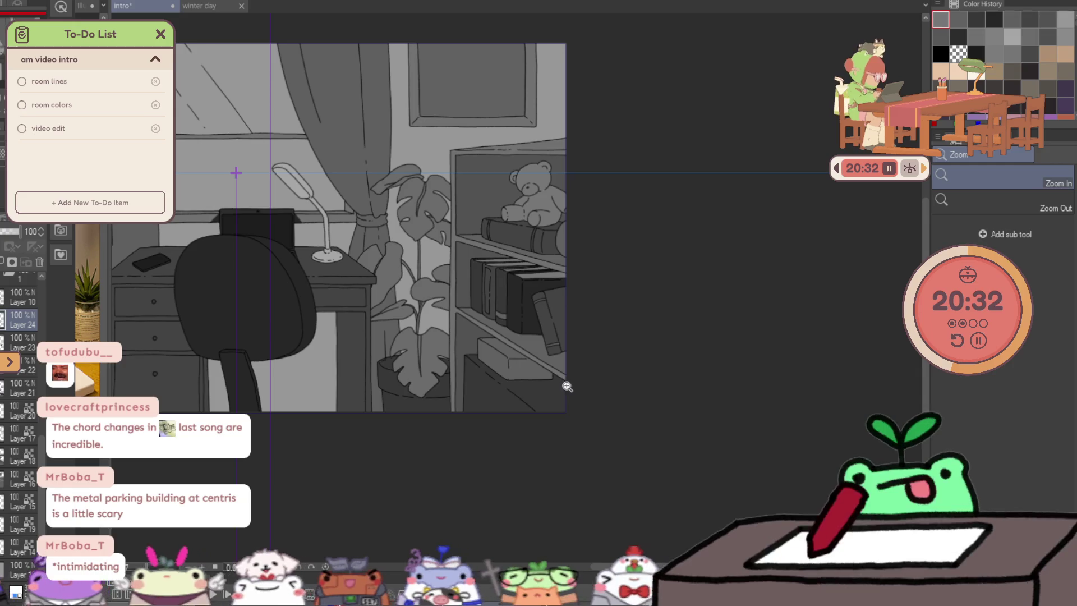
Touch up a book spine fill, save with Ctrl+S and add a new layer for lighting.
{"action": "left_click", "coordinate": [566, 208]}
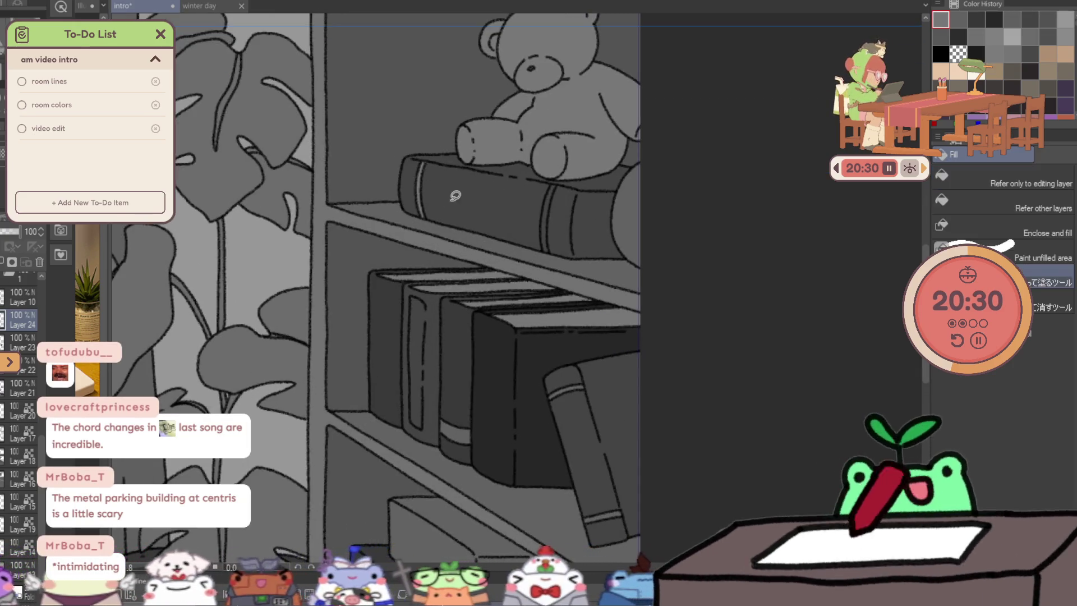
{"action": "left_click_drag", "start_coordinate": [554, 183], "coordinate": [570, 264]}
{"action": "scroll", "coordinate": [571, 264], "scroll_direction": "down", "scroll_amount": 5}
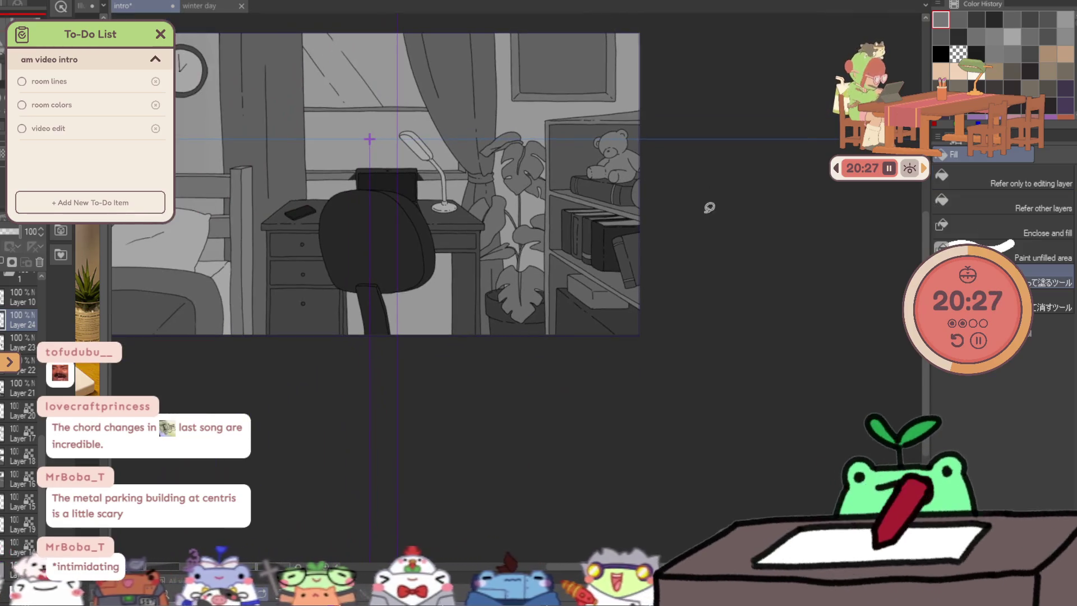
{"action": "mouse_move", "coordinate": [709, 207]}
{"action": "left_mouse_down"}
{"action": "mouse_move", "coordinate": [810, 480]}
{"action": "mouse_move", "coordinate": [820, 466]}
{"action": "left_mouse_up"}
{"action": "key", "text": "ctrl+s"}
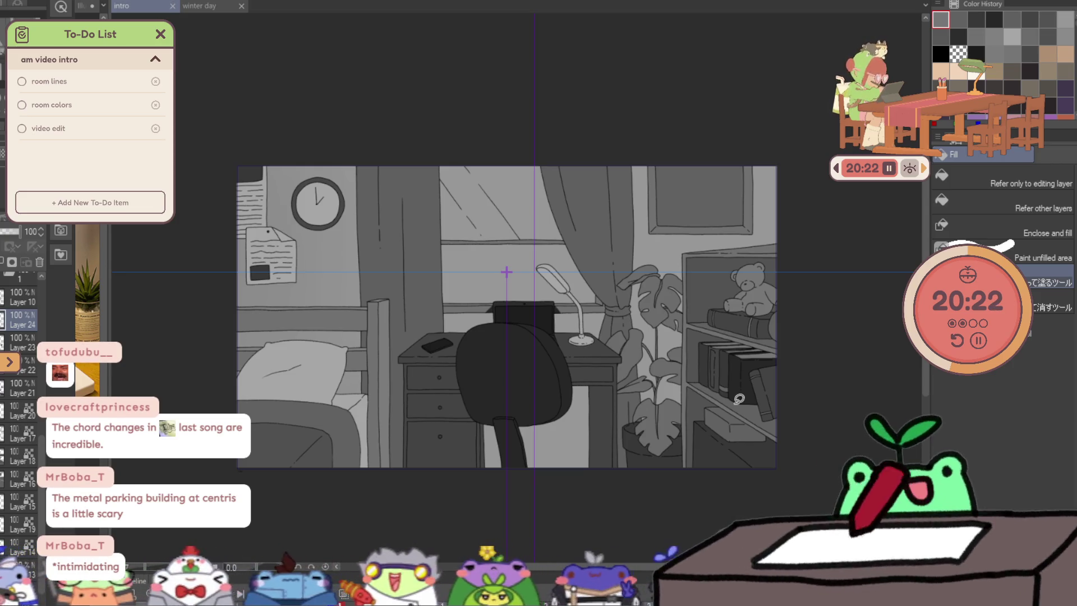
{"action": "key", "text": "ctrl+shift+n"}
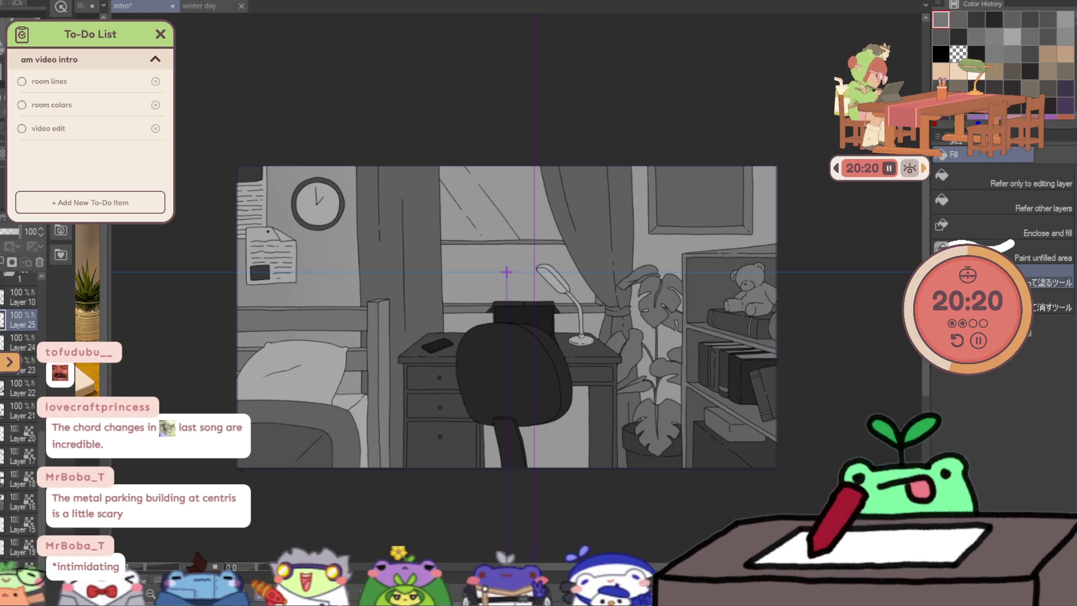
Airbrush a soft dark gradient over the wall and bed, redoing the first stroke.
{"action": "key", "text": "b"}
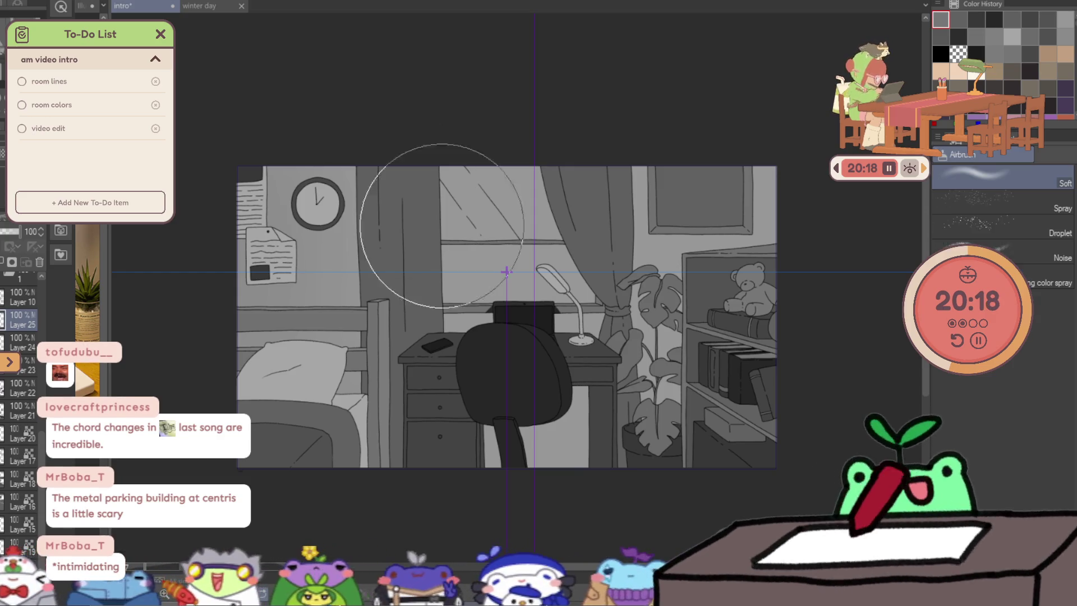
{"action": "left_click_drag", "start_coordinate": [241, 264], "coordinate": [228, 517]}
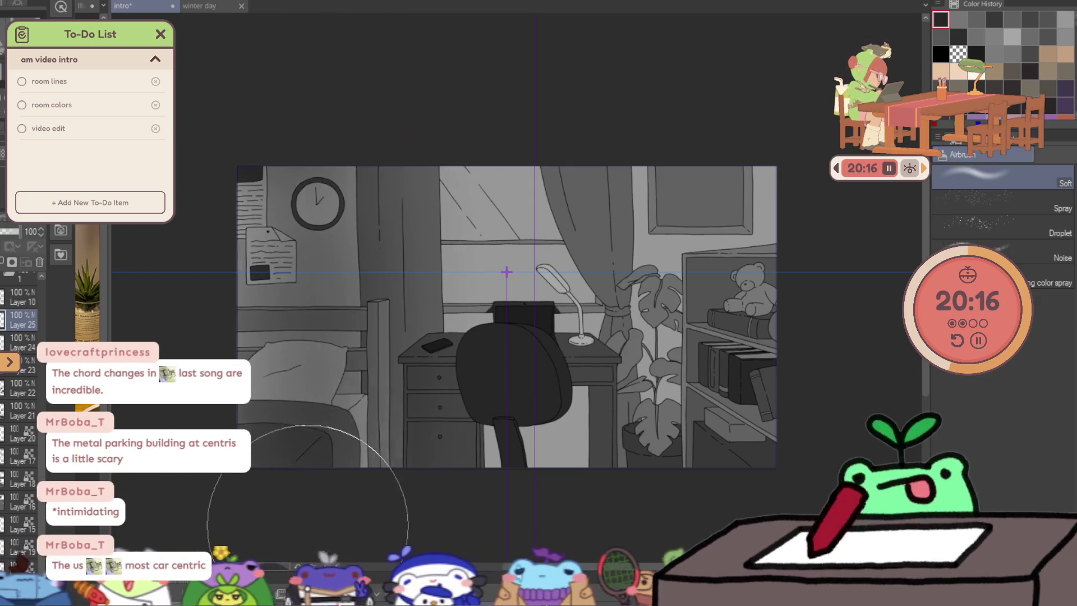
{"action": "key", "text": "ctrl+z"}
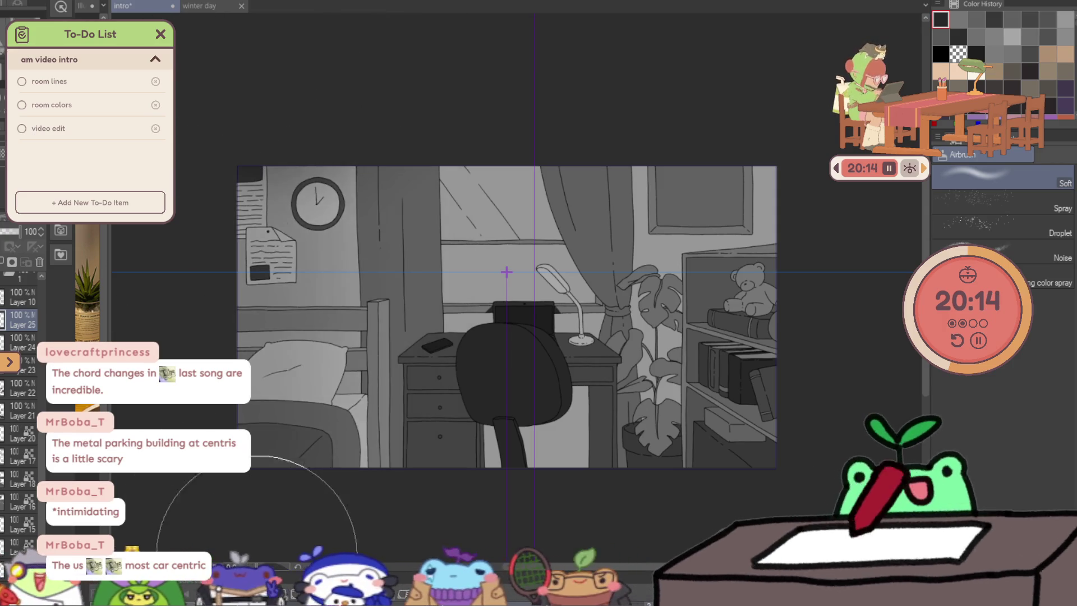
{"action": "left_click_drag", "start_coordinate": [311, 72], "coordinate": [253, 404]}
{"action": "left_click_drag", "start_coordinate": [207, 236], "coordinate": [194, 177]}
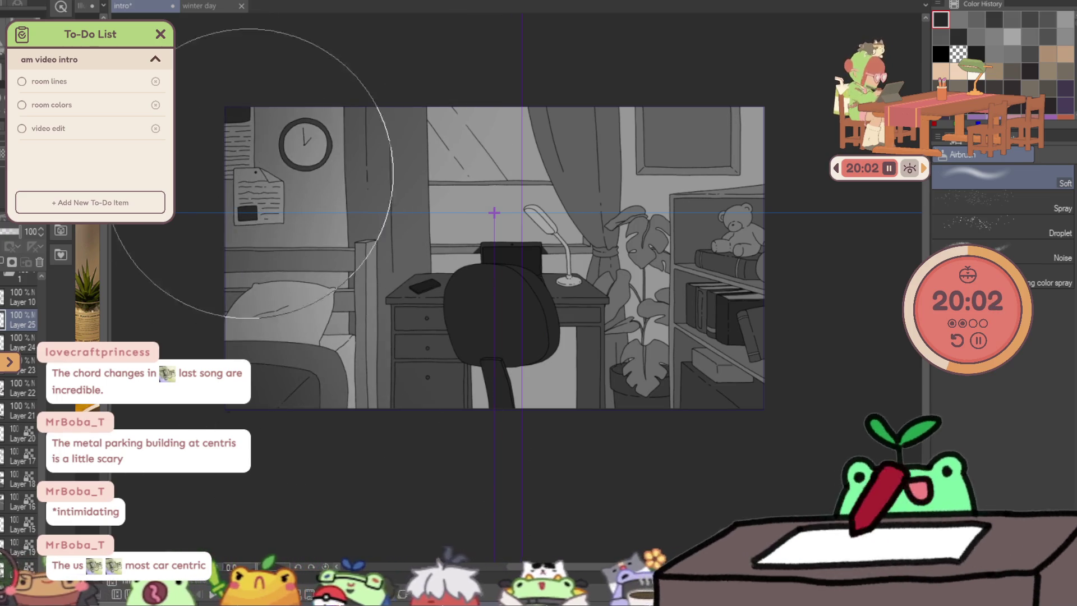
Darken the desk, plant and shelf area with the airbrush and save the file.
{"action": "left_click_drag", "start_coordinate": [480, 469], "coordinate": [793, 469]}
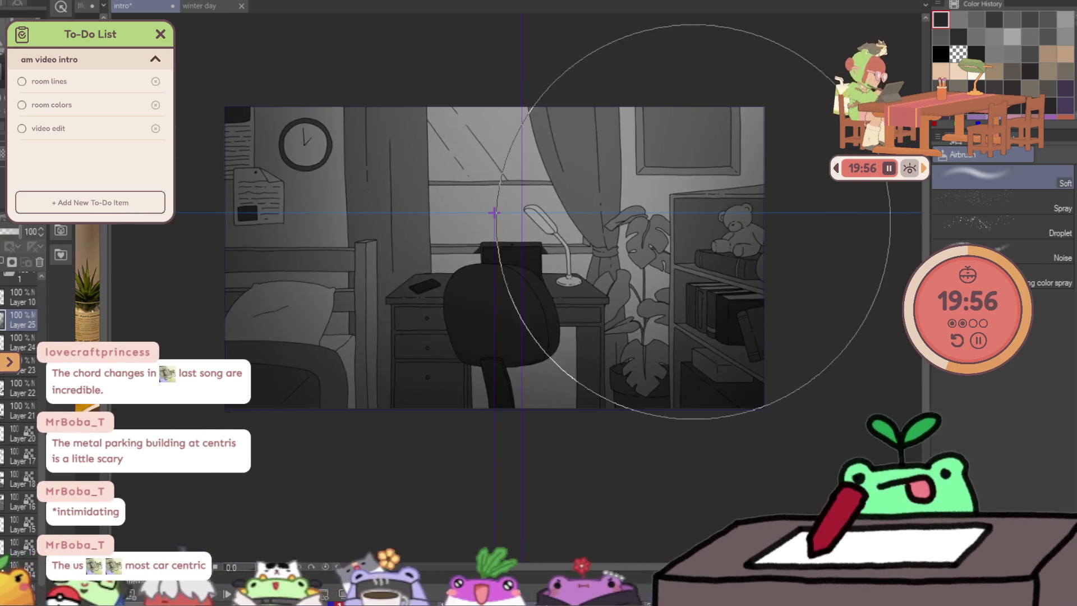
{"action": "key", "text": "bracketleft"}
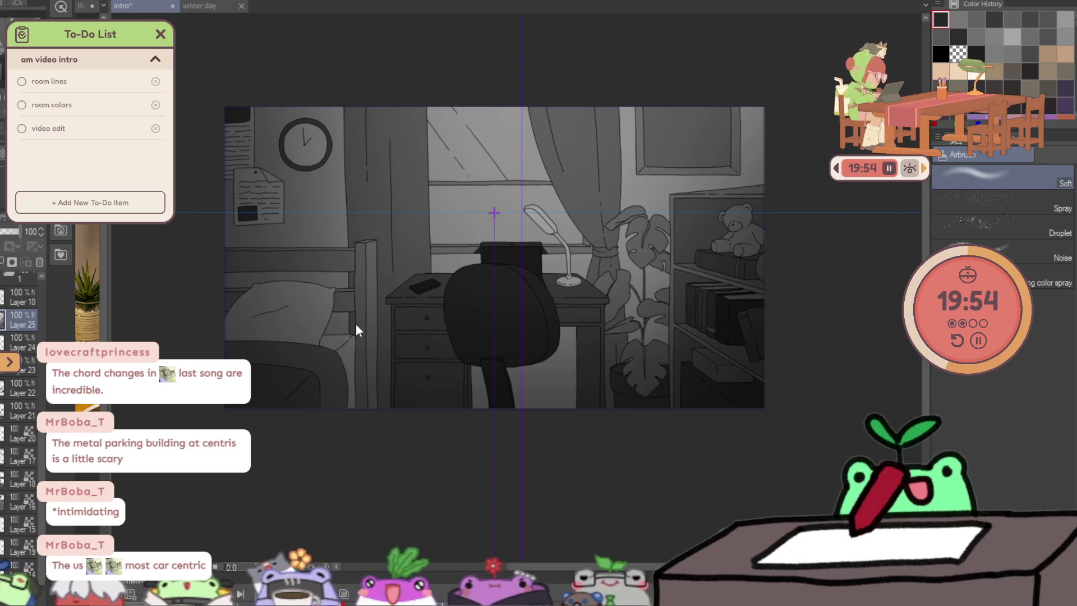
{"action": "key", "text": "ctrl+s"}
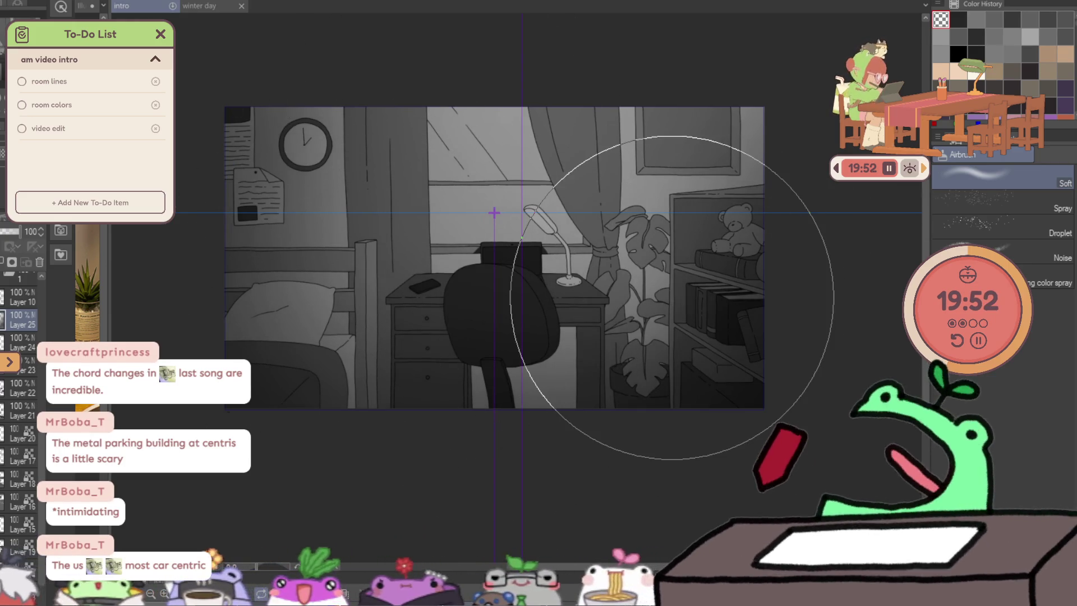
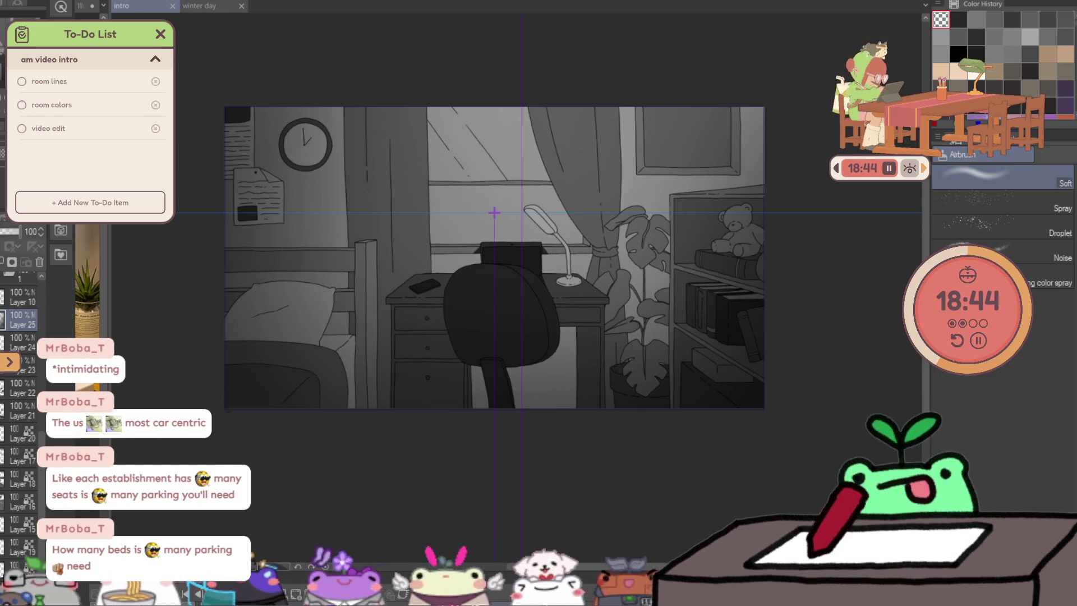
Select Layer 17 and switch to the Watercolor brush for shading.
{"action": "left_click_drag", "start_coordinate": [526, 488], "coordinate": [541, 457]}
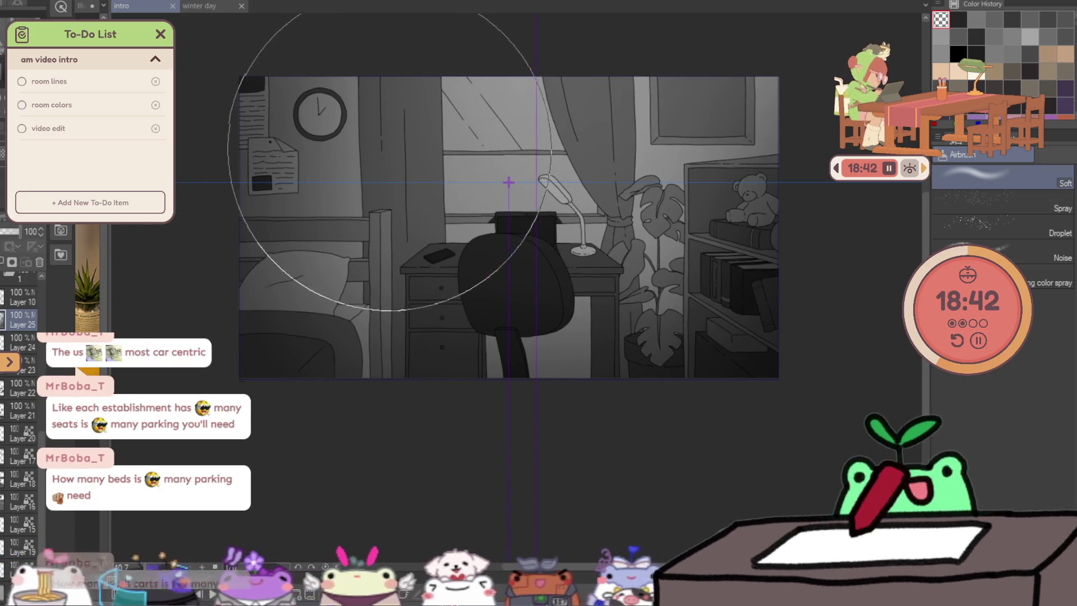
{"action": "left_click", "coordinate": [24, 456]}
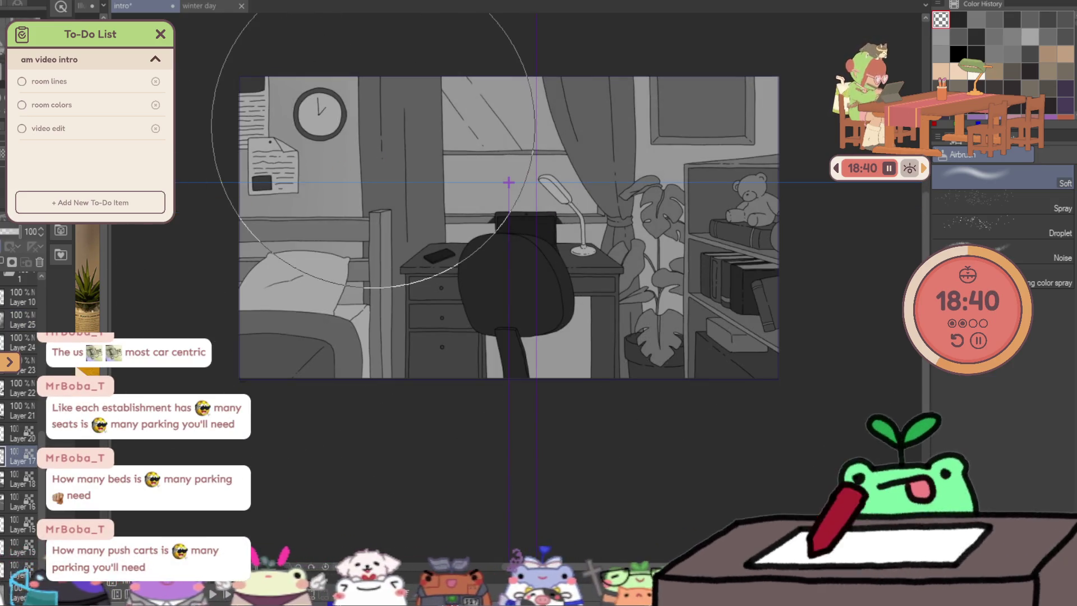
{"action": "key", "text": "b"}
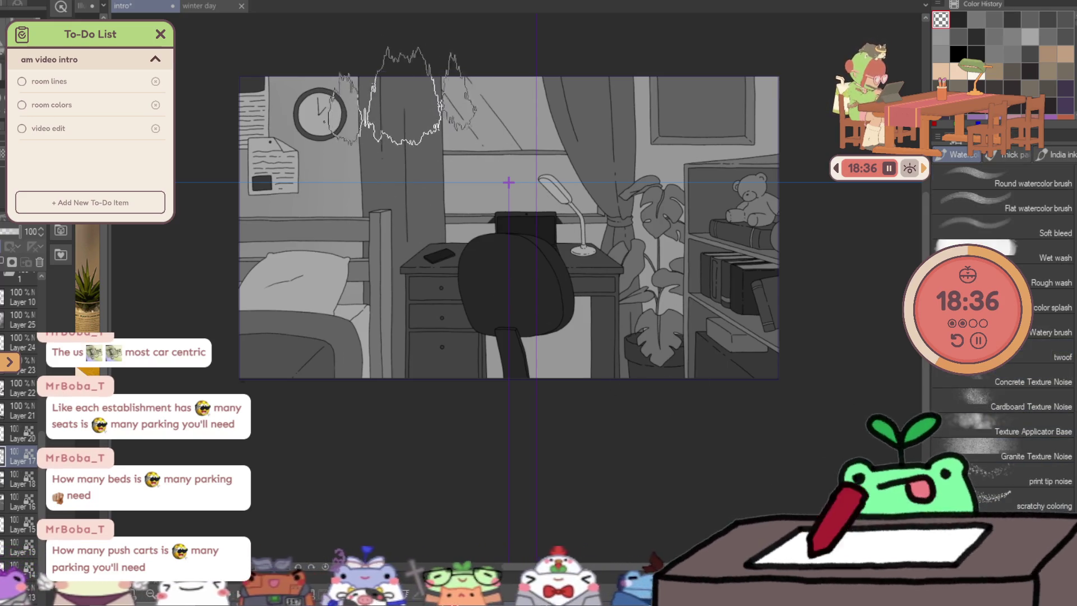
Brush darker vertical strokes down the curtain beside the bed post and its edge.
{"action": "left_click_drag", "start_coordinate": [423, 80], "coordinate": [423, 244]}
{"action": "key", "text": "ctrl+z"}
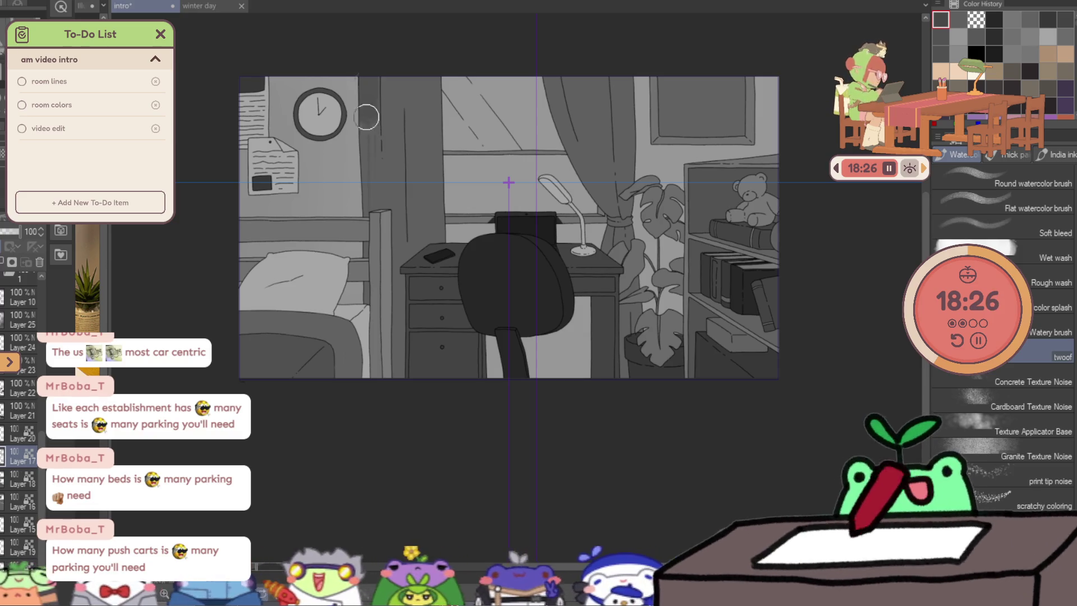
{"action": "left_click_drag", "start_coordinate": [370, 76], "coordinate": [375, 210]}
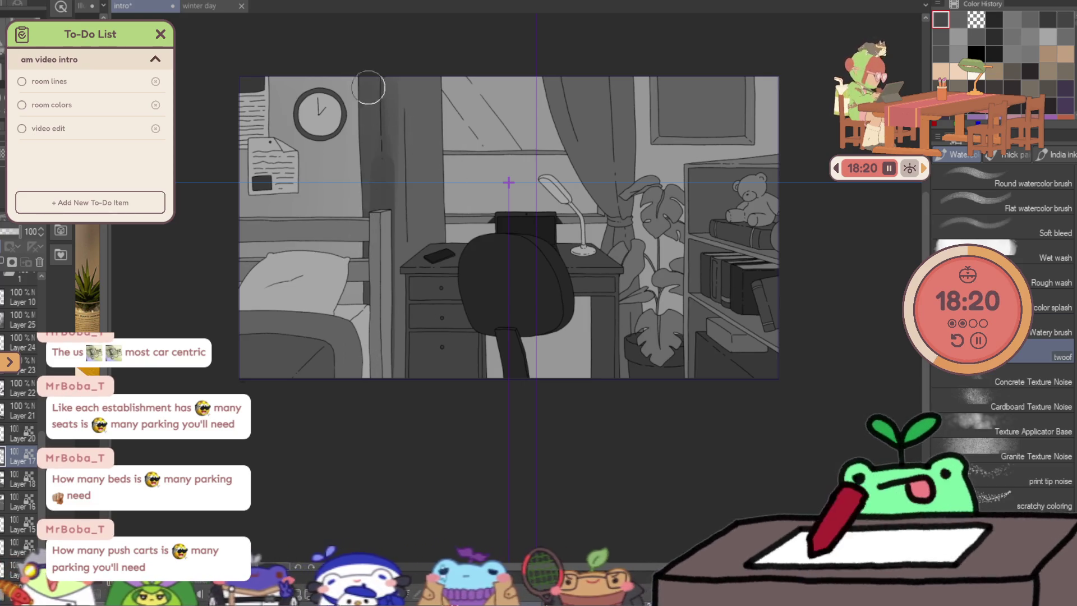
{"action": "left_click_drag", "start_coordinate": [407, 111], "coordinate": [410, 179]}
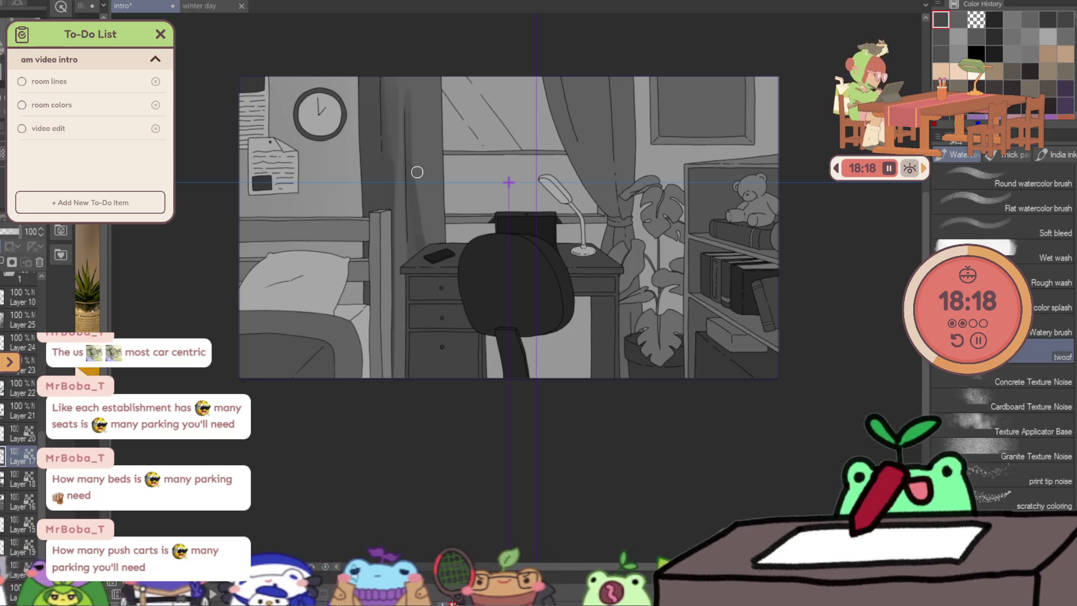
{"action": "mouse_move", "coordinate": [418, 96]}
{"action": "left_mouse_down"}
{"action": "mouse_move", "coordinate": [414, 241]}
{"action": "mouse_move", "coordinate": [394, 367]}
{"action": "left_mouse_up"}
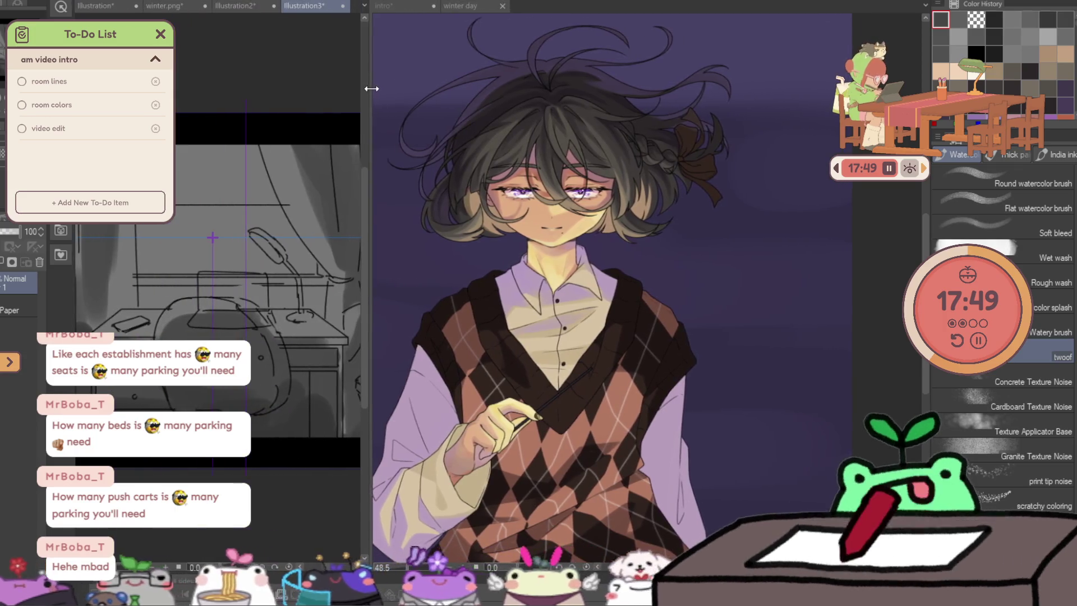
Split the workspace into two panes with the room painting active on the right, pen selected.
{"action": "left_click_drag", "start_coordinate": [99, 14], "coordinate": [438, 6]}
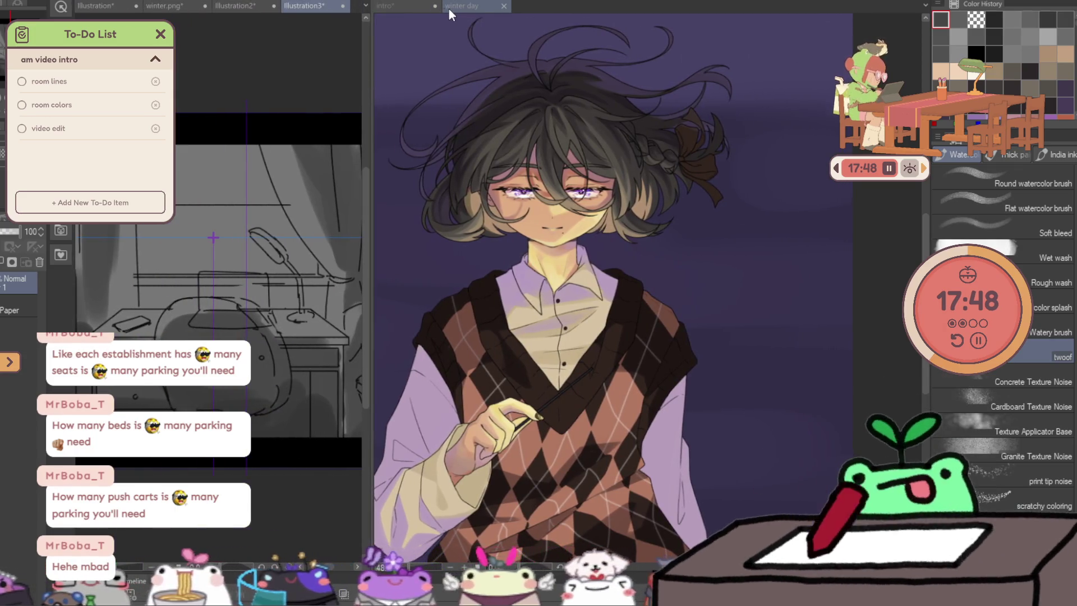
{"action": "left_click", "coordinate": [404, 7]}
{"action": "scroll", "coordinate": [198, 104], "scroll_direction": "down", "scroll_amount": 2}
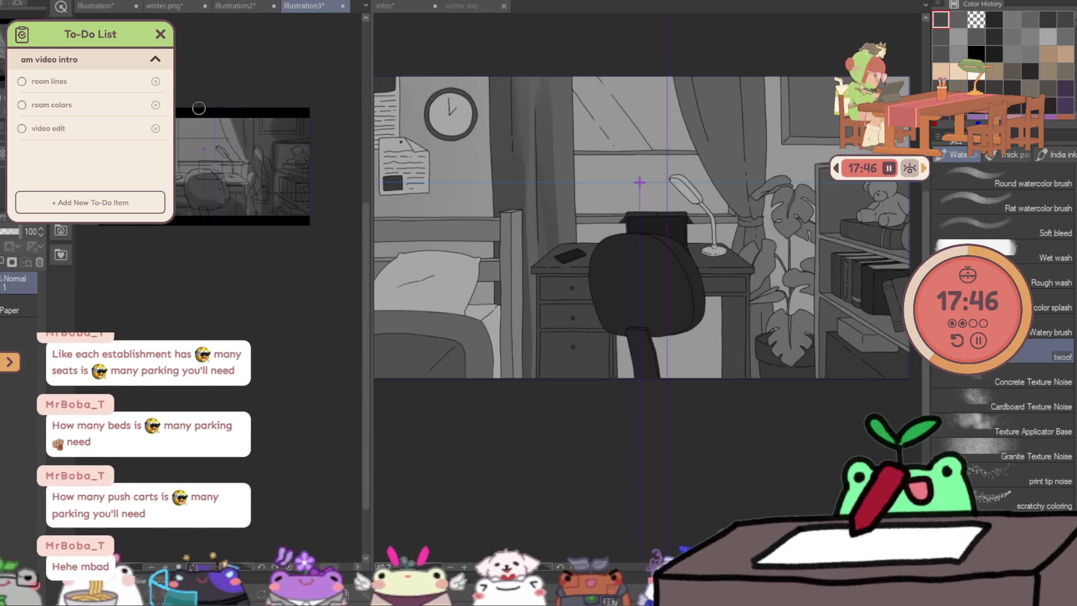
{"action": "scroll", "coordinate": [200, 108], "scroll_direction": "up", "scroll_amount": 1}
{"action": "left_click", "coordinate": [540, 520]}
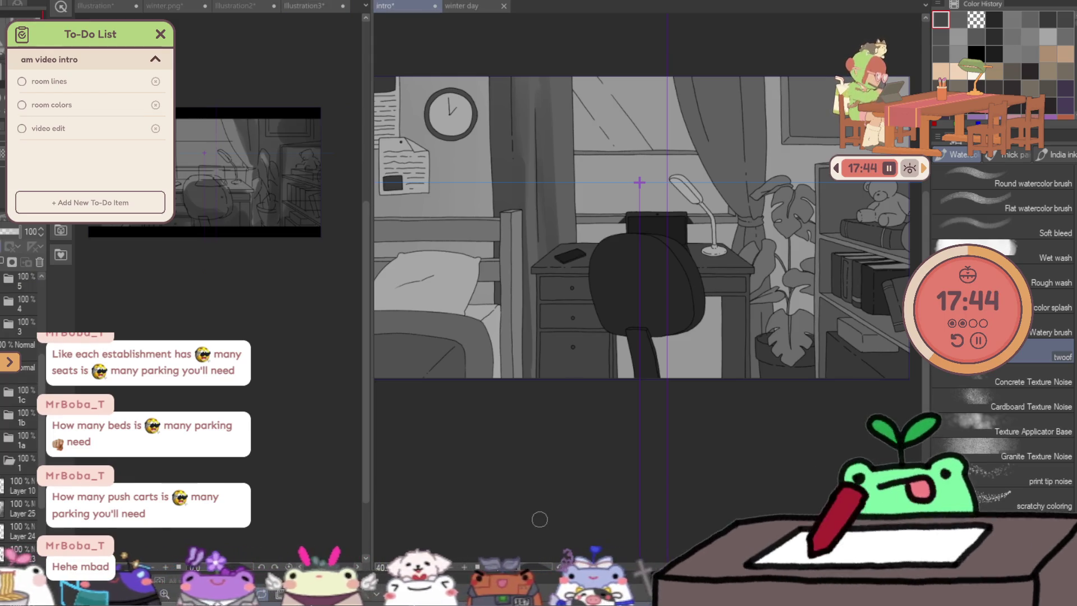
{"action": "scroll", "coordinate": [688, 279], "scroll_direction": "down", "scroll_amount": 2}
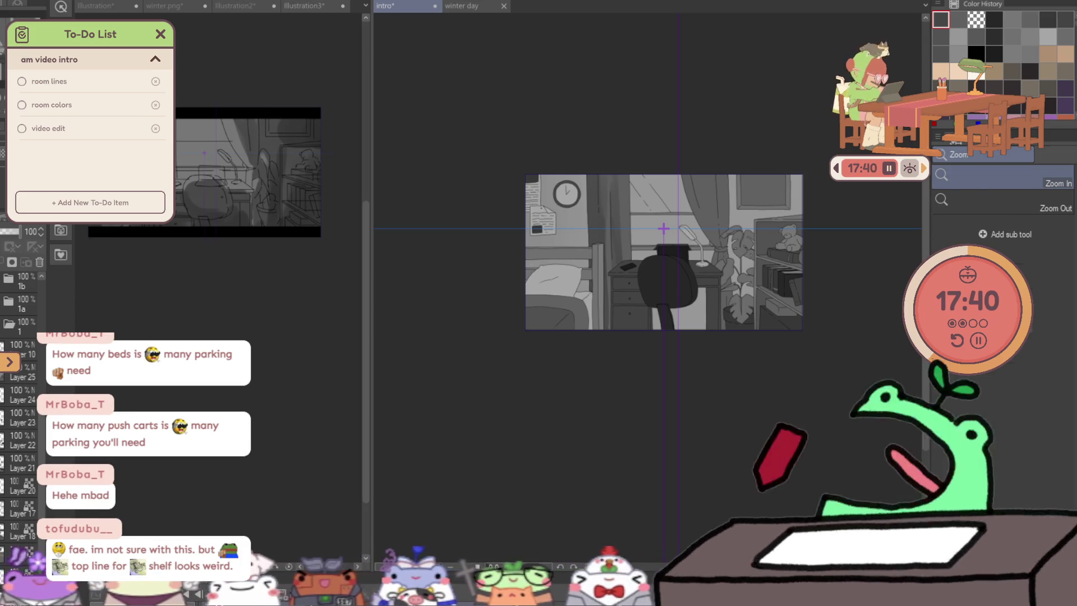
{"action": "key", "text": "p"}
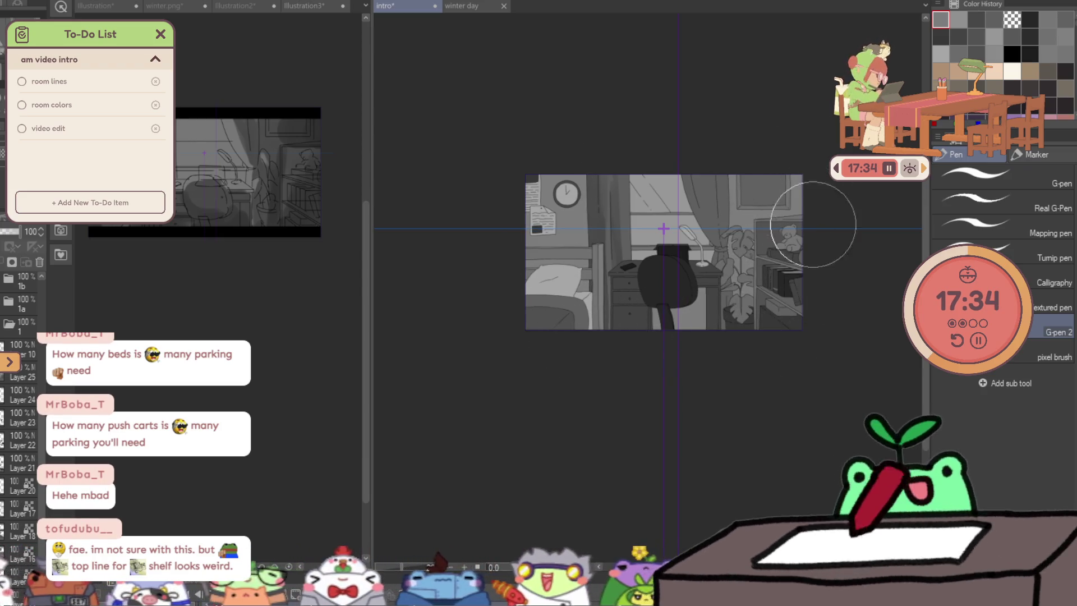
{"action": "scroll", "coordinate": [826, 235], "scroll_direction": "up", "scroll_amount": 1}
{"action": "scroll", "coordinate": [826, 235], "scroll_direction": "up", "scroll_amount": 1}
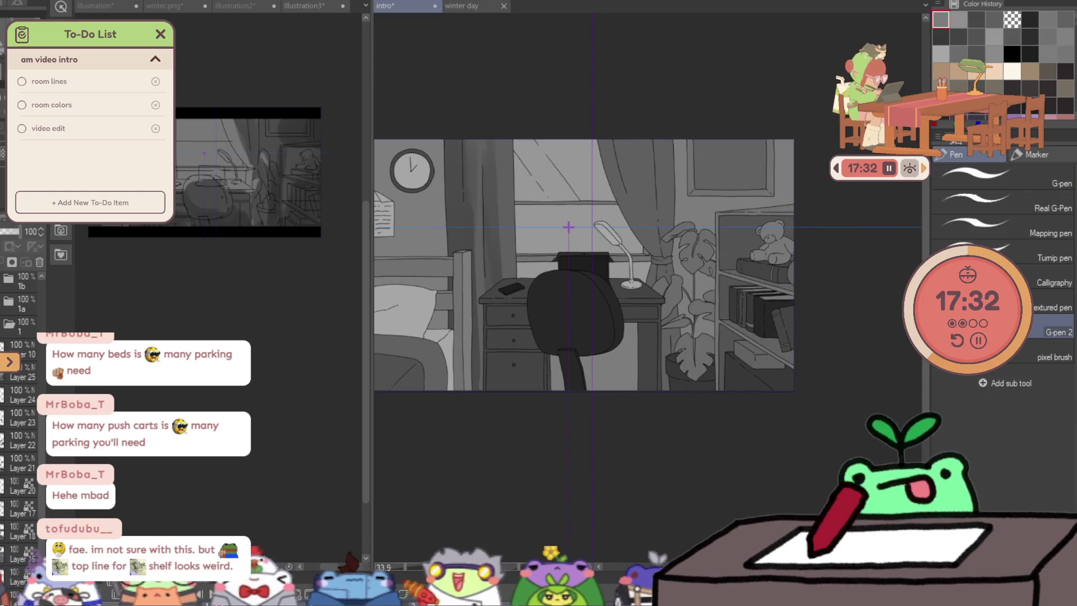
With the Watercolor brush, lay a tone stroke down the right curtain.
{"action": "left_click_drag", "start_coordinate": [396, 169], "coordinate": [476, 160]}
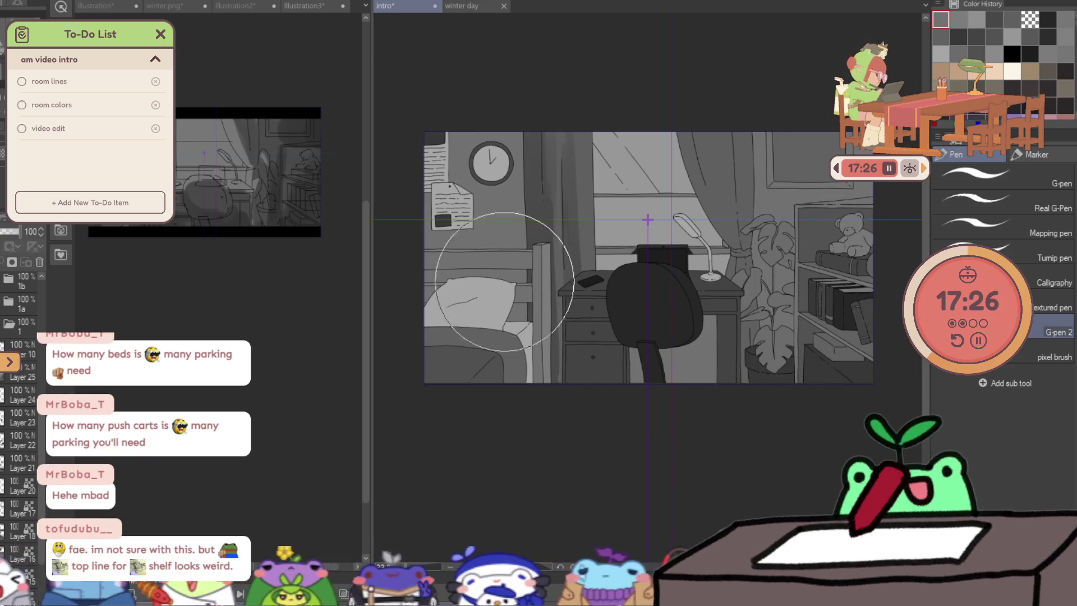
{"action": "key", "text": "b"}
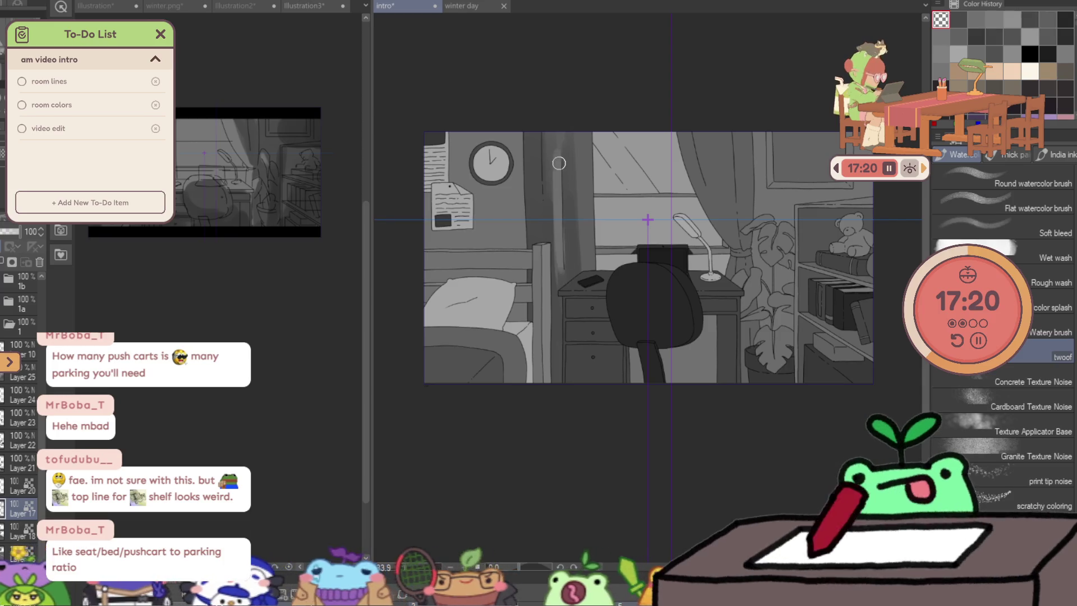
{"action": "left_click_drag", "start_coordinate": [561, 270], "coordinate": [565, 145]}
Eyedrop a darker grey and stroke it down the curtain, then view the whole room.
{"action": "left_click", "coordinate": [582, 149], "text": "alt"}
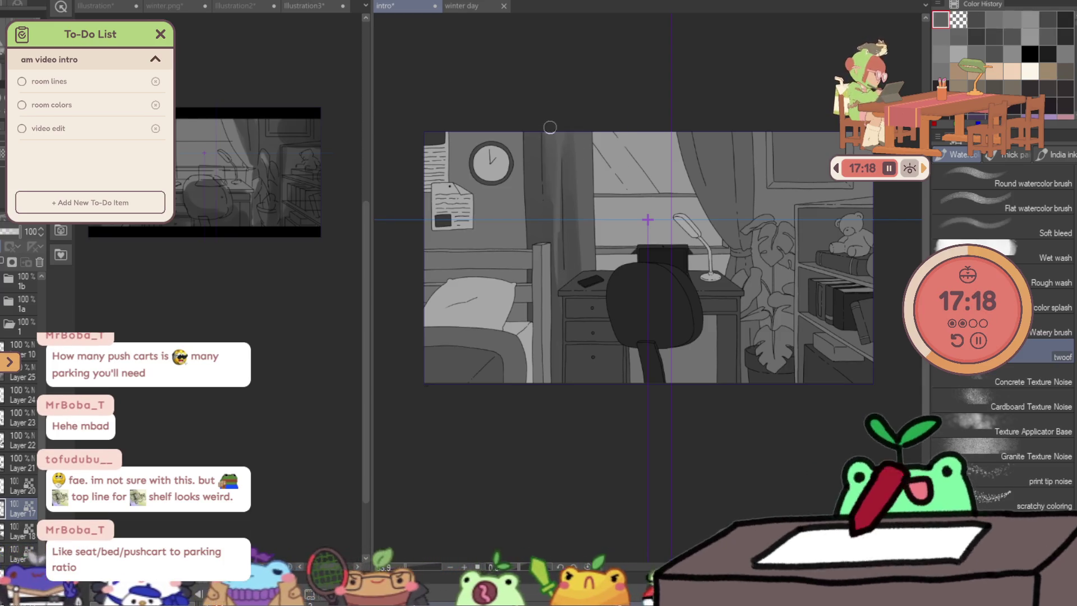
{"action": "left_click", "coordinate": [543, 183], "text": "alt"}
{"action": "left_click_drag", "start_coordinate": [543, 135], "coordinate": [549, 225]}
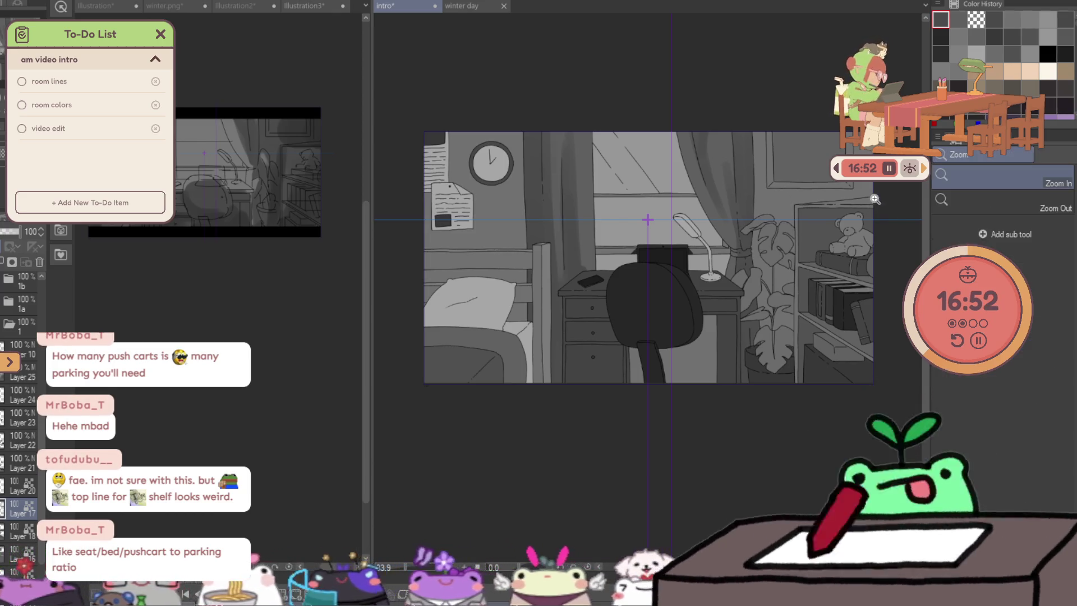
{"action": "scroll", "coordinate": [784, 200], "scroll_direction": "up", "scroll_amount": 5}
{"action": "key", "text": "ctrl+0"}
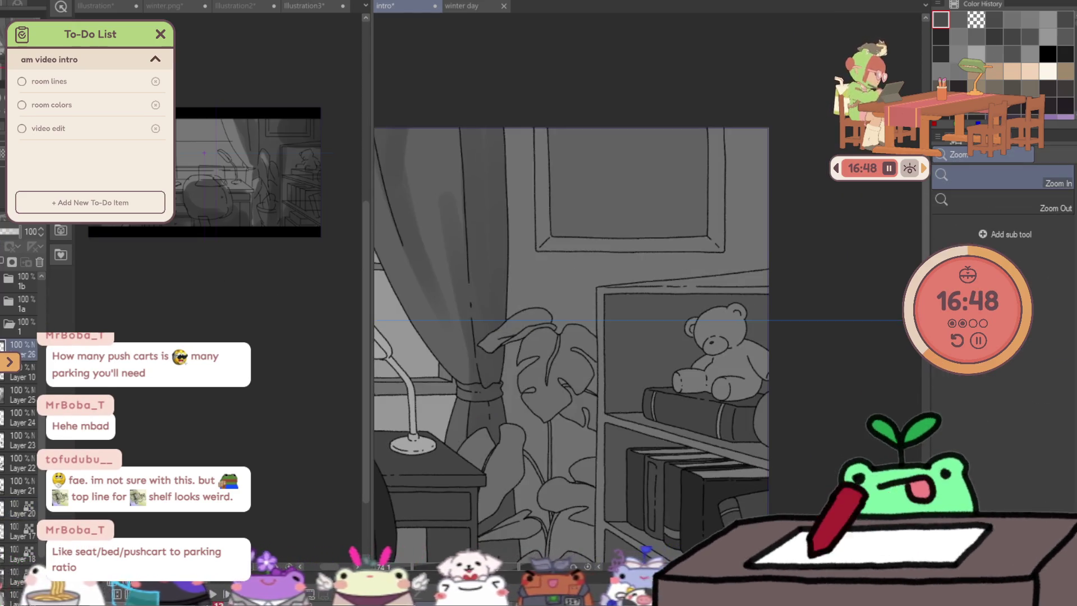
Draw a red pen guide line from the lamp toward the shelf, then undo it.
{"action": "key", "text": "p"}
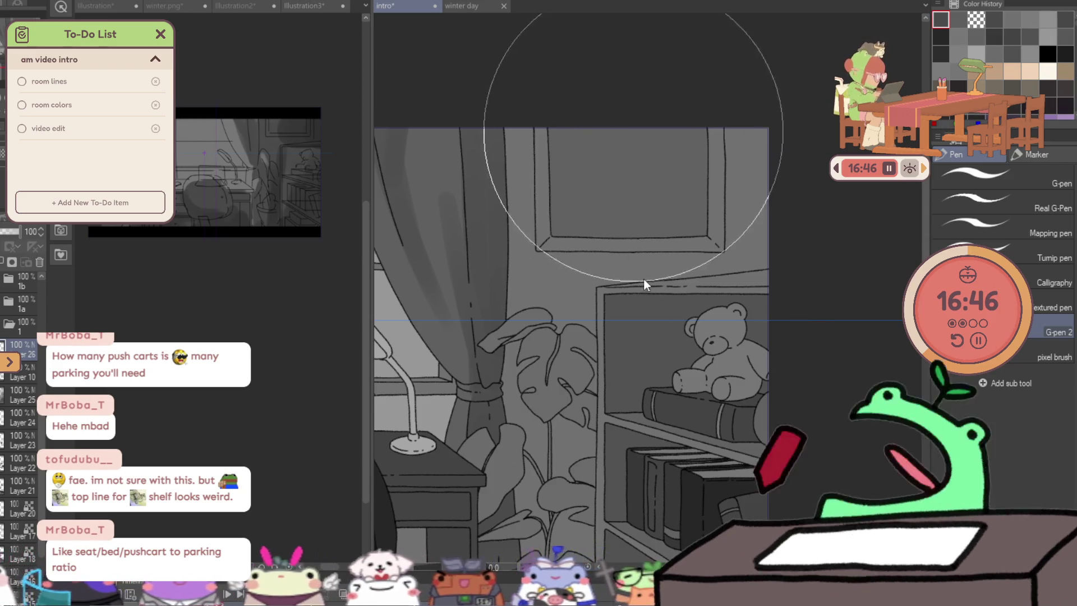
{"action": "left_click", "coordinate": [641, 142], "text": "ctrl+alt"}
{"action": "key", "text": "p"}
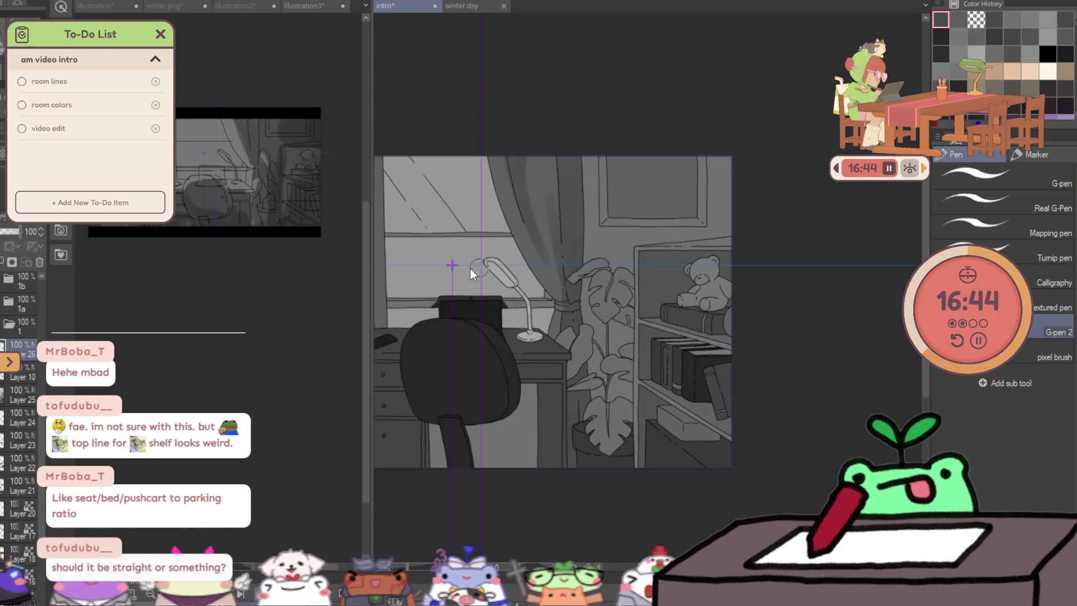
{"action": "left_click_drag", "start_coordinate": [452, 266], "coordinate": [741, 234]}
{"action": "key", "text": "ctrl+z"}
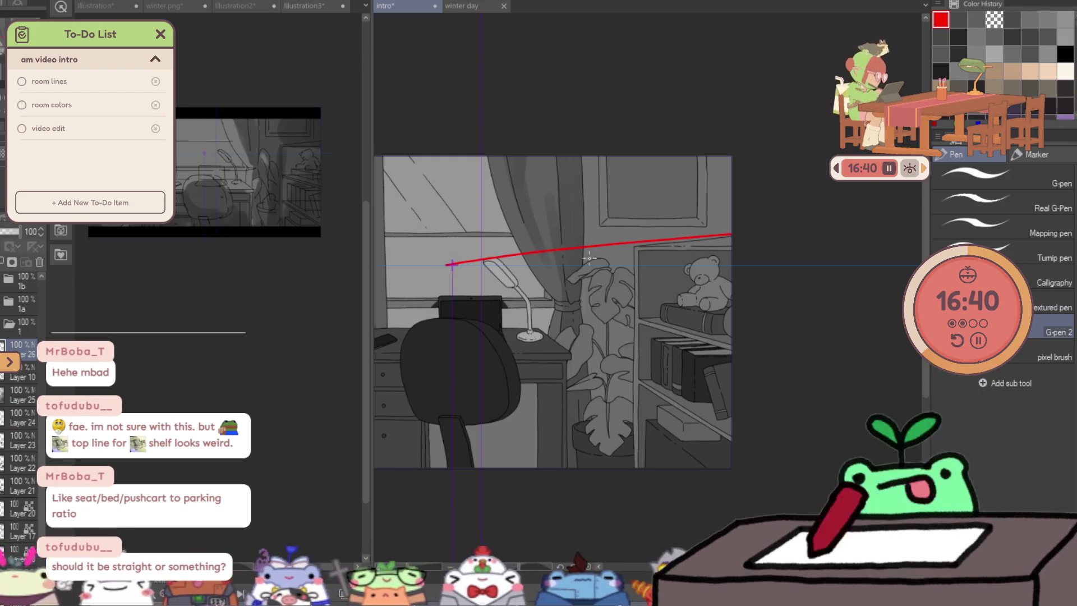
{"action": "key", "text": "ctrl+z"}
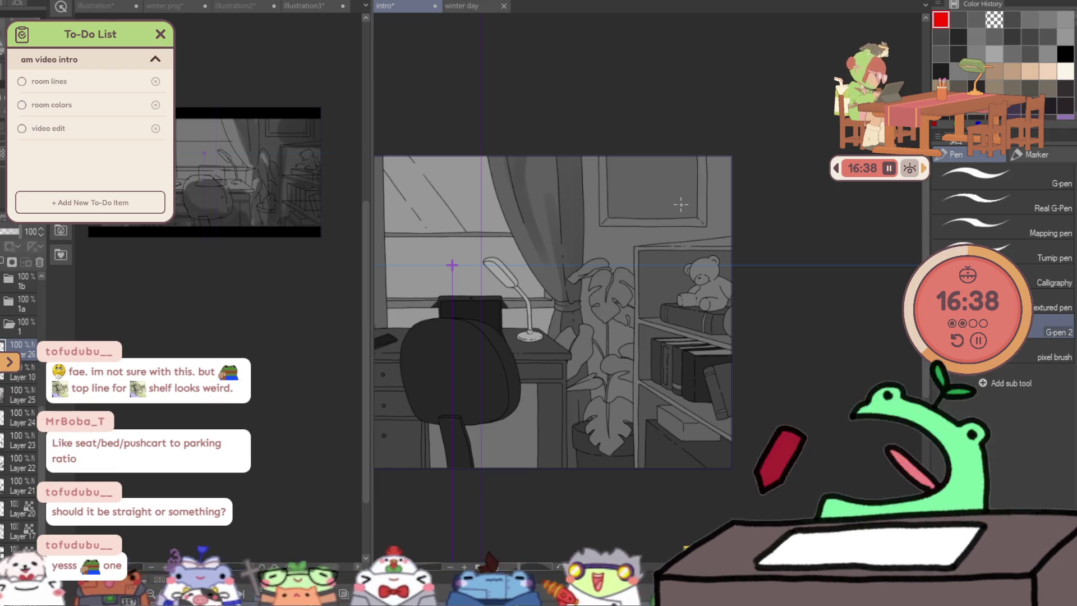
Redraw the straight red guide to the right canvas edge and switch to the Animation canvas.
{"action": "left_click_drag", "start_coordinate": [452, 265], "coordinate": [473, 262]}
{"action": "left_click_drag", "start_coordinate": [695, 242], "coordinate": [741, 234]}
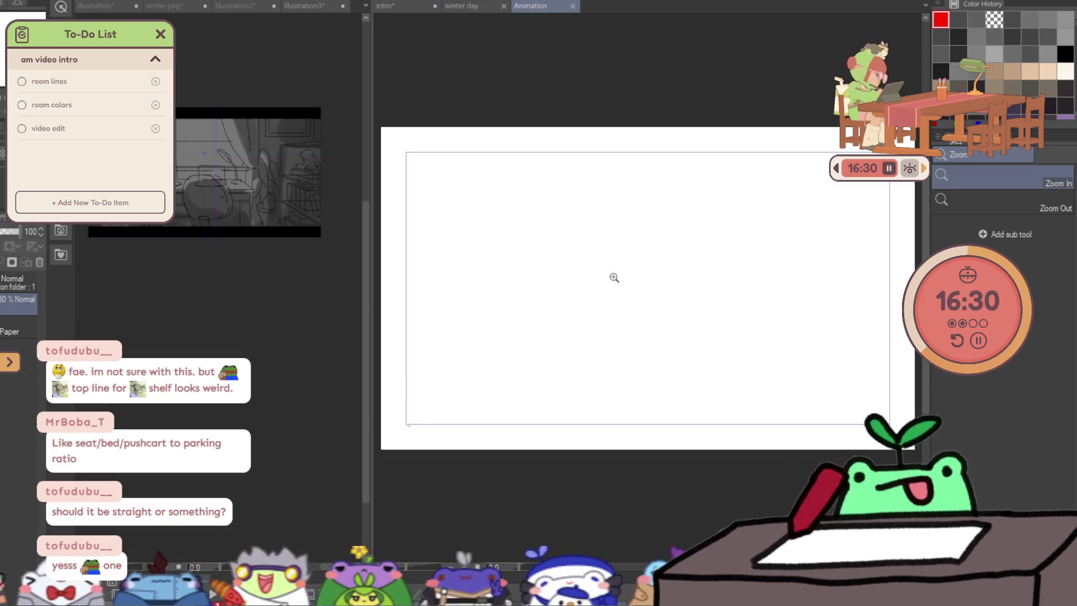
{"action": "left_click", "coordinate": [613, 277]}
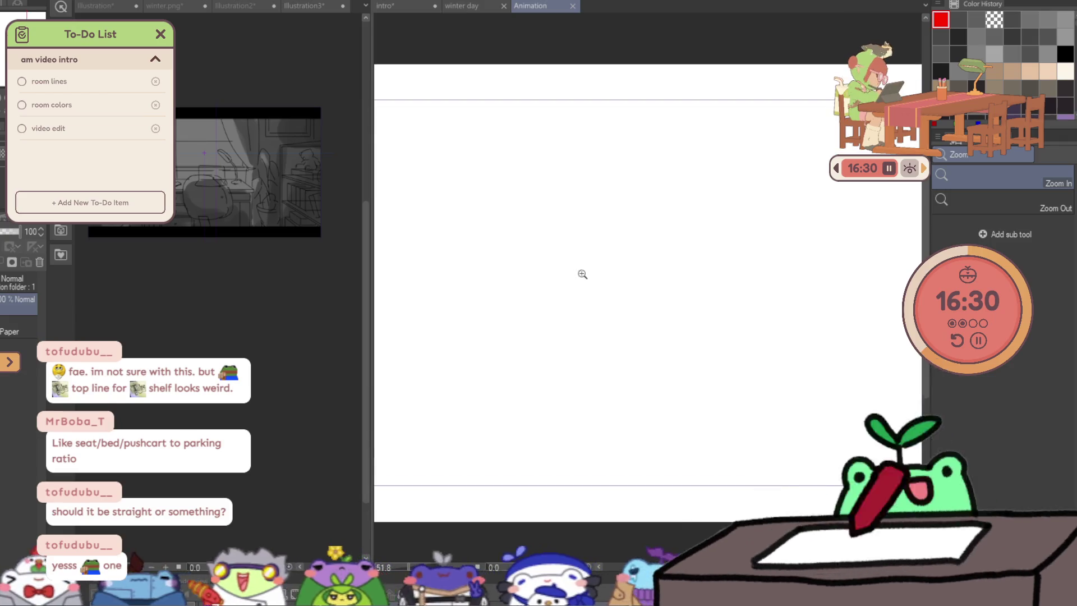
Sketch a red box in perspective with its top, right and bottom edges, undoing stray strokes.
{"action": "key", "text": "p"}
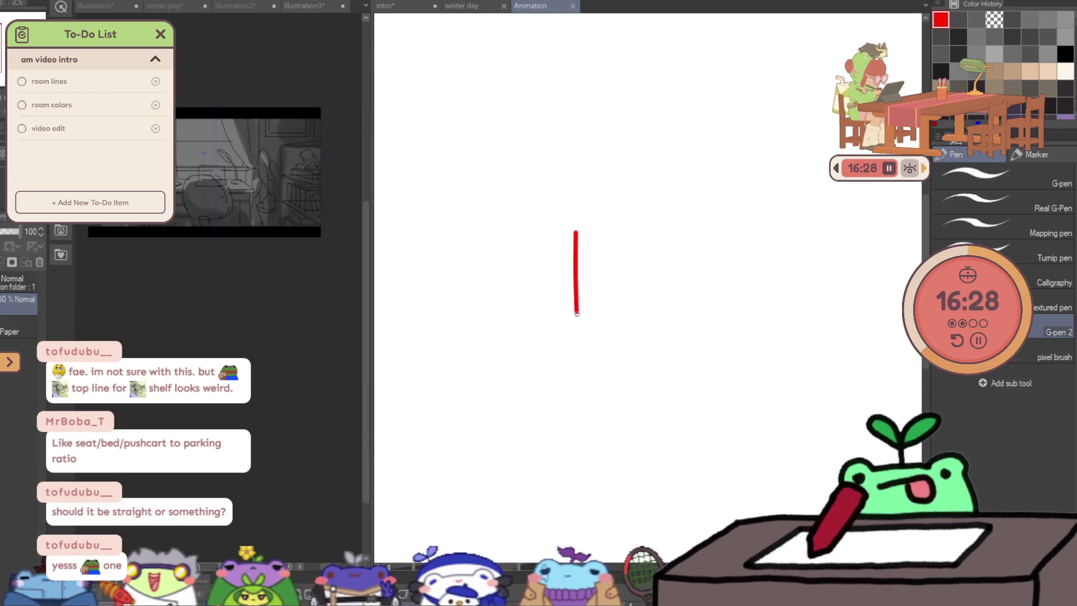
{"action": "left_click_drag", "start_coordinate": [577, 229], "coordinate": [629, 188]}
{"action": "key", "text": "ctrl+z"}
{"action": "mouse_move", "coordinate": [575, 229]}
{"action": "left_mouse_down"}
{"action": "mouse_move", "coordinate": [653, 204]}
{"action": "mouse_move", "coordinate": [672, 226]}
{"action": "mouse_move", "coordinate": [736, 225]}
{"action": "left_mouse_up"}
{"action": "key", "text": "ctrl+z"}
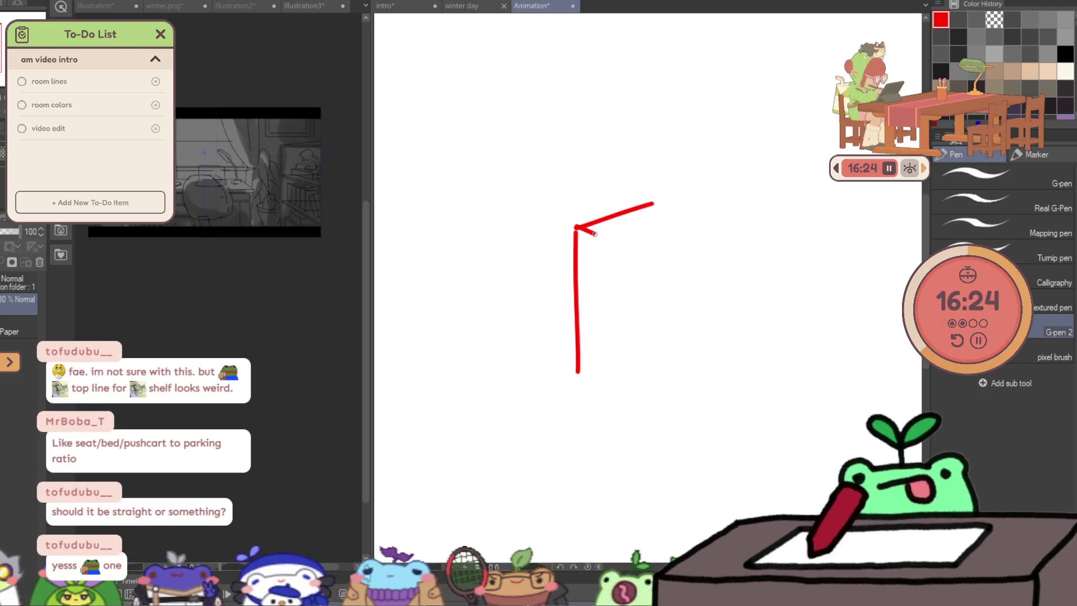
{"action": "left_click_drag", "start_coordinate": [574, 228], "coordinate": [724, 284]}
{"action": "left_click_drag", "start_coordinate": [659, 201], "coordinate": [795, 241]}
{"action": "left_click_drag", "start_coordinate": [732, 281], "coordinate": [807, 249]}
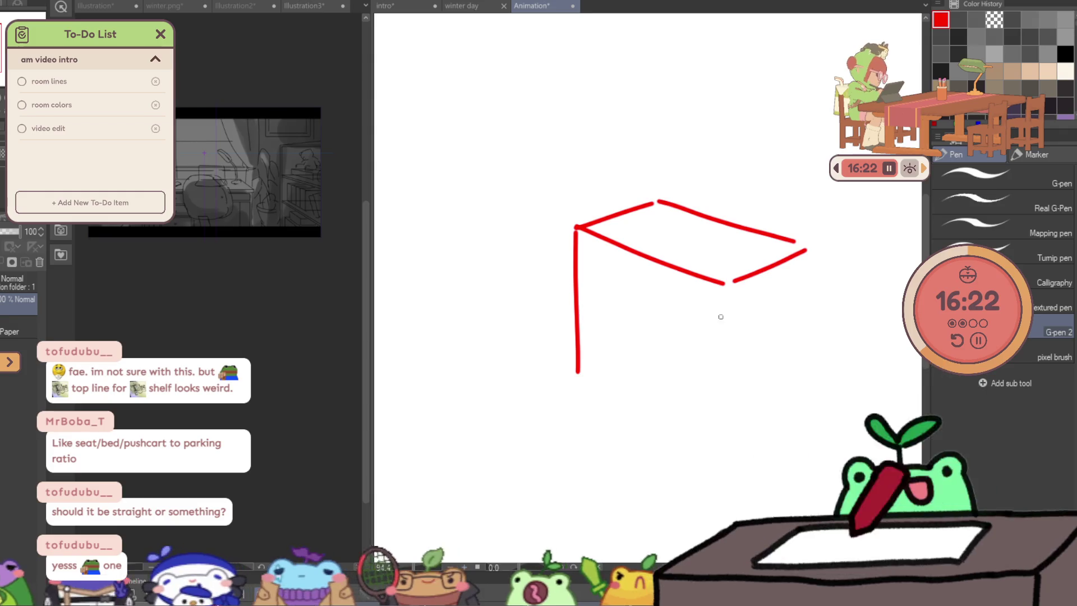
{"action": "left_click_drag", "start_coordinate": [729, 309], "coordinate": [729, 458]}
{"action": "left_click_drag", "start_coordinate": [574, 386], "coordinate": [699, 472]}
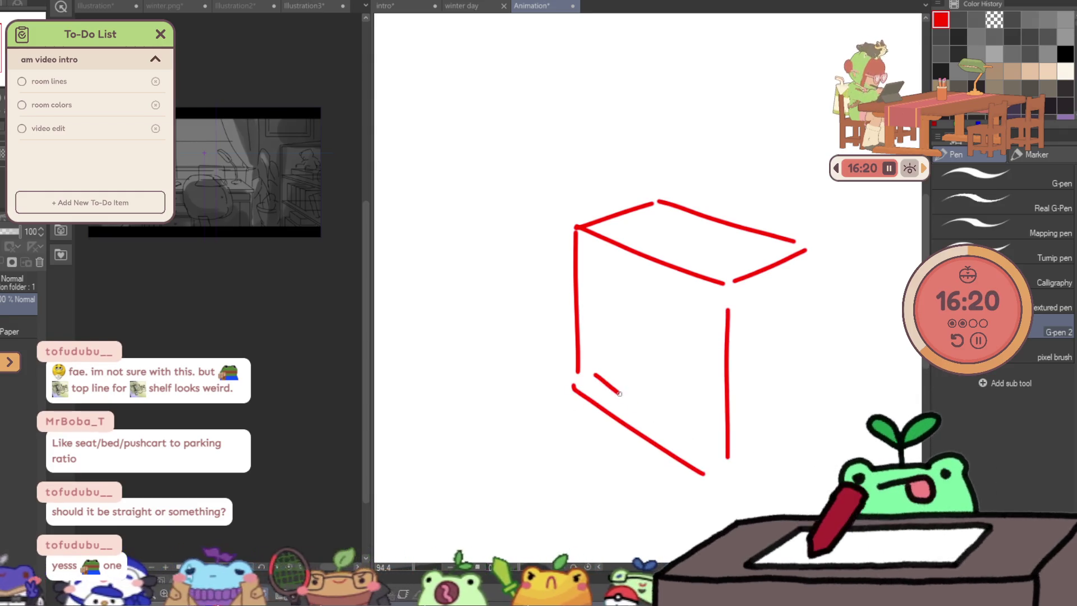
Outline three drawers on the box's front face.
{"action": "left_click_drag", "start_coordinate": [620, 392], "coordinate": [696, 403]}
{"action": "mouse_move", "coordinate": [592, 349]}
{"action": "left_mouse_down"}
{"action": "mouse_move", "coordinate": [696, 400]}
{"action": "mouse_move", "coordinate": [595, 375]}
{"action": "left_mouse_up"}
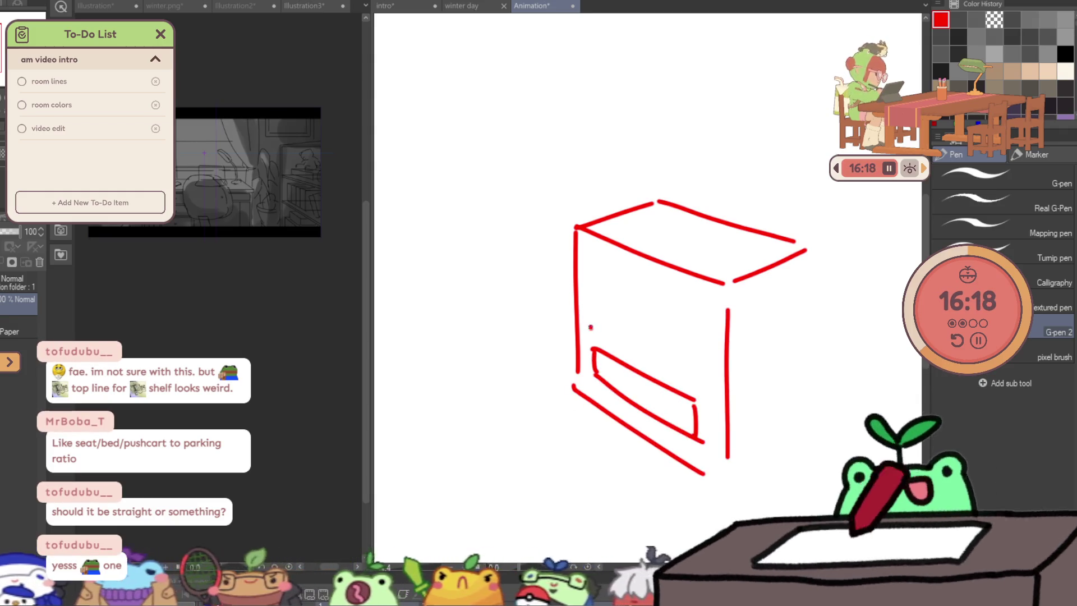
{"action": "left_click_drag", "start_coordinate": [588, 286], "coordinate": [589, 331]}
{"action": "left_click_drag", "start_coordinate": [589, 288], "coordinate": [683, 338]}
{"action": "left_click_drag", "start_coordinate": [595, 340], "coordinate": [681, 376]}
{"action": "left_click_drag", "start_coordinate": [600, 281], "coordinate": [601, 243]}
{"action": "left_click_drag", "start_coordinate": [600, 243], "coordinate": [684, 285]}
{"action": "left_click_drag", "start_coordinate": [604, 271], "coordinate": [710, 330]}
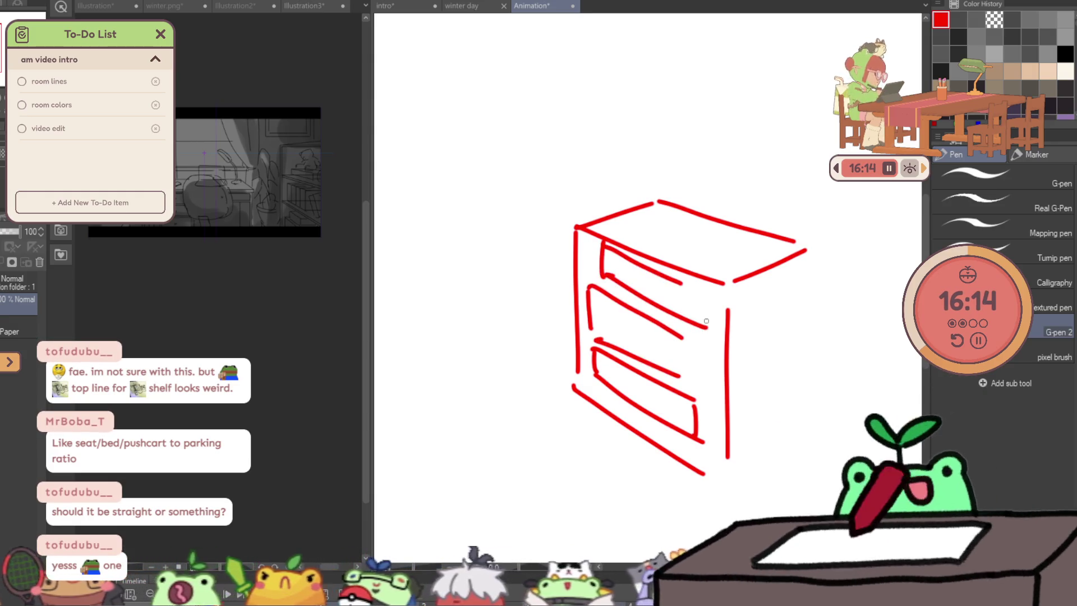
Redraw and erase-tidy the box's top edges, then return to the intro room drawing.
{"action": "left_click_drag", "start_coordinate": [696, 217], "coordinate": [579, 229]}
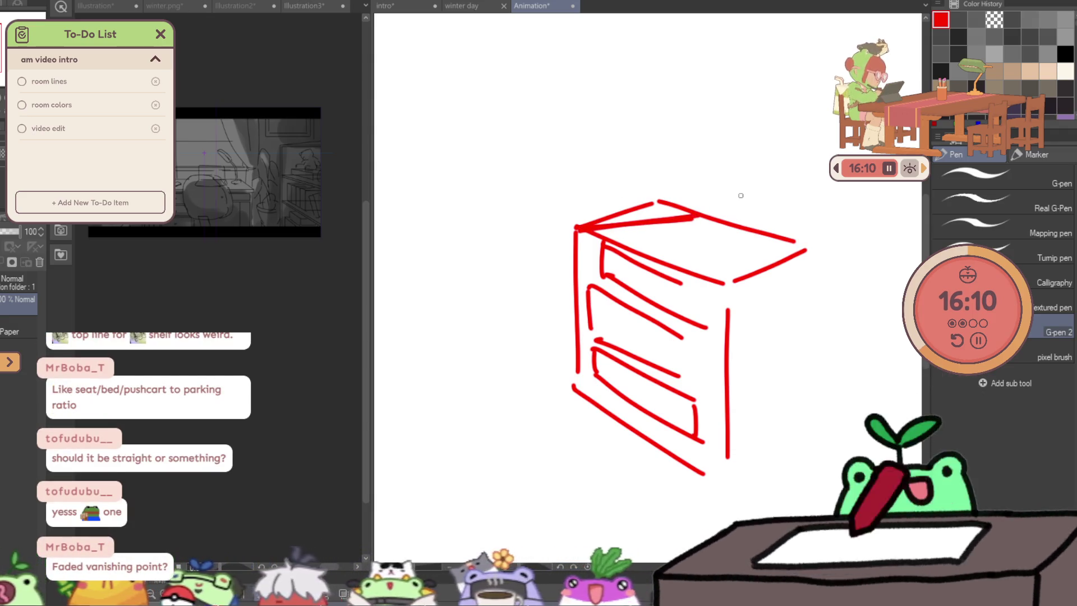
{"action": "key", "text": "ctrl+z"}
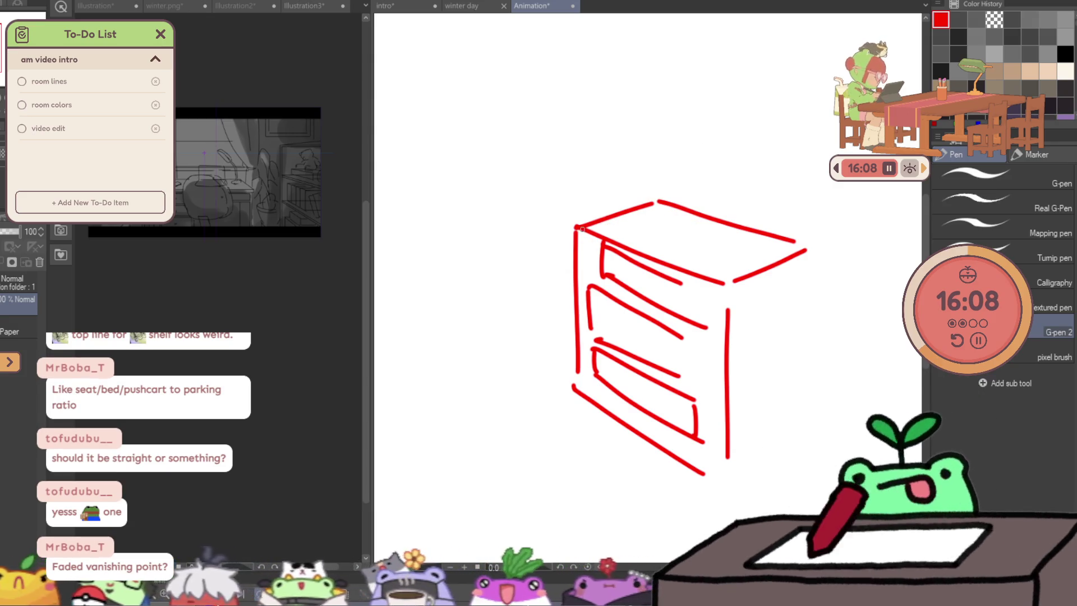
{"action": "left_click_drag", "start_coordinate": [589, 231], "coordinate": [716, 218]}
{"action": "key", "text": "e"}
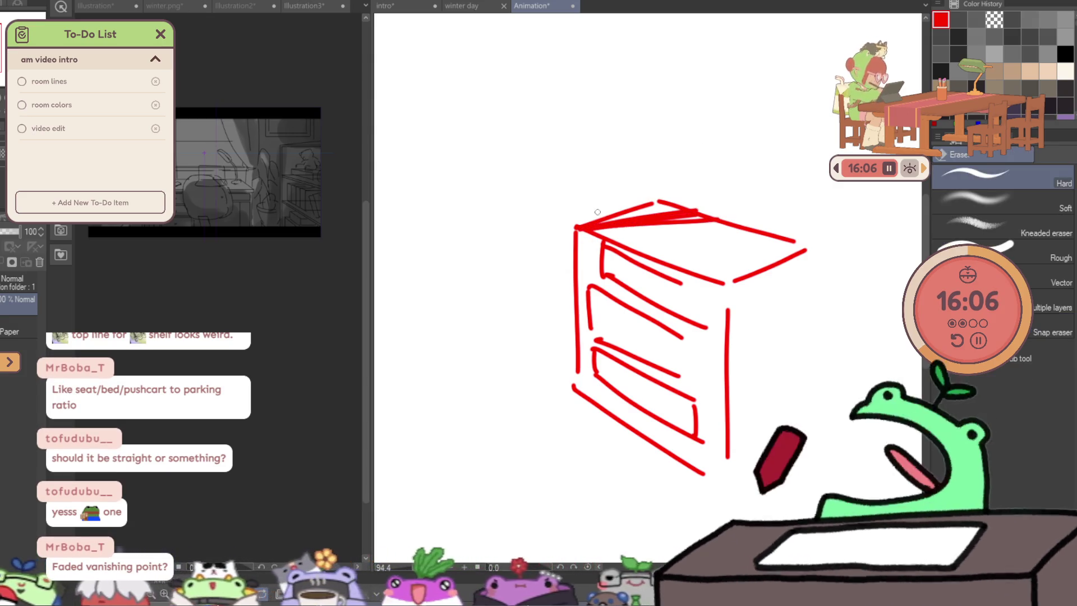
{"action": "left_click_drag", "start_coordinate": [608, 214], "coordinate": [653, 205]}
{"action": "left_click_drag", "start_coordinate": [577, 223], "coordinate": [596, 223]}
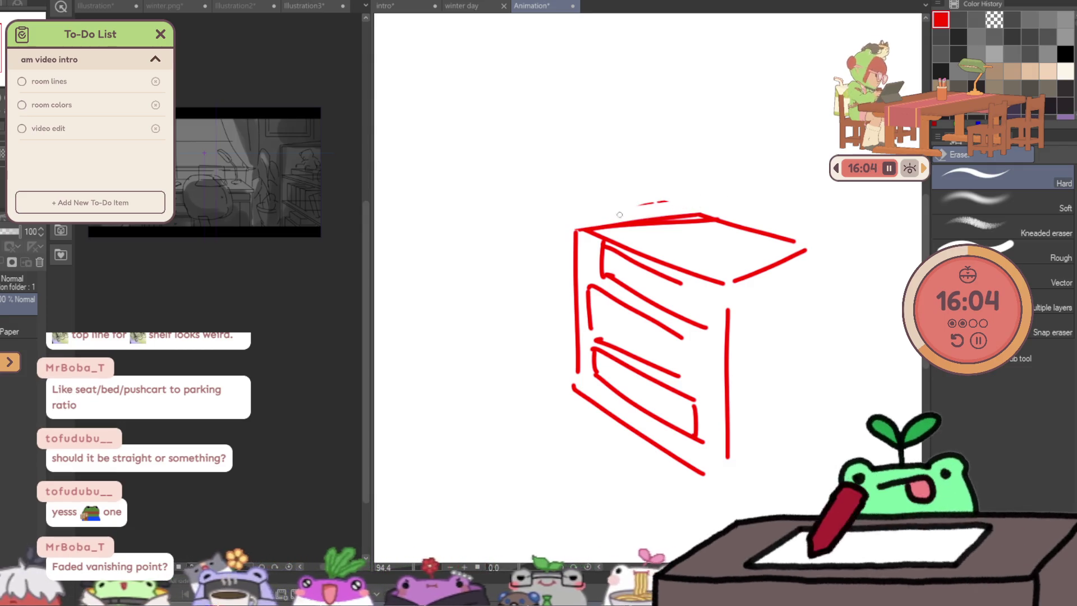
{"action": "mouse_move", "coordinate": [739, 280]}
{"action": "left_mouse_down"}
{"action": "mouse_move", "coordinate": [781, 263]}
{"action": "mouse_move", "coordinate": [755, 279]}
{"action": "left_mouse_up"}
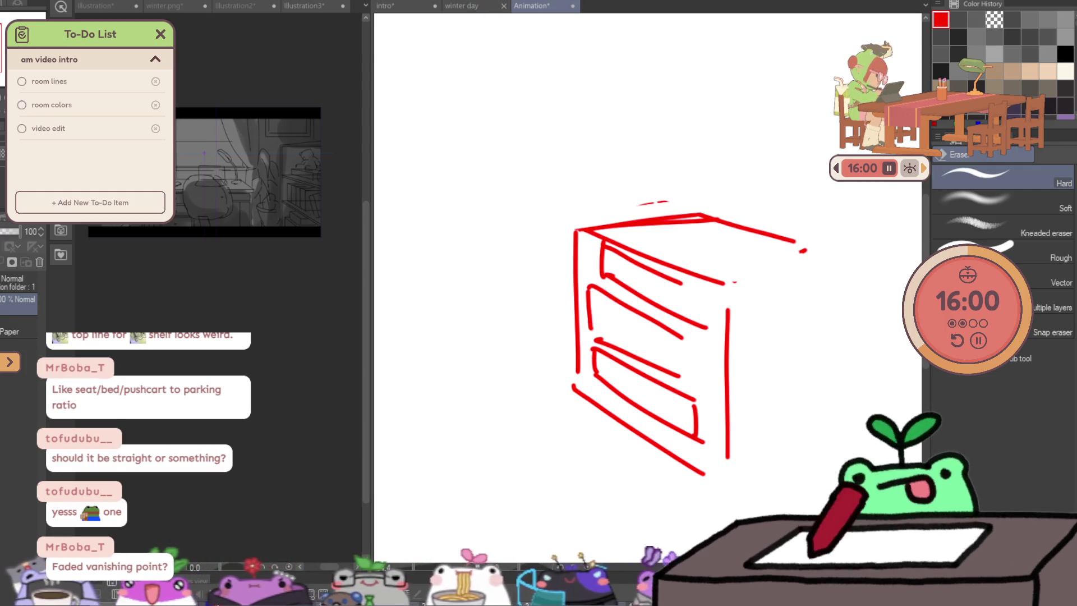
{"action": "left_click", "coordinate": [394, 6]}
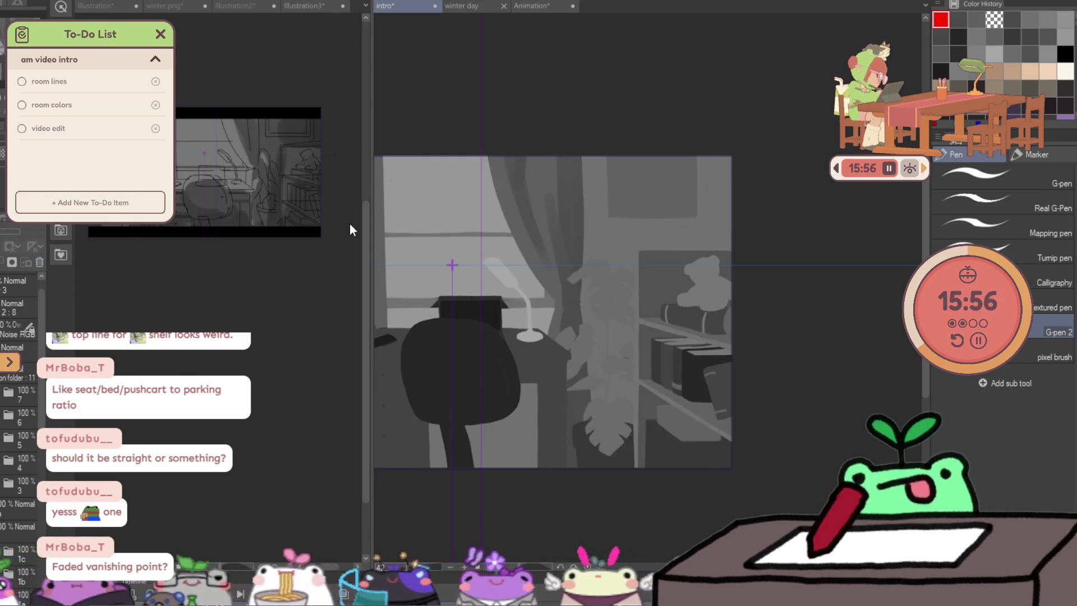
{"action": "scroll", "coordinate": [52, 473], "scroll_direction": "down", "scroll_amount": 3}
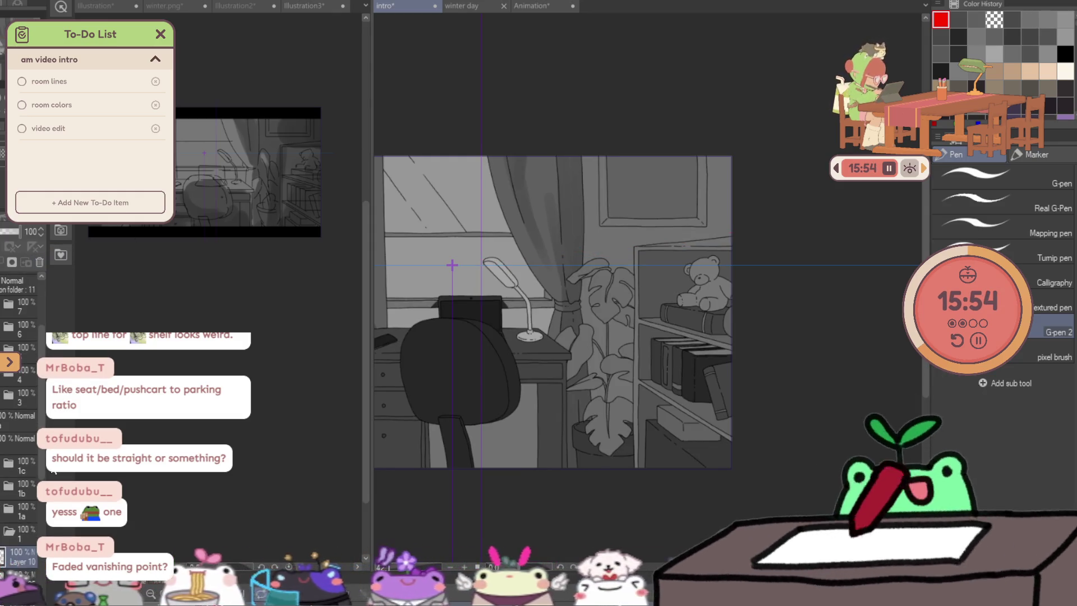
Pan and zoom around the room drawing with the watercolour brush selected.
{"action": "left_click_drag", "start_coordinate": [452, 263], "coordinate": [662, 282]}
{"action": "mouse_move", "coordinate": [913, 407]}
{"action": "left_mouse_down"}
{"action": "mouse_move", "coordinate": [817, 429]}
{"action": "mouse_move", "coordinate": [715, 390]}
{"action": "left_mouse_up"}
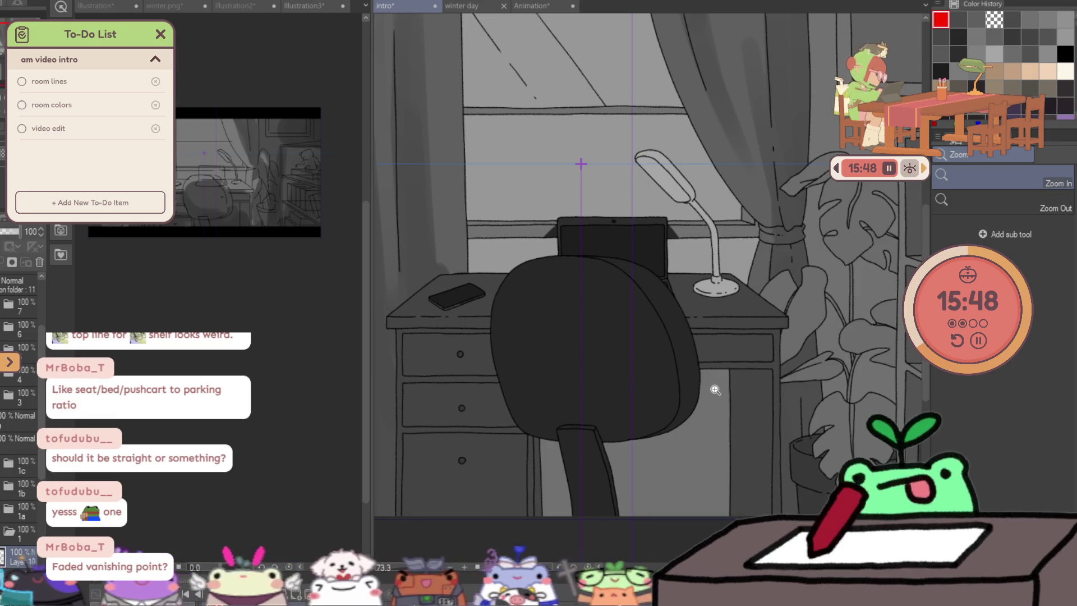
{"action": "left_click_drag", "start_coordinate": [715, 389], "coordinate": [786, 428]}
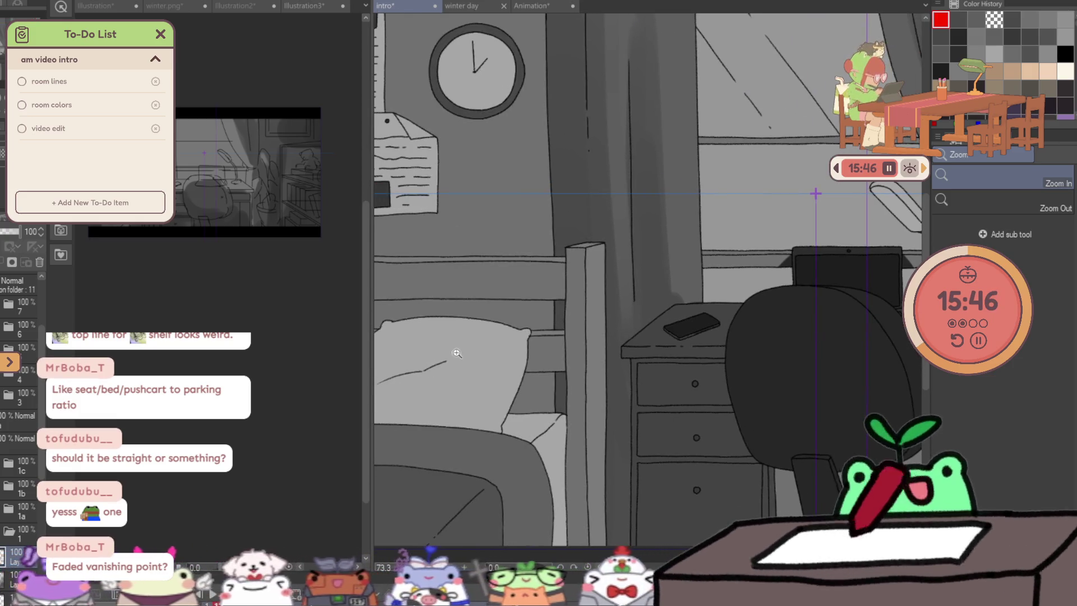
{"action": "key", "text": "b"}
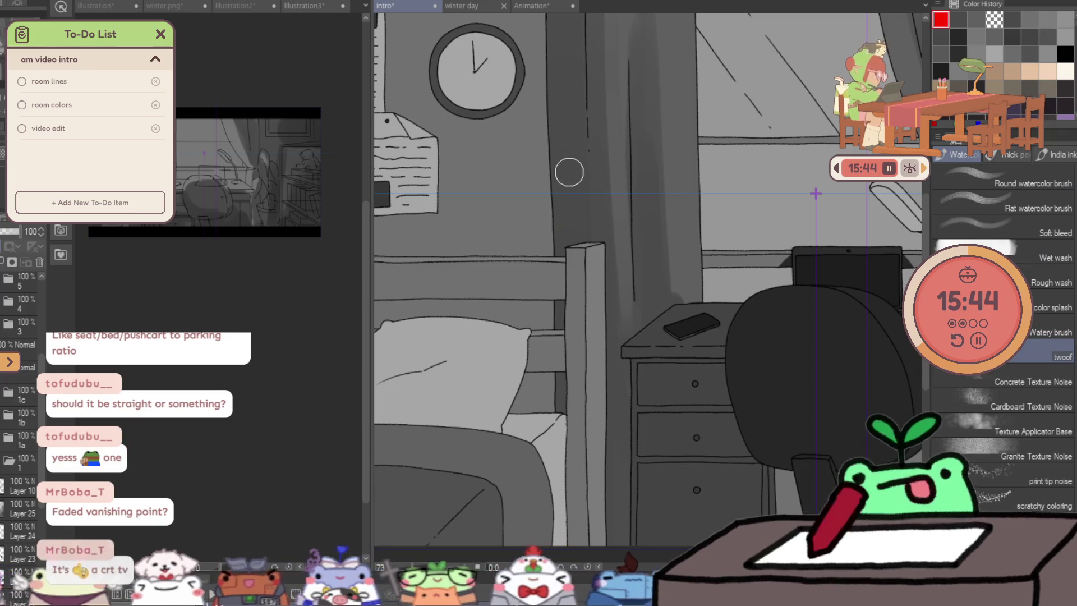
{"action": "key", "text": "z"}
{"action": "left_click", "coordinate": [567, 166], "text": "alt"}
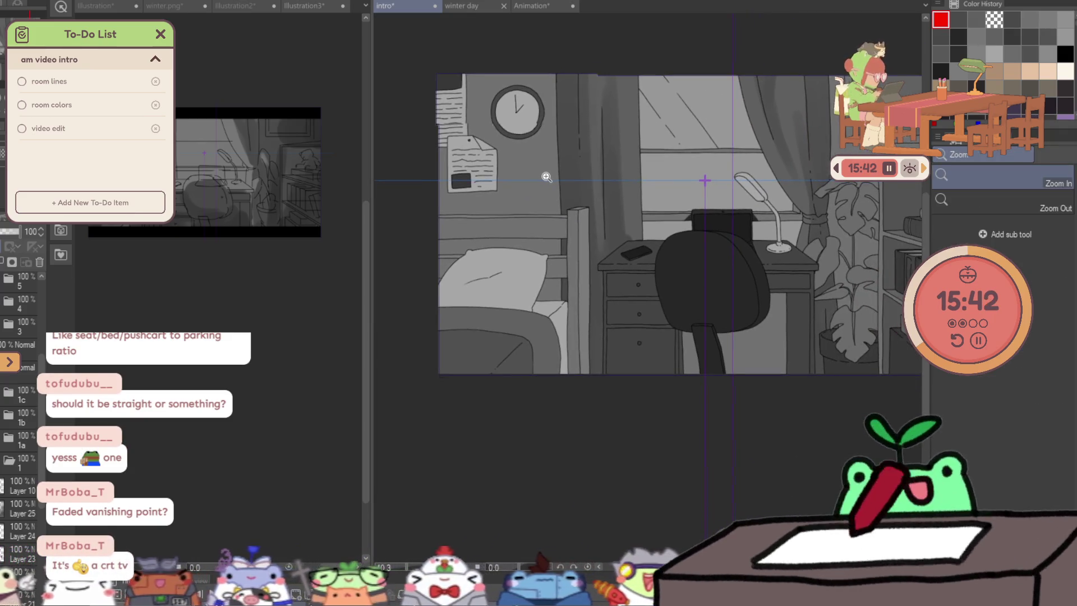
{"action": "left_click_drag", "start_coordinate": [547, 177], "coordinate": [654, 242]}
{"action": "key", "text": "b"}
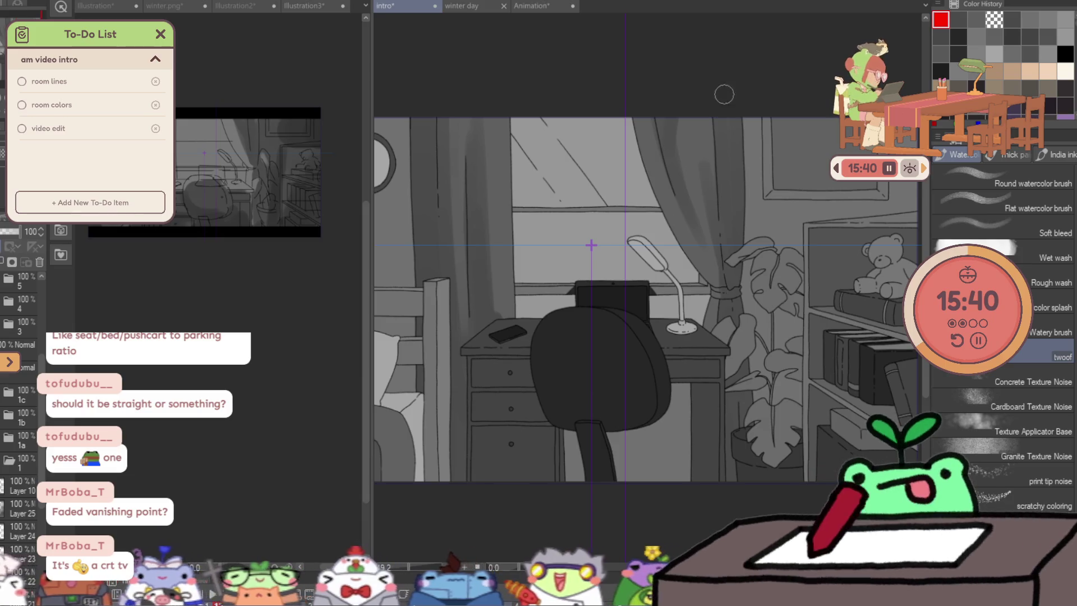
Eyedrop a light grey from the curtain top as the painting colour.
{"action": "left_click", "coordinate": [732, 123], "text": "alt"}
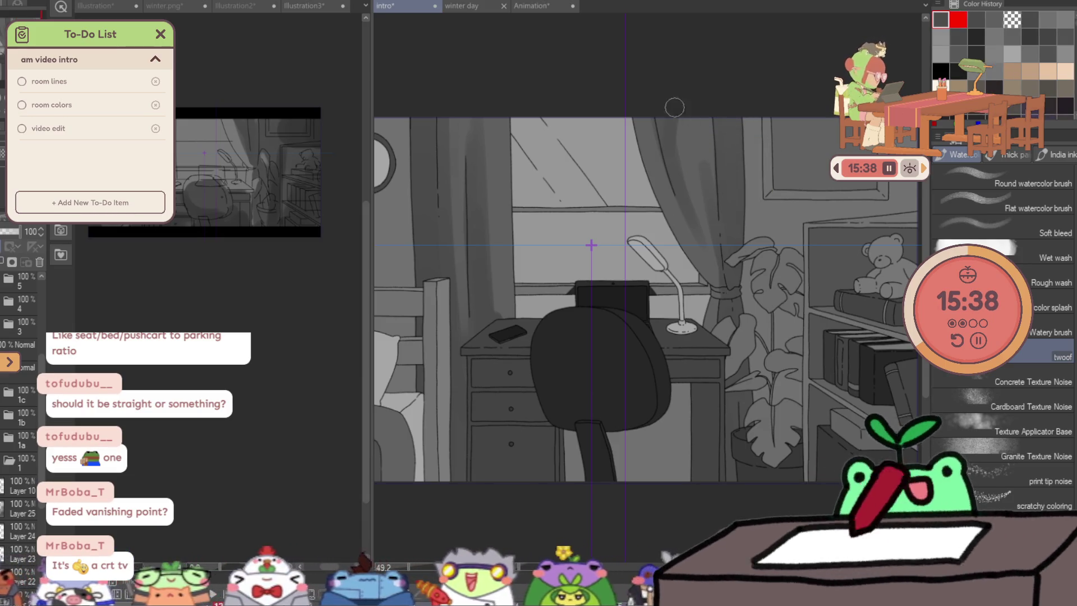
{"action": "left_click", "coordinate": [701, 147], "text": "alt"}
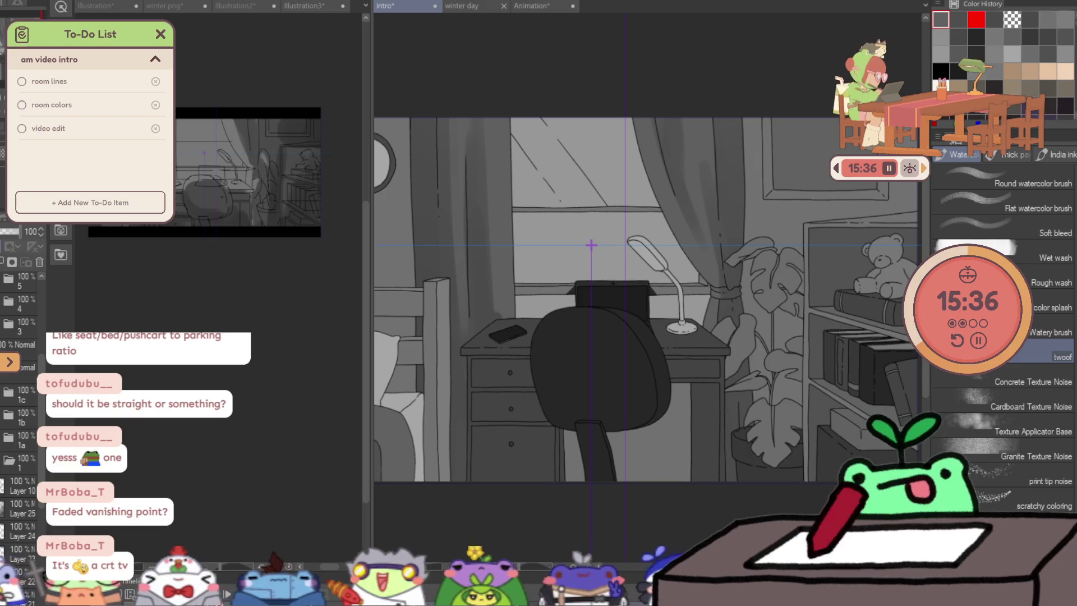
{"action": "left_click", "coordinate": [740, 149], "text": "alt"}
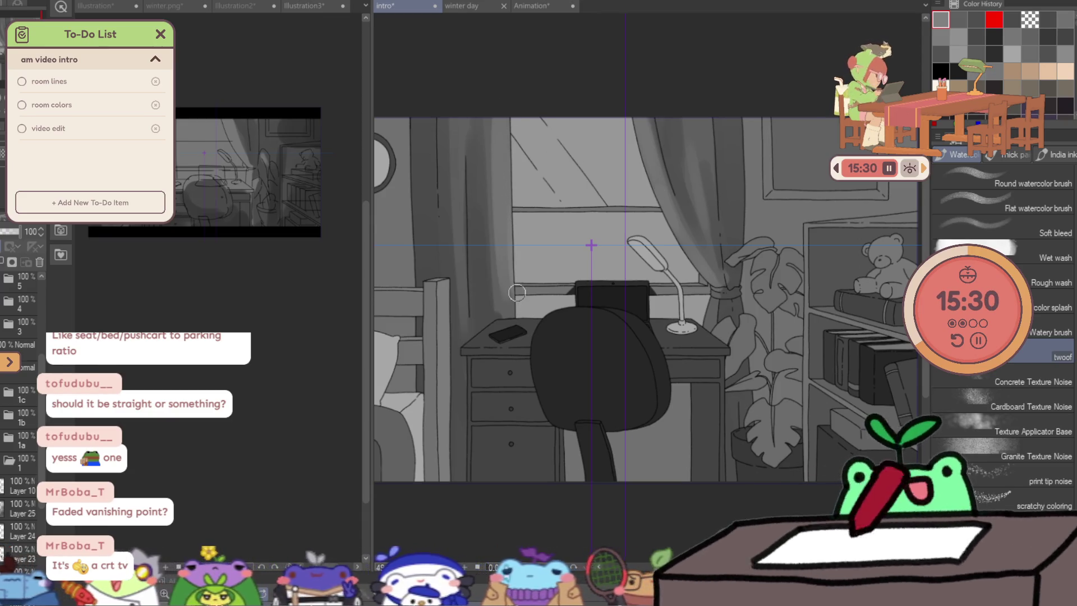
{"action": "left_click_drag", "start_coordinate": [509, 206], "coordinate": [776, 128]}
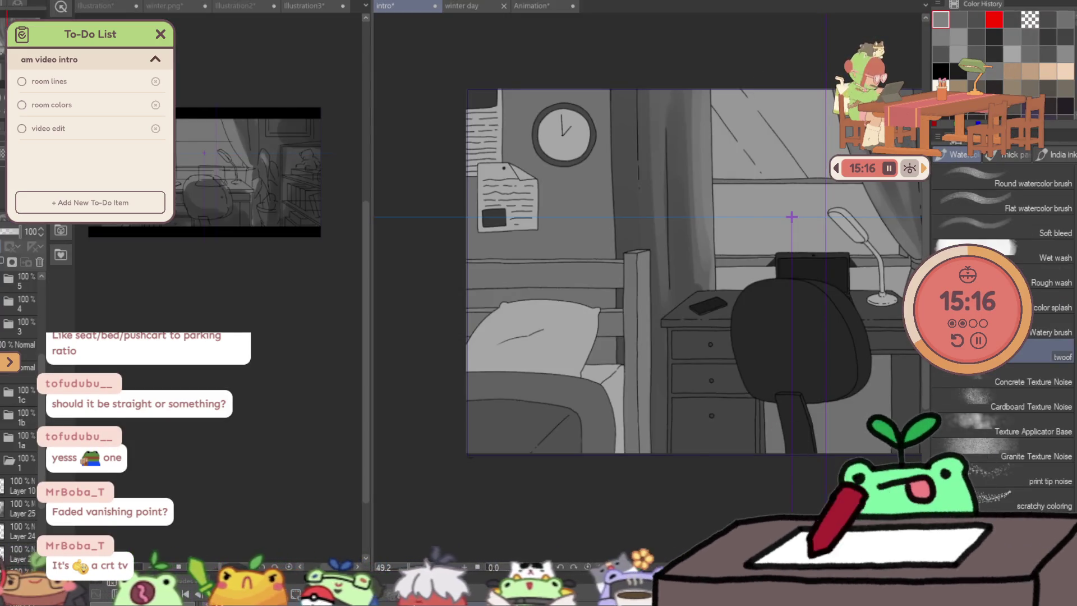
{"action": "left_click_drag", "start_coordinate": [372, 430], "coordinate": [261, 430]}
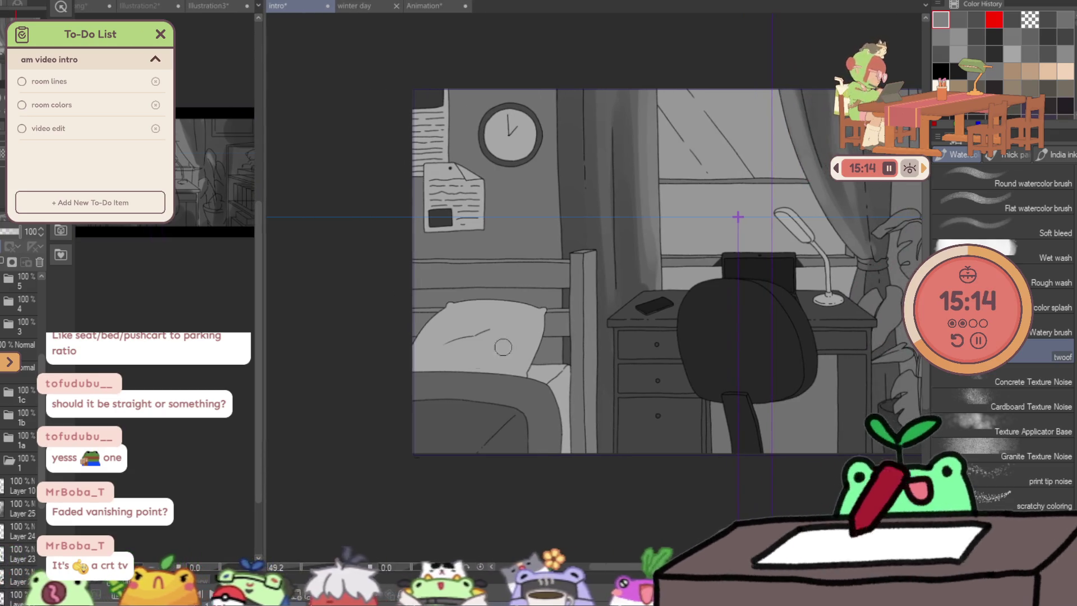
Paint watercolour shading strokes down the curtain.
{"action": "left_click_drag", "start_coordinate": [729, 288], "coordinate": [612, 311]}
{"action": "scroll", "coordinate": [678, 53], "scroll_direction": "down", "scroll_amount": 3}
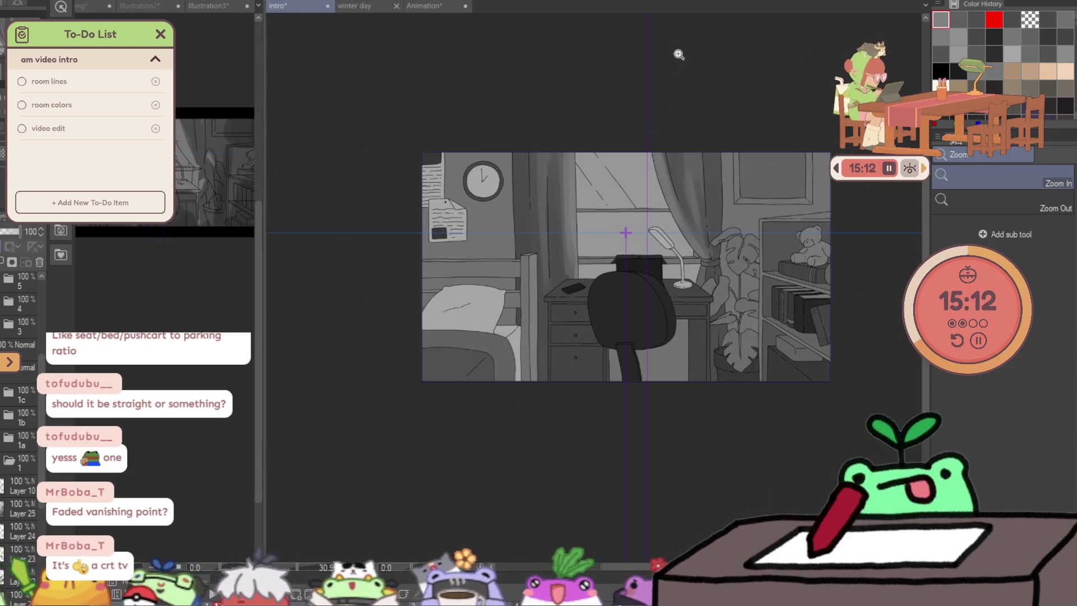
{"action": "scroll", "coordinate": [674, 51], "scroll_direction": "up", "scroll_amount": 2}
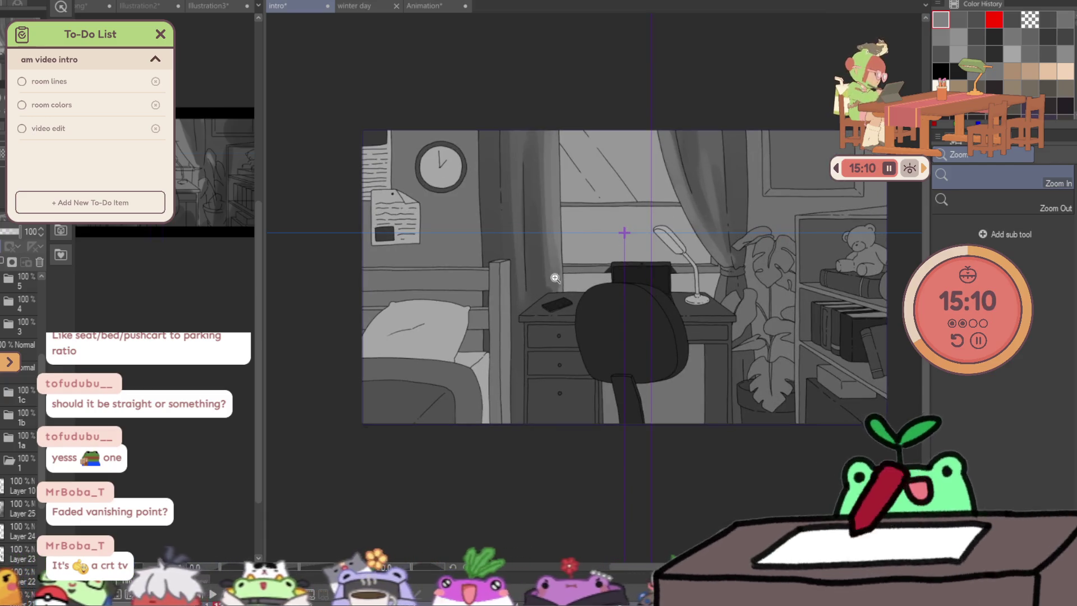
{"action": "scroll", "coordinate": [556, 279], "scroll_direction": "up", "scroll_amount": 2}
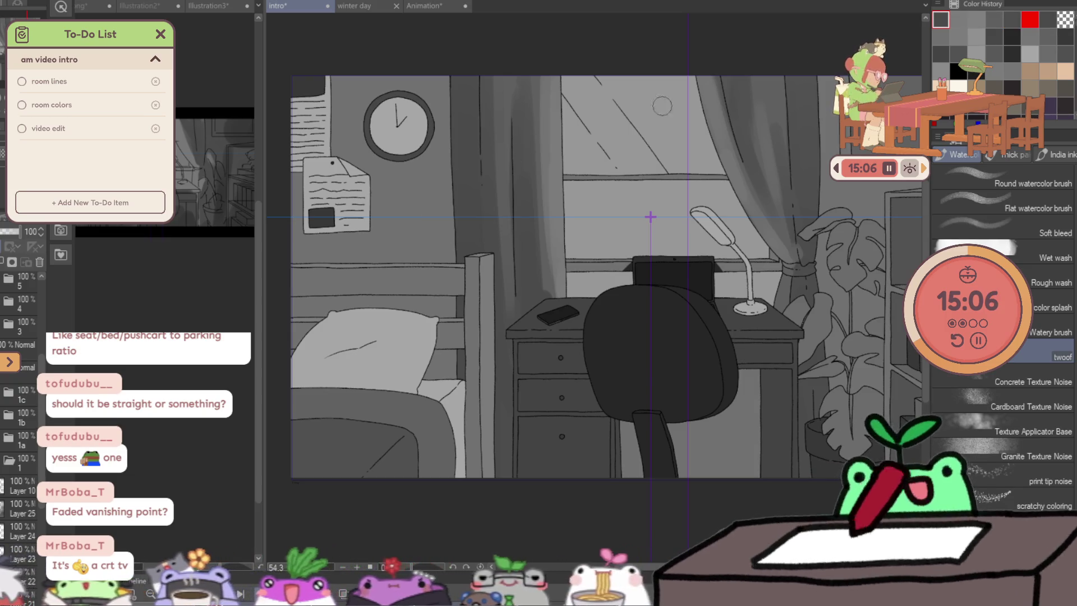
{"action": "left_click_drag", "start_coordinate": [471, 90], "coordinate": [469, 195]}
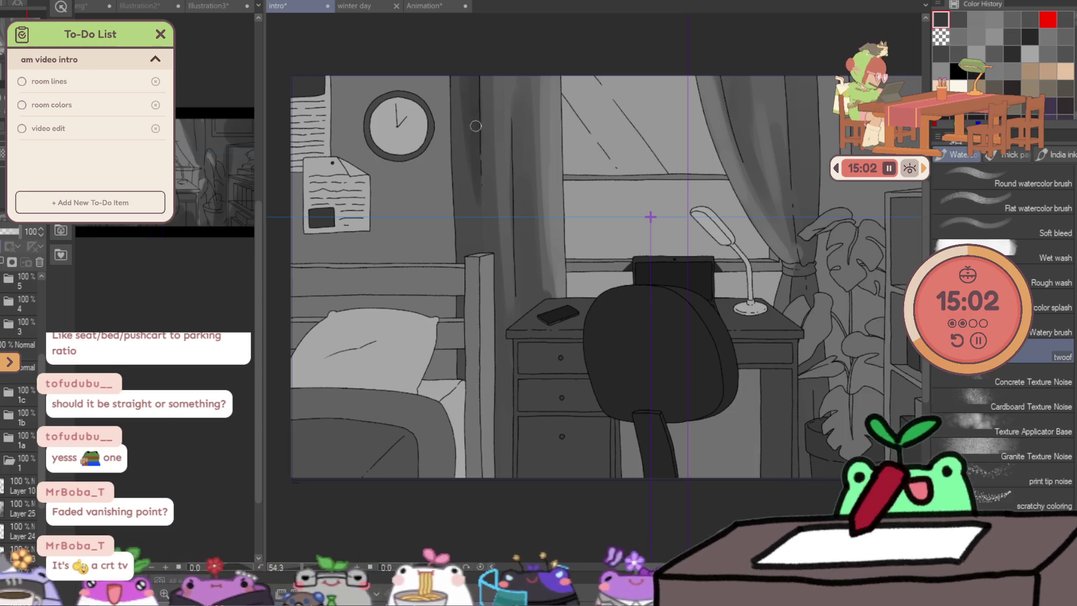
{"action": "left_click_drag", "start_coordinate": [455, 105], "coordinate": [462, 261]}
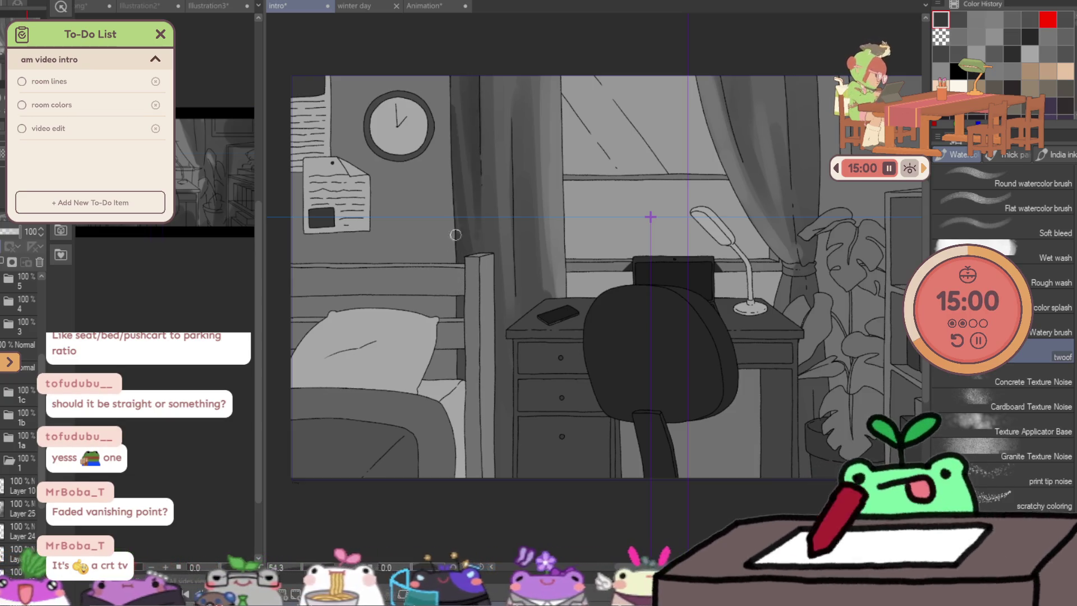
{"action": "left_click_drag", "start_coordinate": [518, 99], "coordinate": [520, 310]}
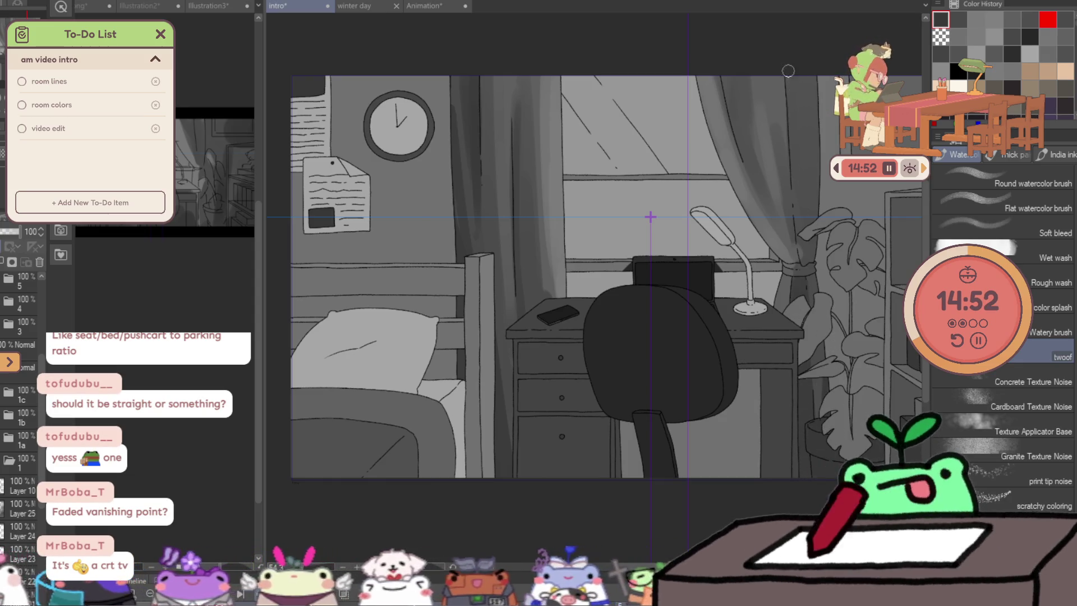
Add a darker stroke down the curtain's right edge beside the plant, redoing it once.
{"action": "left_click_drag", "start_coordinate": [789, 86], "coordinate": [800, 234]}
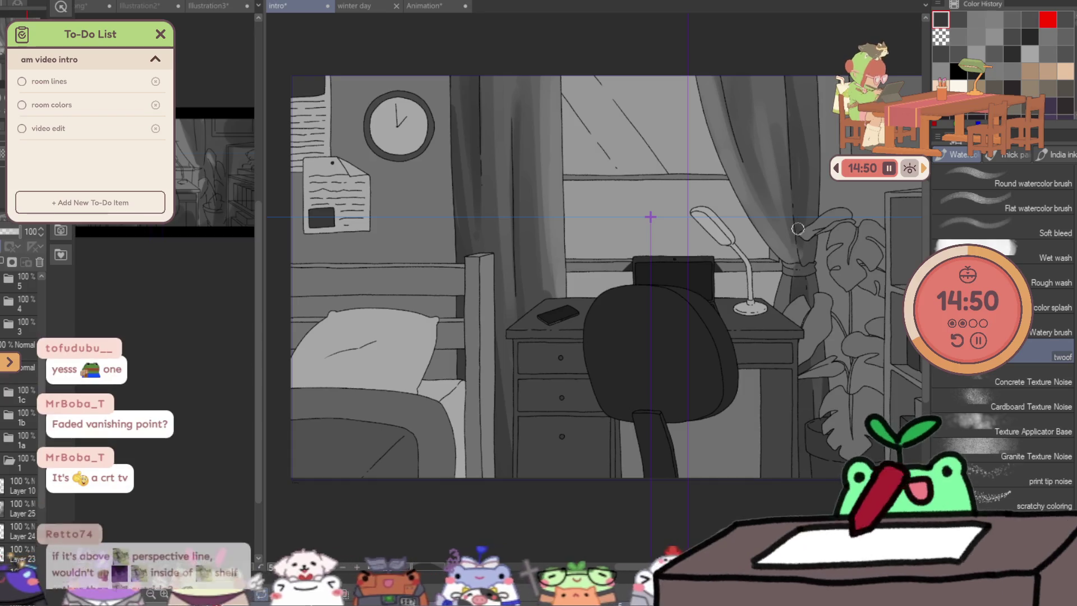
{"action": "key", "text": "ctrl+z"}
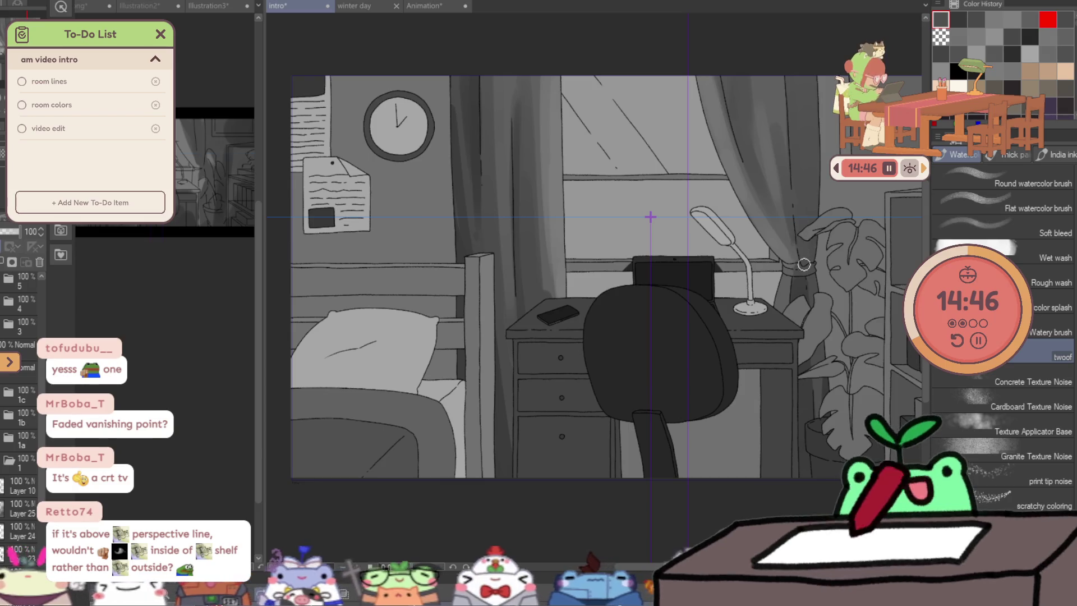
{"action": "left_click_drag", "start_coordinate": [785, 76], "coordinate": [797, 238]}
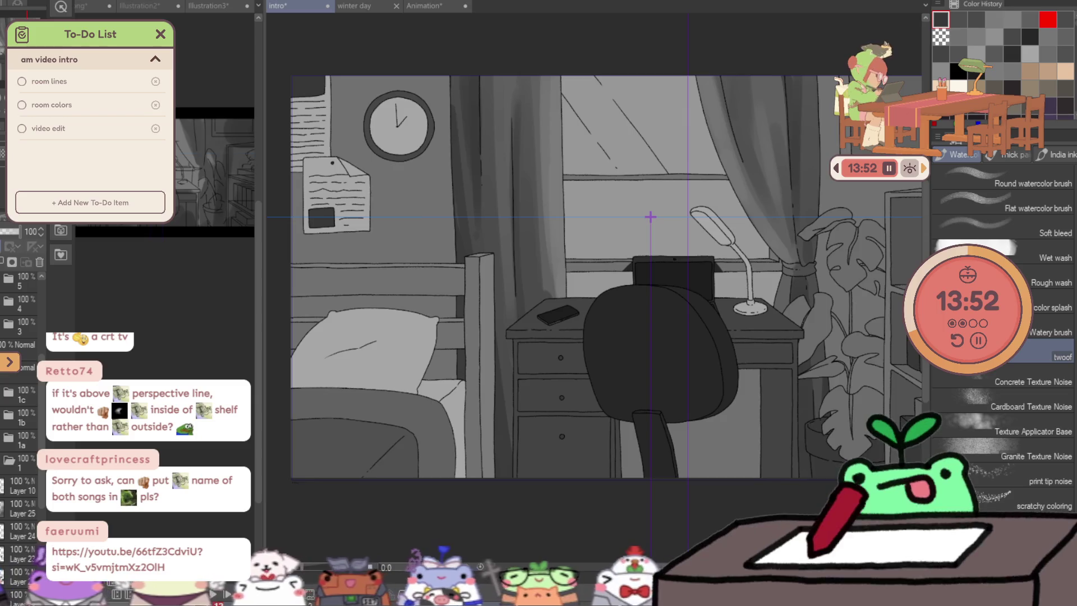
{"action": "scroll", "coordinate": [651, 218], "scroll_direction": "down", "scroll_amount": 2}
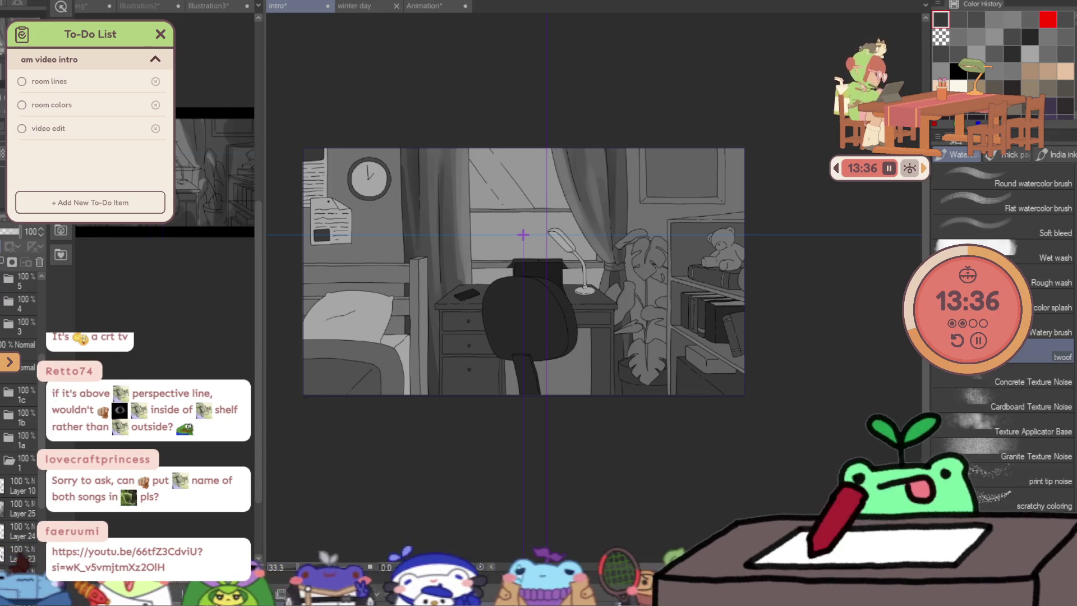
{"action": "scroll", "coordinate": [741, 227], "scroll_direction": "up", "scroll_amount": 3}
{"action": "scroll", "coordinate": [741, 227], "scroll_direction": "up", "scroll_amount": 3}
{"action": "scroll", "coordinate": [740, 228], "scroll_direction": "up", "scroll_amount": 2}
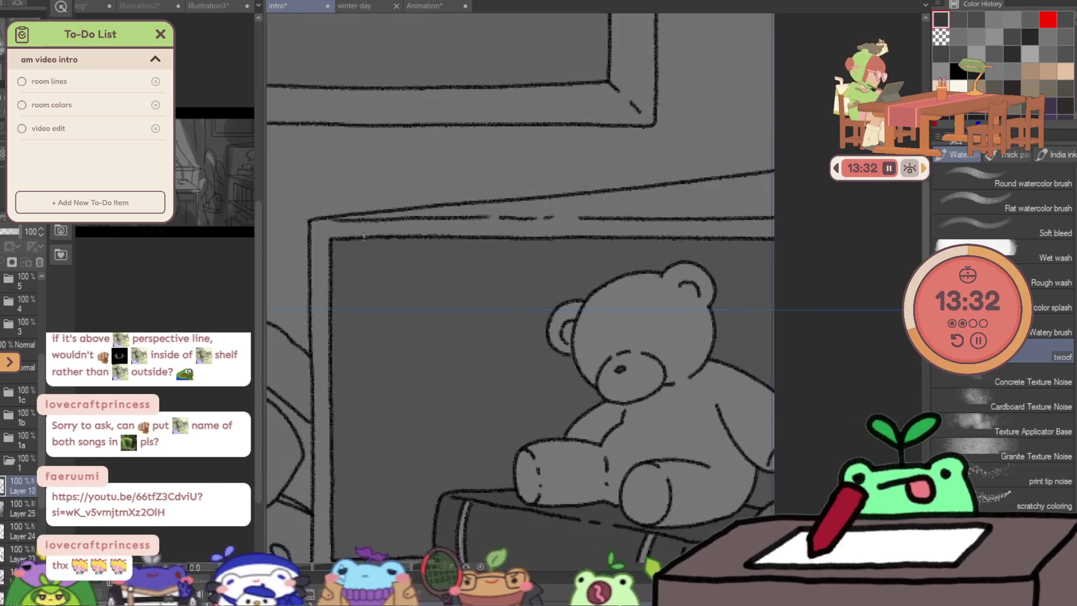
Show the blue sketch layer, lasso the shelf-top lines above the teddy bear and delete them.
{"action": "key", "text": "e"}
{"action": "scroll", "coordinate": [27, 379], "scroll_direction": "down", "scroll_amount": 3}
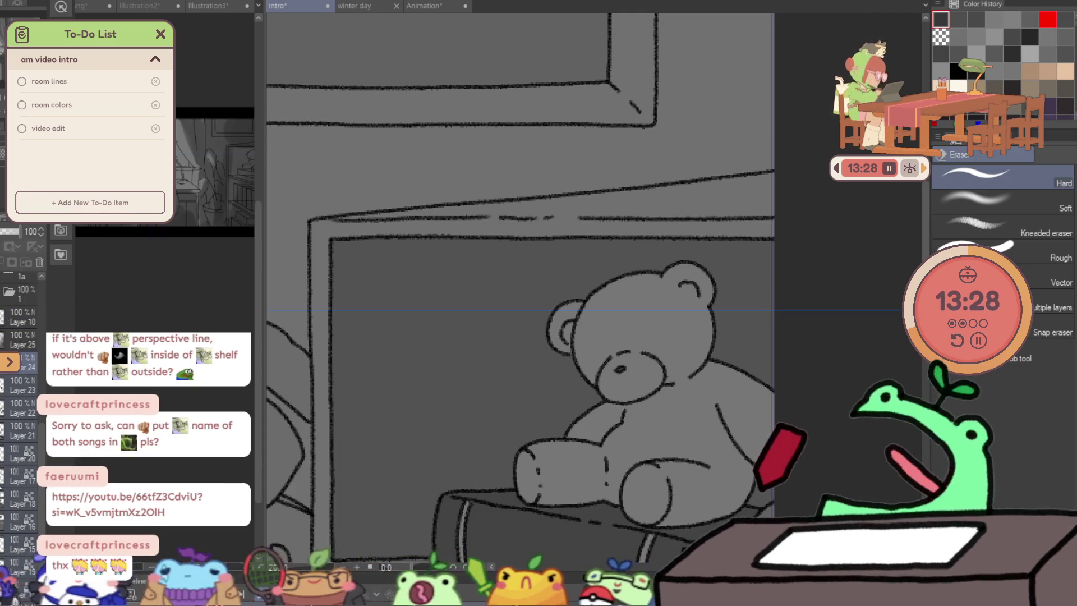
{"action": "scroll", "coordinate": [22, 379], "scroll_direction": "up", "scroll_amount": 3}
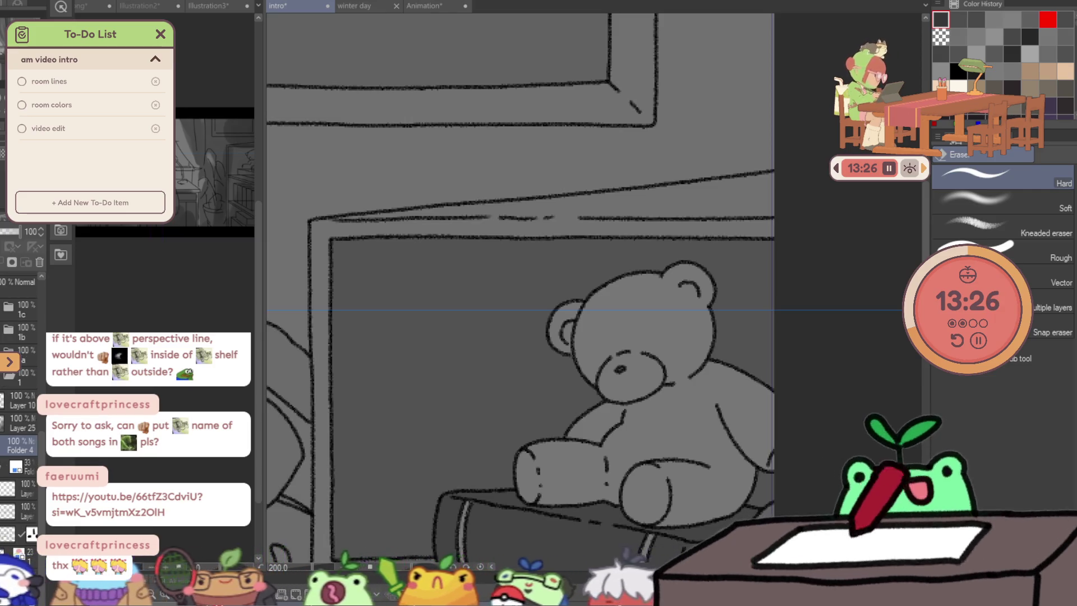
{"action": "left_click", "coordinate": [6, 353]}
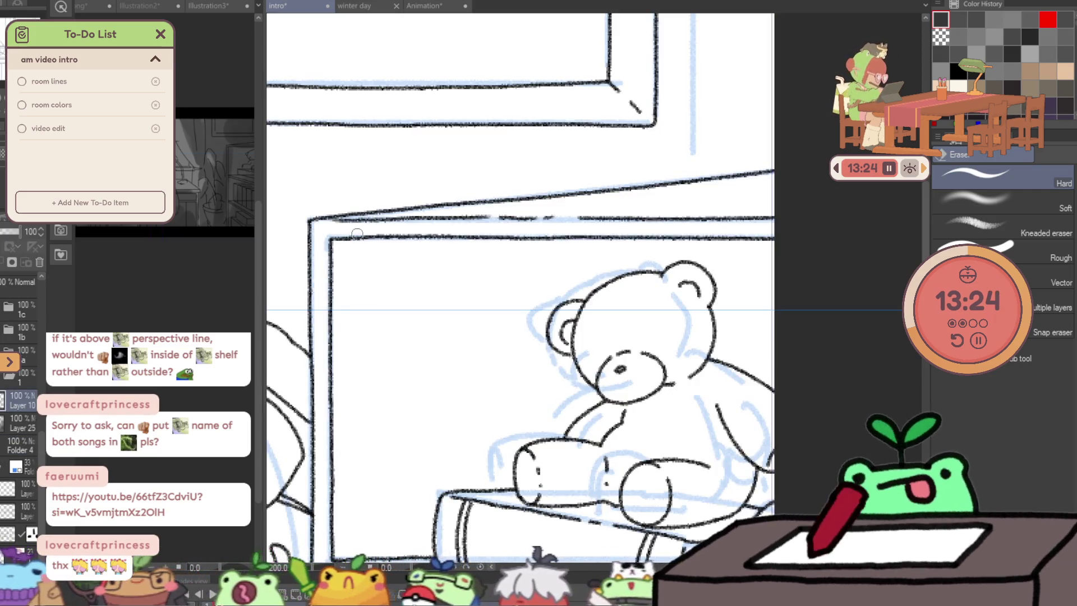
{"action": "key", "text": "m"}
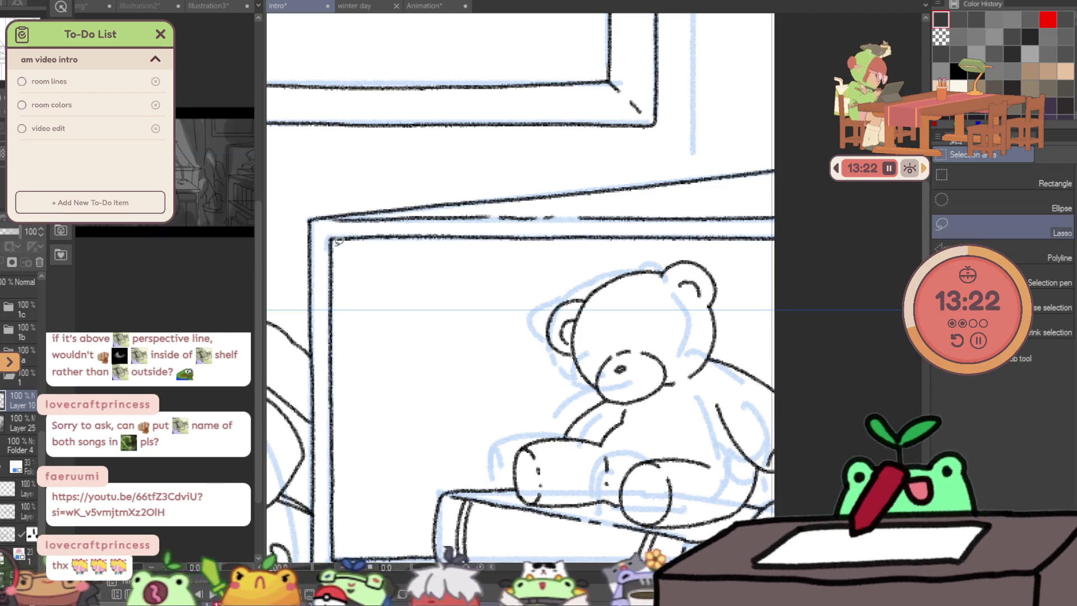
{"action": "left_click_drag", "start_coordinate": [335, 240], "coordinate": [729, 264]}
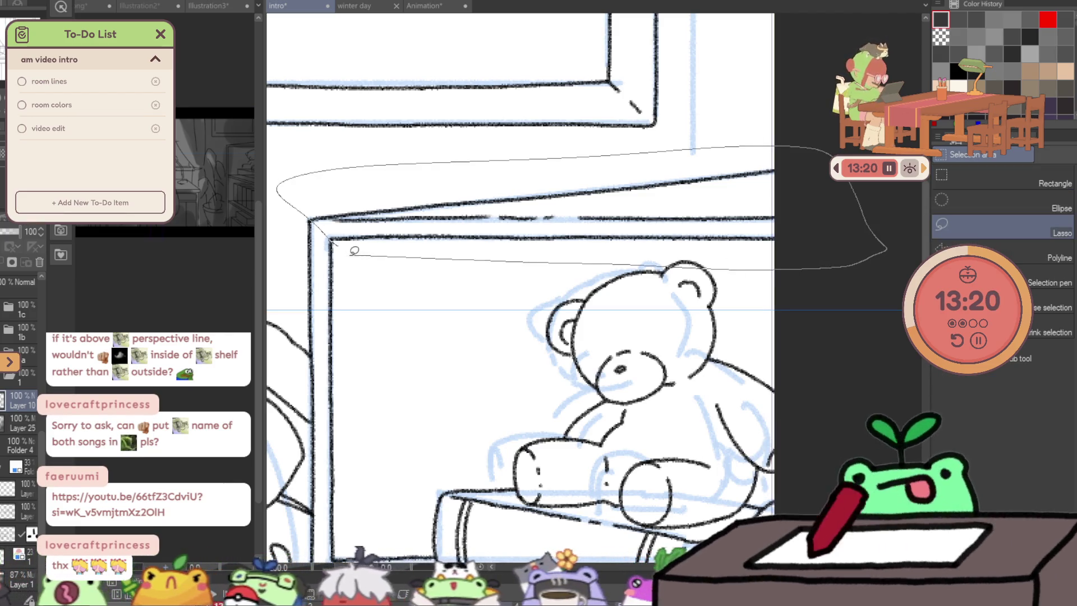
{"action": "left_click_drag", "start_coordinate": [354, 251], "coordinate": [347, 252]}
{"action": "key", "text": "Delete"}
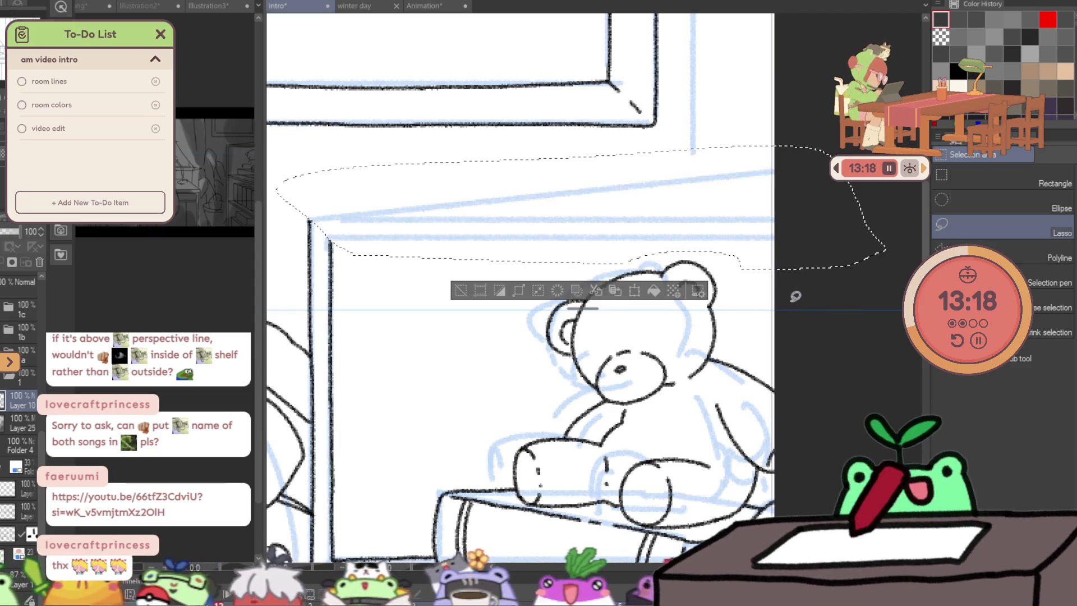
{"action": "key", "text": "ctrl+z"}
{"action": "key", "text": "ctrl+d"}
{"action": "key", "text": "Delete"}
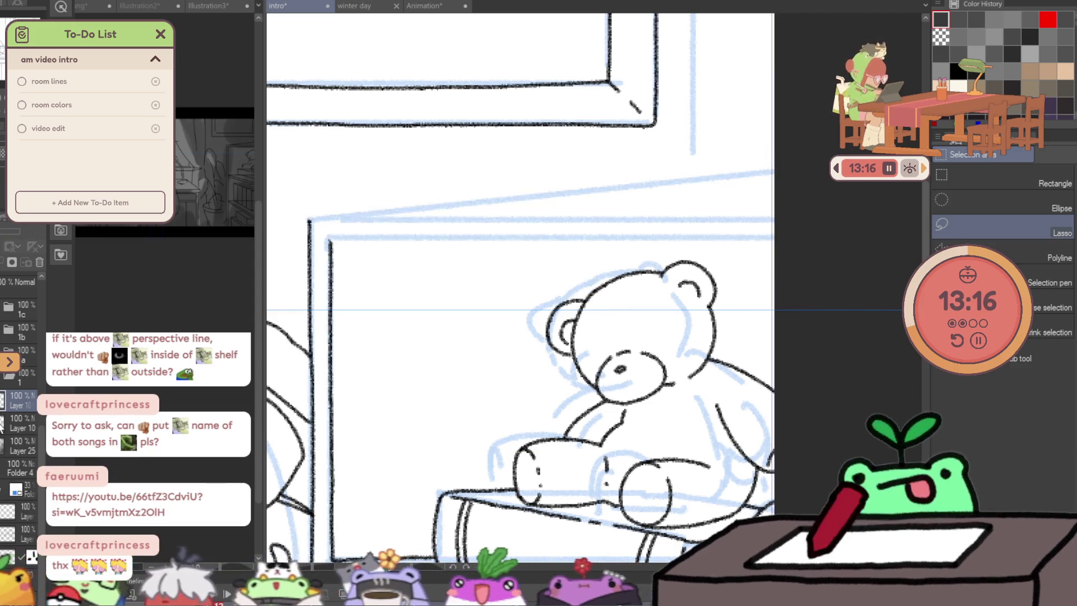
Attempt new pencil lines along the shelf top, undoing the unsatisfactory strokes.
{"action": "key", "text": "p"}
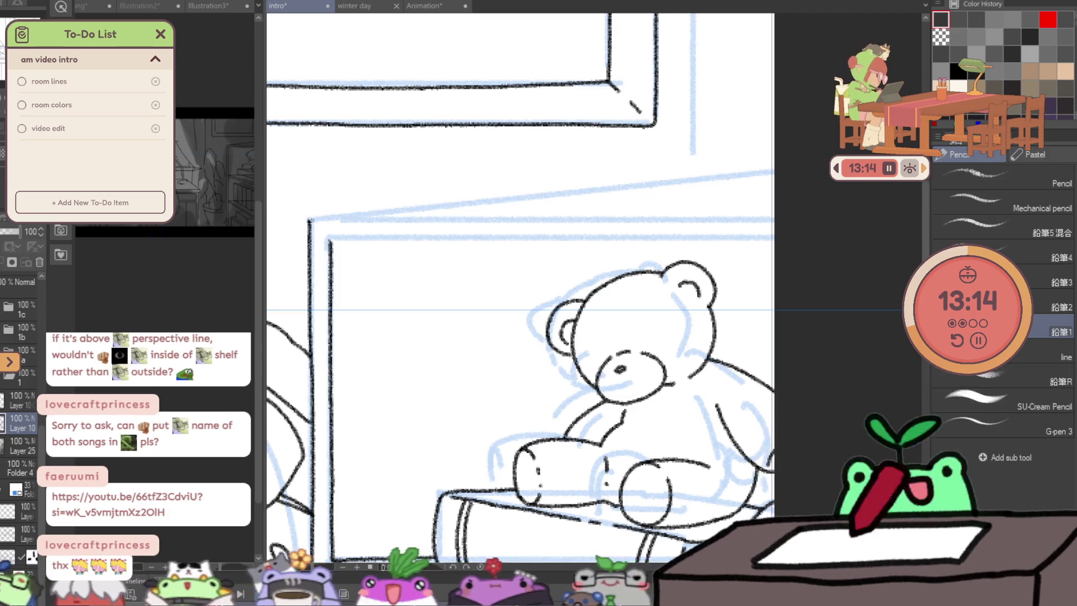
{"action": "left_click_drag", "start_coordinate": [309, 221], "coordinate": [774, 170]}
{"action": "left_click_drag", "start_coordinate": [331, 240], "coordinate": [774, 182]}
{"action": "key", "text": "ctrl+z"}
{"action": "left_click_drag", "start_coordinate": [509, 221], "coordinate": [774, 201]}
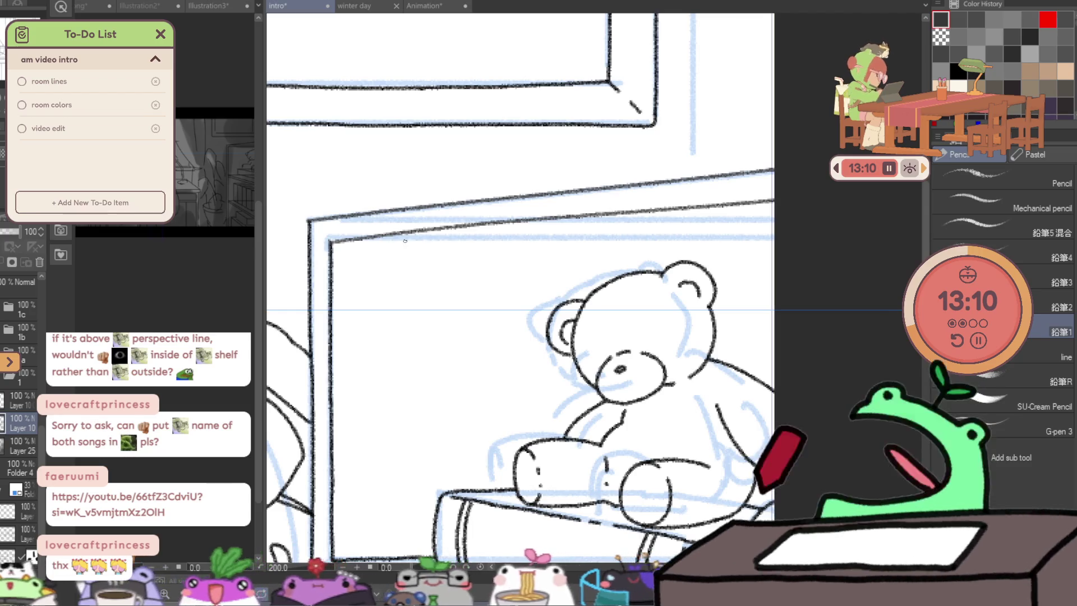
{"action": "scroll", "coordinate": [857, 269], "scroll_direction": "down", "scroll_amount": 3}
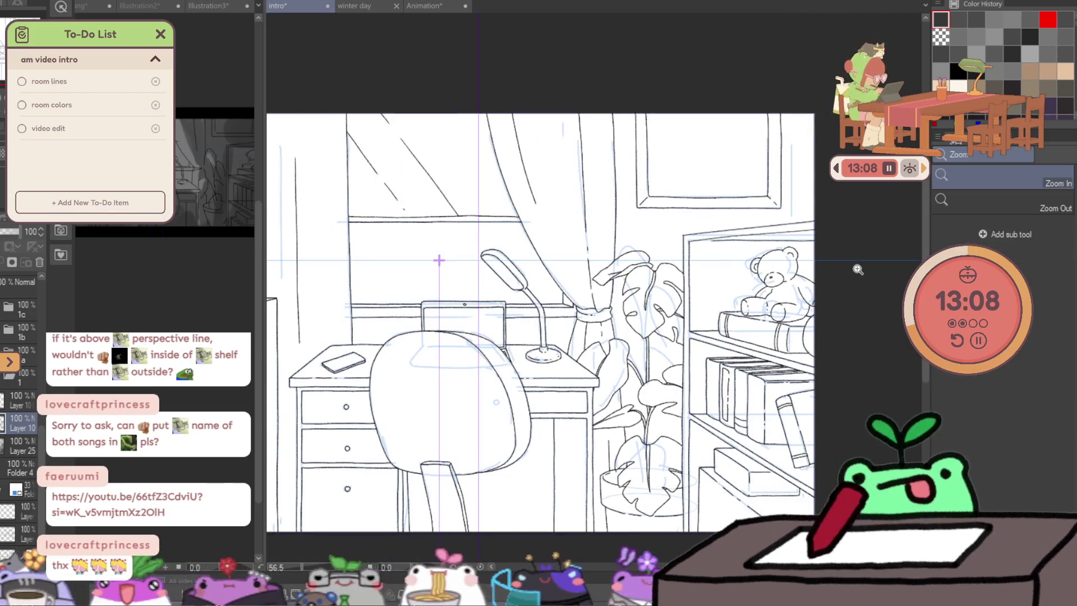
{"action": "scroll", "coordinate": [838, 233], "scroll_direction": "up", "scroll_amount": 3}
{"action": "scroll", "coordinate": [837, 233], "scroll_direction": "up", "scroll_amount": 1}
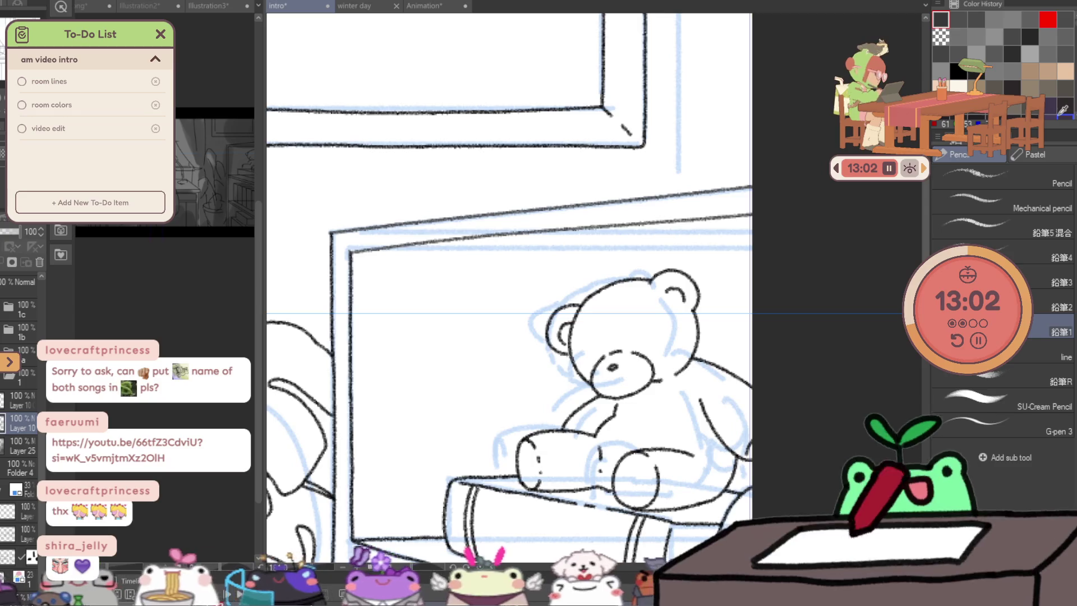
{"action": "key", "text": "ctrl+z"}
{"action": "key", "text": "ctrl+z"}
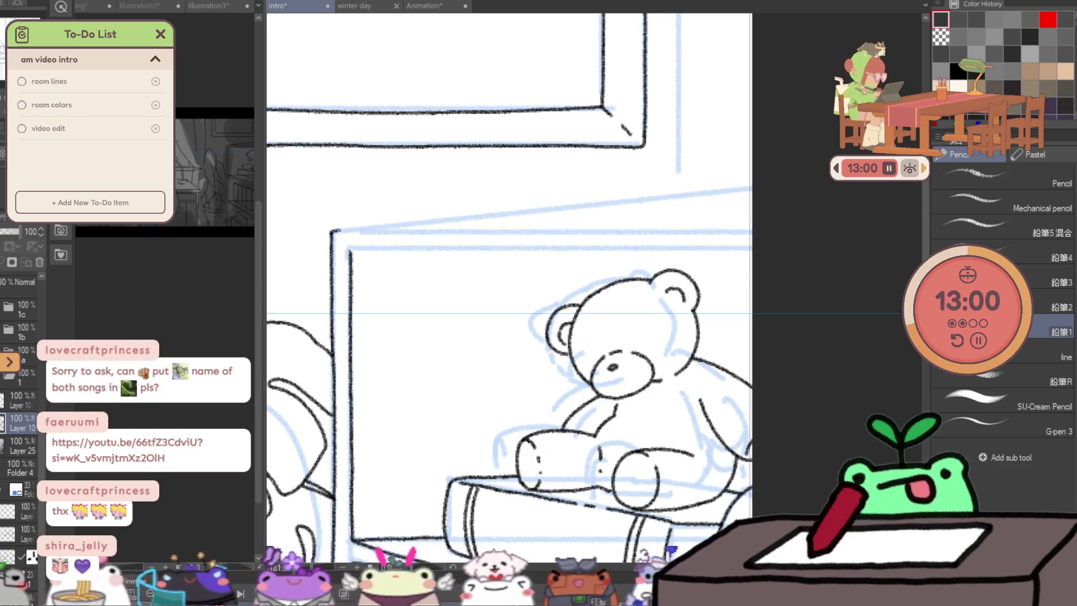
{"action": "left_click_drag", "start_coordinate": [333, 234], "coordinate": [462, 214]}
{"action": "key", "text": "ctrl+z"}
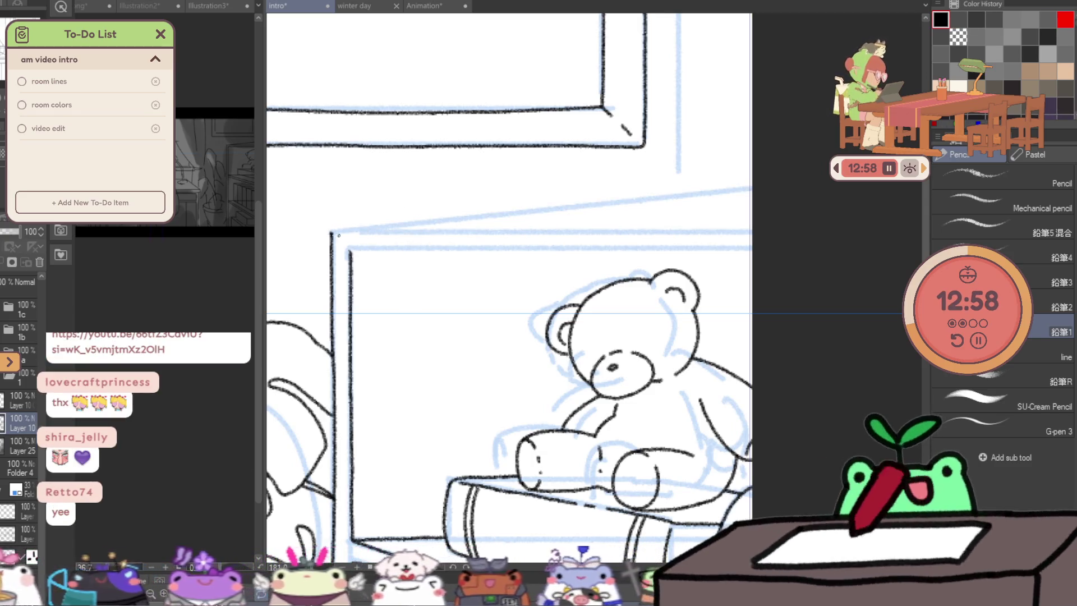
{"action": "left_click_drag", "start_coordinate": [332, 231], "coordinate": [362, 227]}
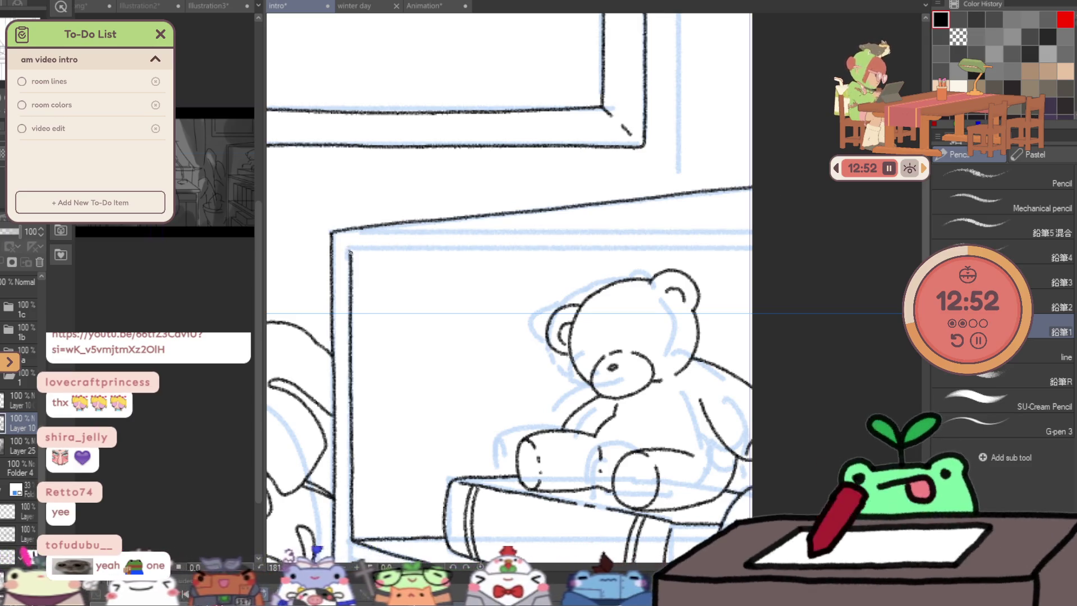
{"action": "key", "text": "ctrl+z"}
Redraw the outer and inner shelf-top lines cleanly, then hide the sketch layer.
{"action": "left_click_drag", "start_coordinate": [349, 248], "coordinate": [473, 234]}
{"action": "left_click_drag", "start_coordinate": [566, 226], "coordinate": [714, 205]}
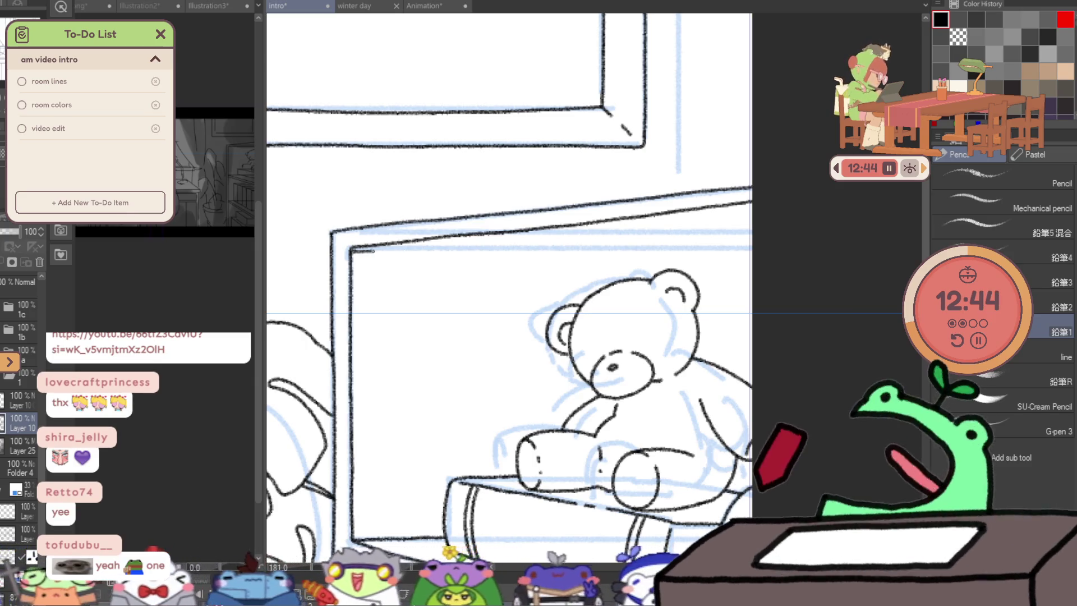
{"action": "left_click_drag", "start_coordinate": [367, 249], "coordinate": [508, 249]}
{"action": "left_click_drag", "start_coordinate": [584, 246], "coordinate": [672, 248]}
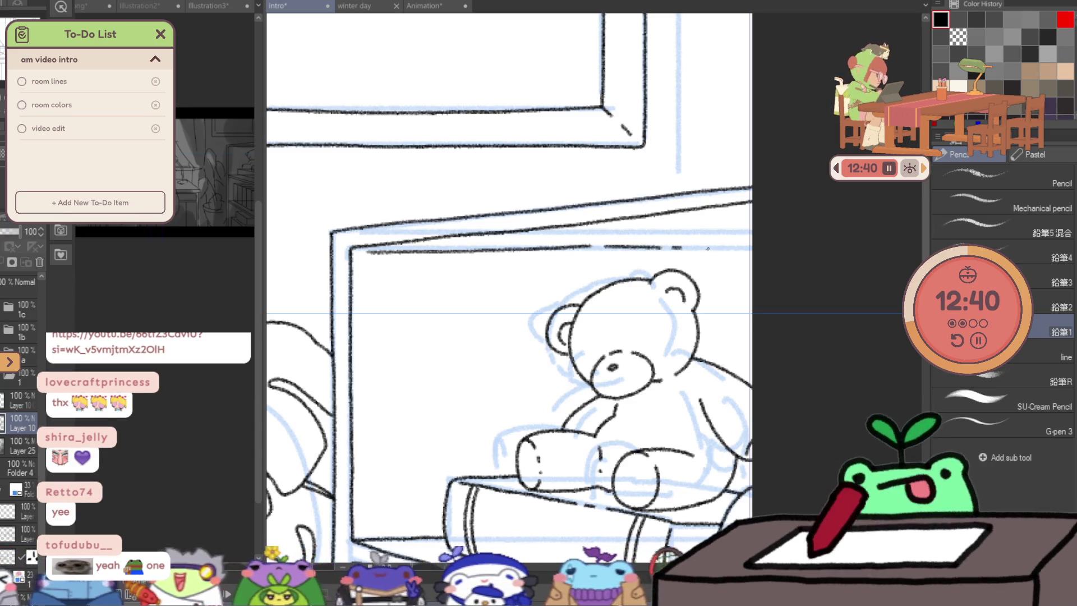
{"action": "scroll", "coordinate": [808, 255], "scroll_direction": "down", "scroll_amount": 3}
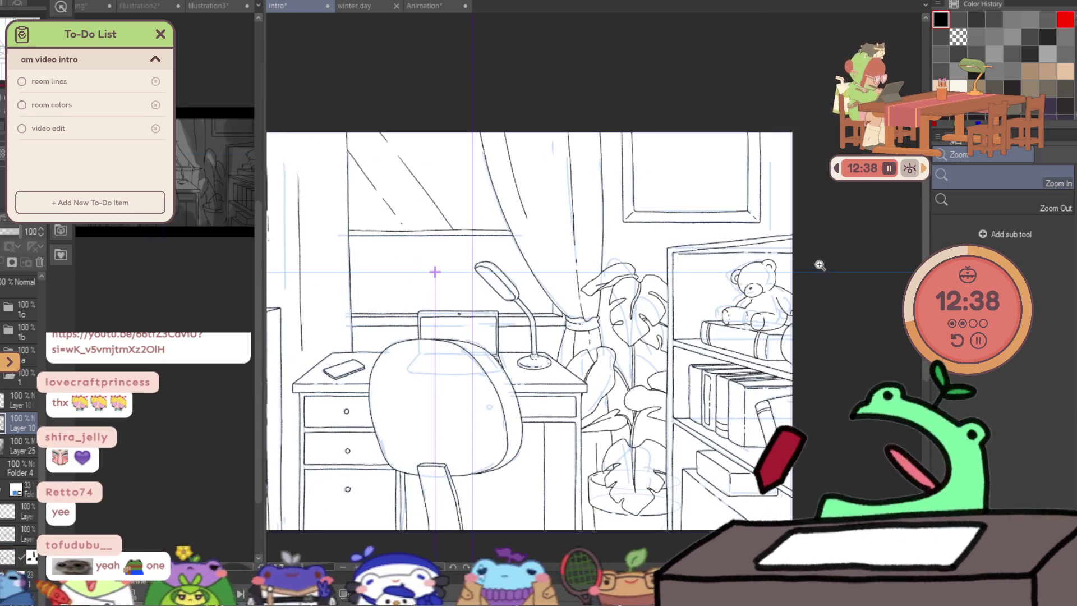
{"action": "scroll", "coordinate": [857, 264], "scroll_direction": "up", "scroll_amount": 3}
{"action": "key", "text": "p"}
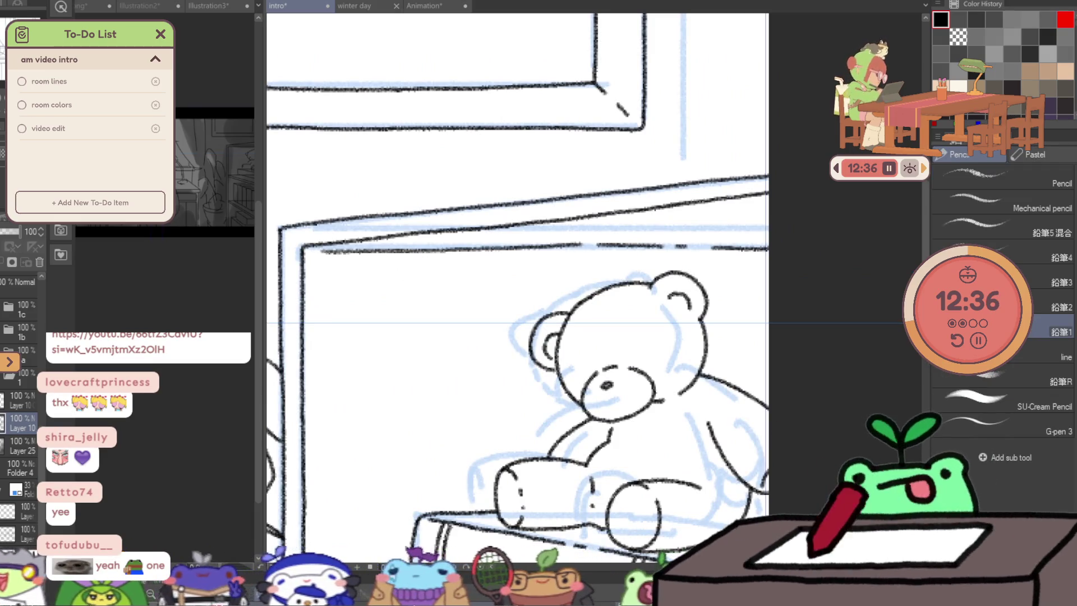
{"action": "left_click", "coordinate": [203, 301]}
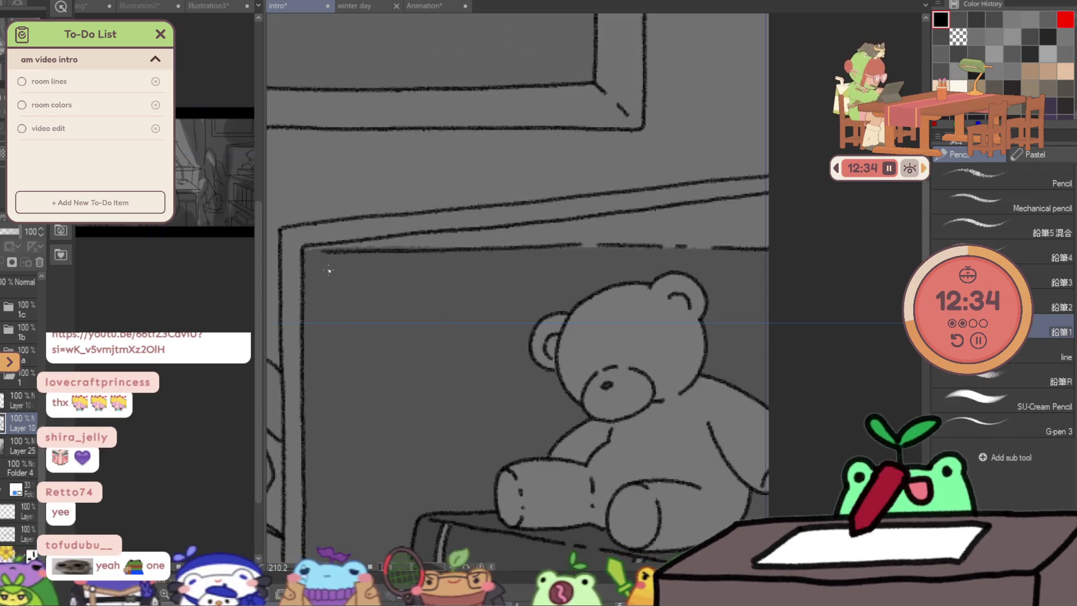
Erase stray marks on the shelf line and fill the enclosed shelf band a darker grey.
{"action": "key", "text": "e"}
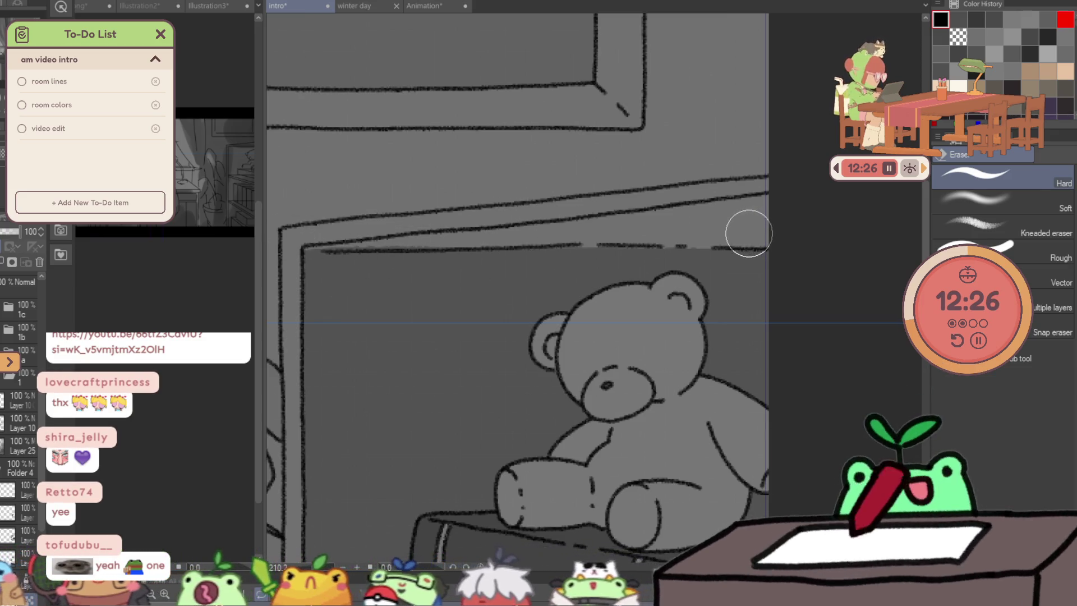
{"action": "left_click_drag", "start_coordinate": [749, 233], "coordinate": [770, 215]}
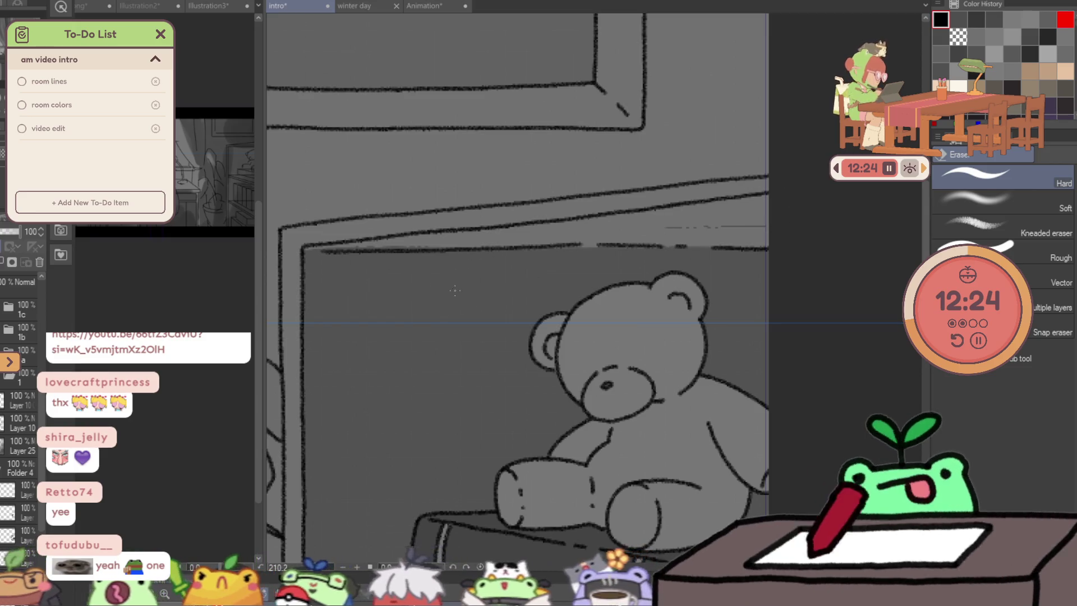
{"action": "key", "text": "g"}
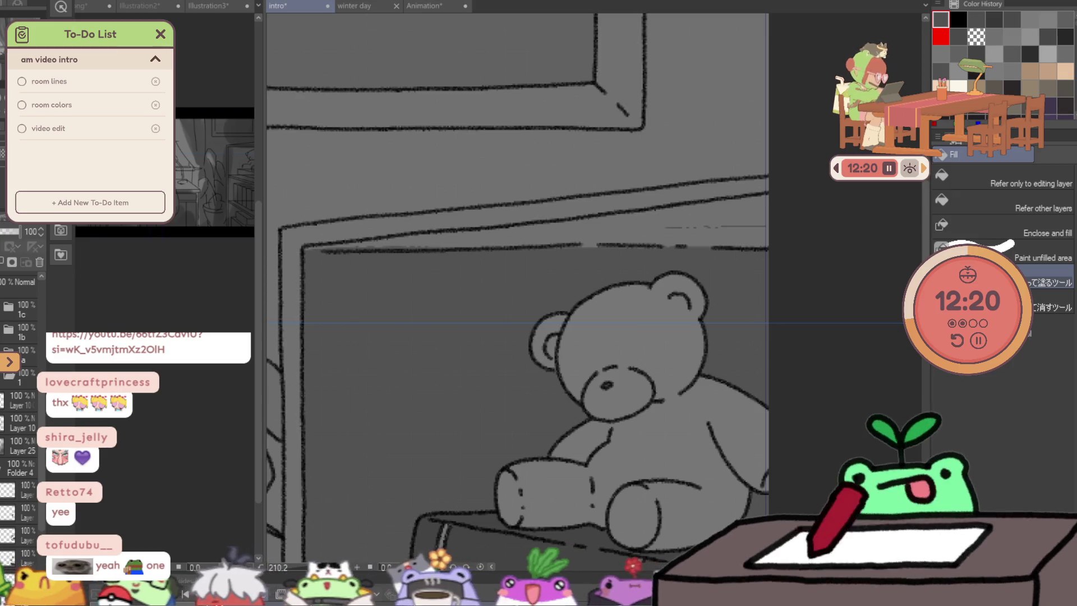
{"action": "mouse_move", "coordinate": [521, 266]}
{"action": "left_mouse_down"}
{"action": "mouse_move", "coordinate": [784, 174]}
{"action": "mouse_move", "coordinate": [500, 268]}
{"action": "mouse_move", "coordinate": [872, 254]}
{"action": "left_mouse_up"}
Add pen shading to the shelf area, switch to transparent colour with a larger brush, and zoom out.
{"action": "key", "text": "p"}
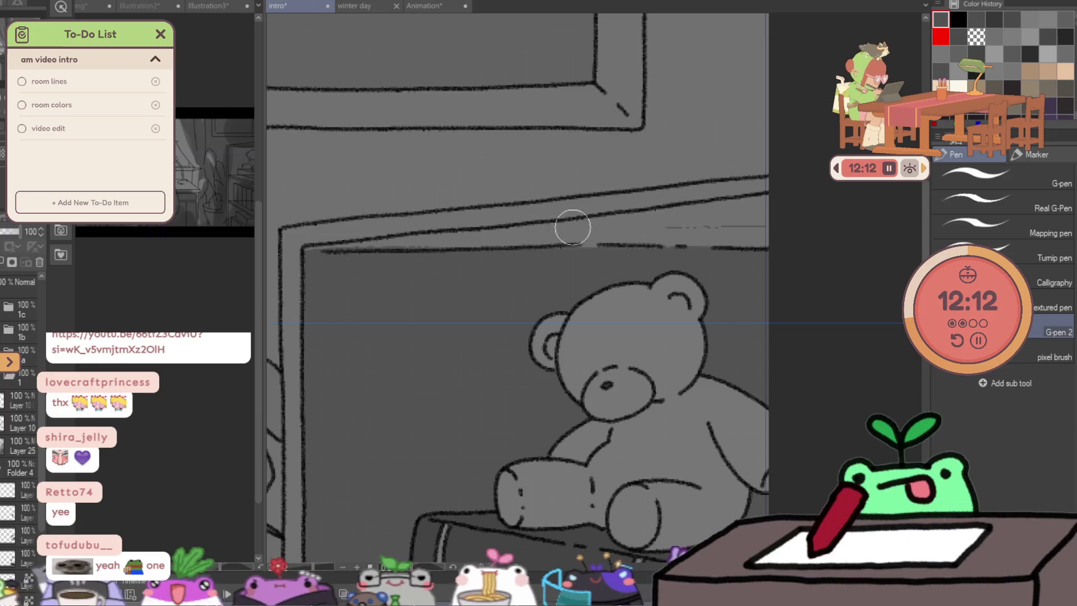
{"action": "left_click_drag", "start_coordinate": [573, 227], "coordinate": [769, 197]}
{"action": "left_click_drag", "start_coordinate": [605, 236], "coordinate": [758, 233]}
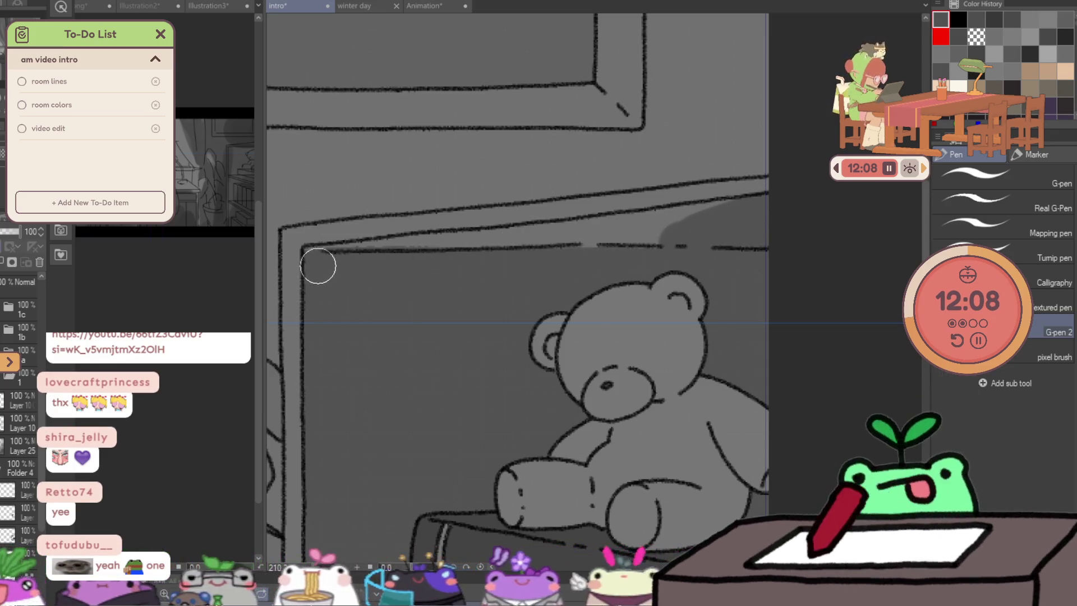
{"action": "key", "text": "c"}
{"action": "left_click_drag", "start_coordinate": [318, 267], "coordinate": [491, 236]}
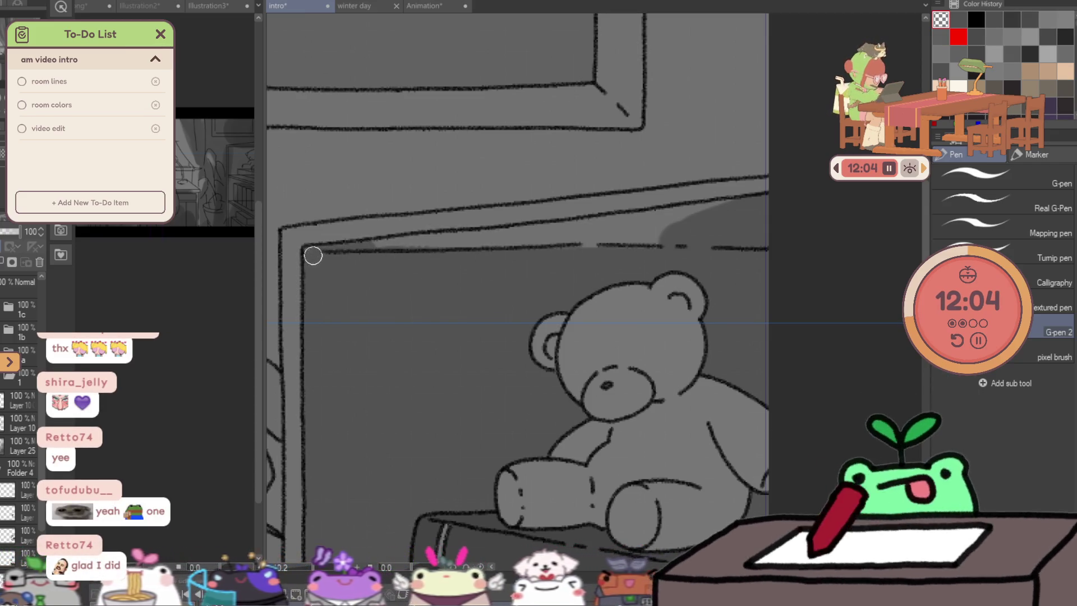
{"action": "key", "text": "bracketright"}
{"action": "key", "text": "bracketright"}
{"action": "key", "text": "bracketright"}
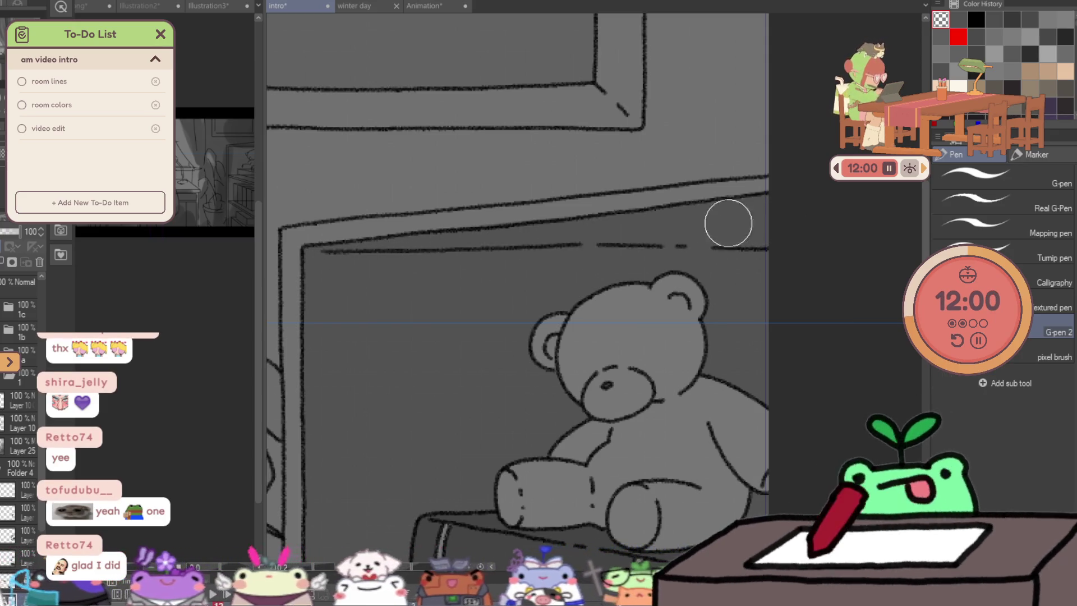
{"action": "left_click", "coordinate": [840, 243], "text": "alt"}
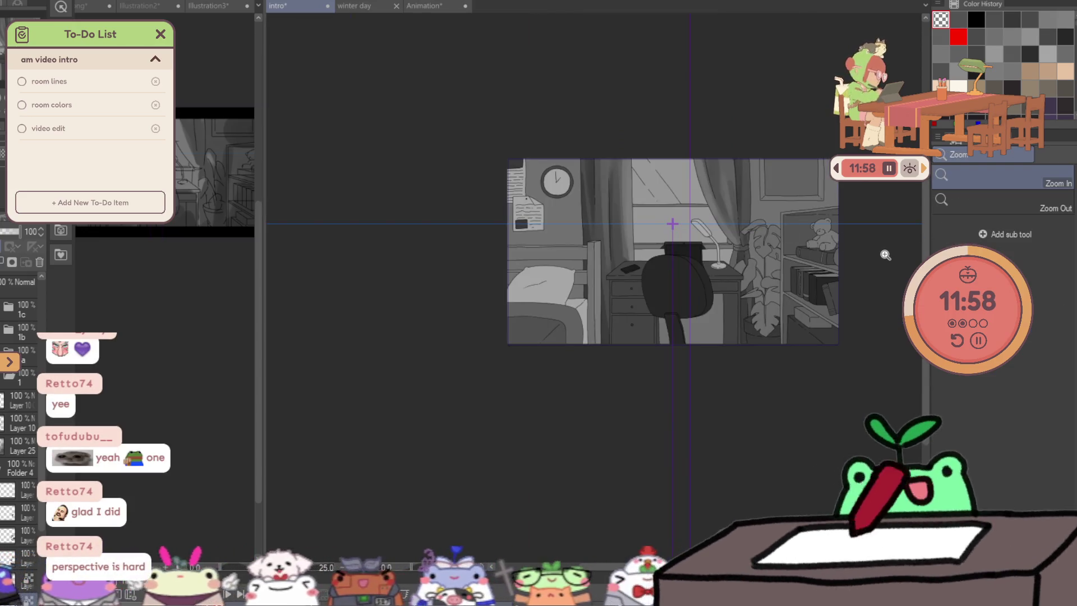
{"action": "scroll", "coordinate": [861, 215], "scroll_direction": "up", "scroll_amount": 5}
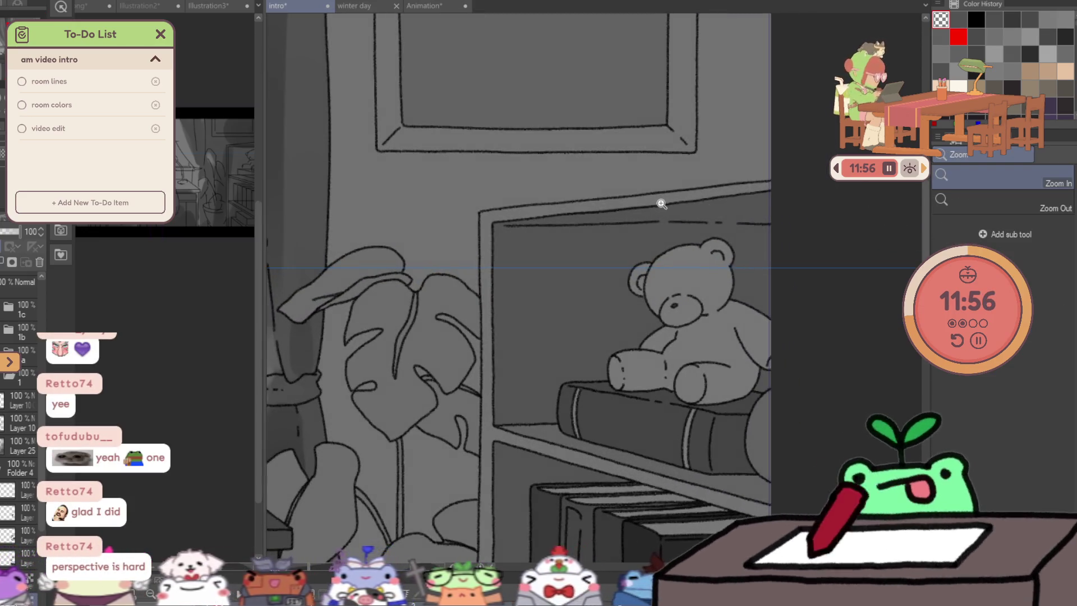
{"action": "scroll", "coordinate": [712, 173], "scroll_direction": "up", "scroll_amount": 1}
Darken the top edge of the teddy bear shelf with G-pen strokes and an Enclose-and-fill strip.
{"action": "key", "text": "p"}
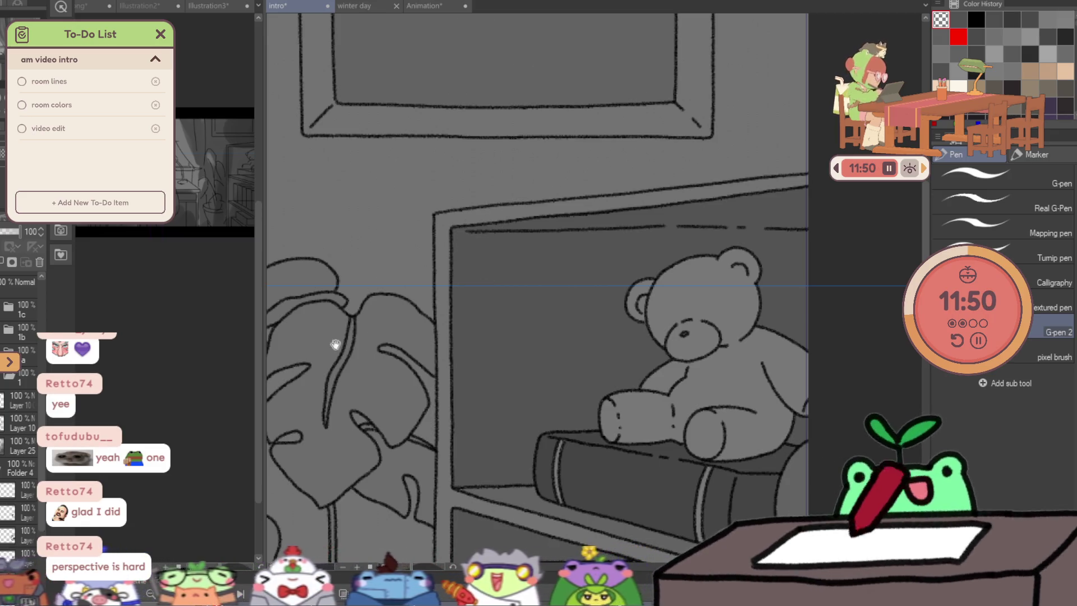
{"action": "scroll", "coordinate": [565, 288], "scroll_direction": "down", "scroll_amount": 1}
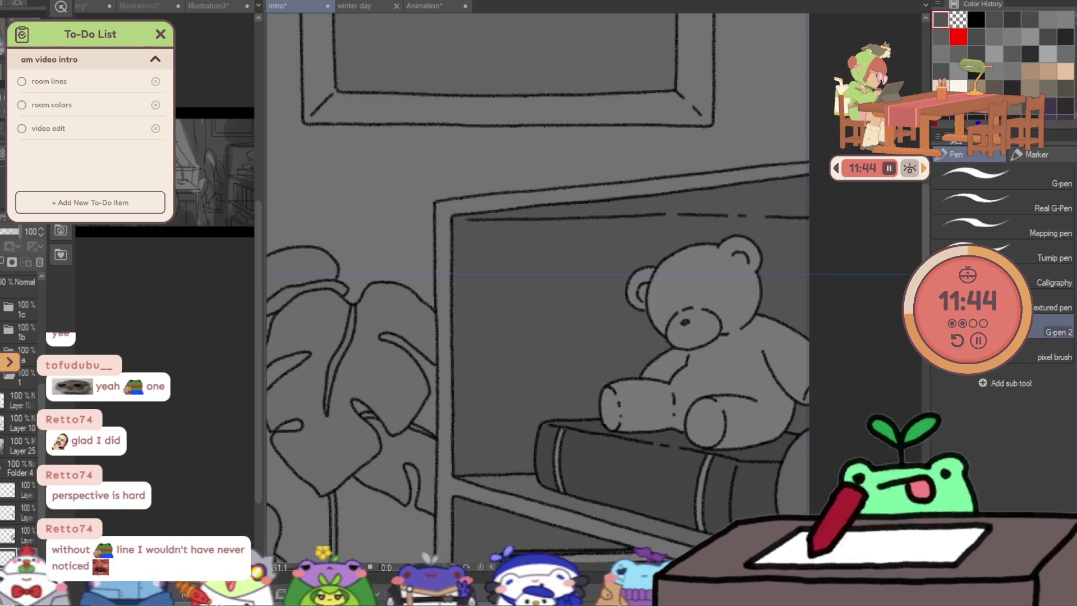
{"action": "left_click_drag", "start_coordinate": [452, 211], "coordinate": [558, 207]}
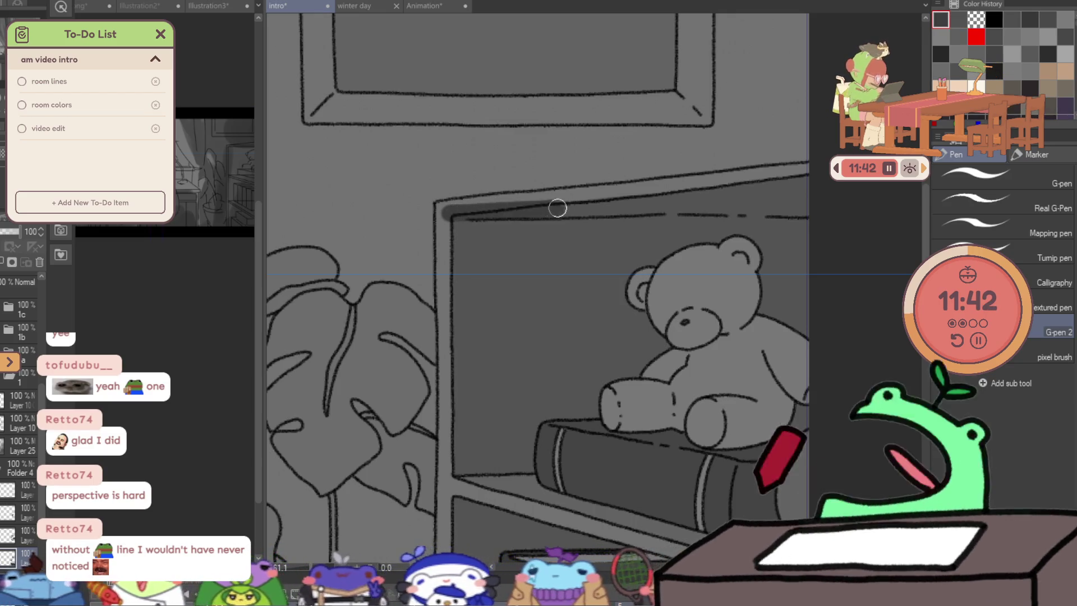
{"action": "left_click_drag", "start_coordinate": [461, 216], "coordinate": [516, 216]}
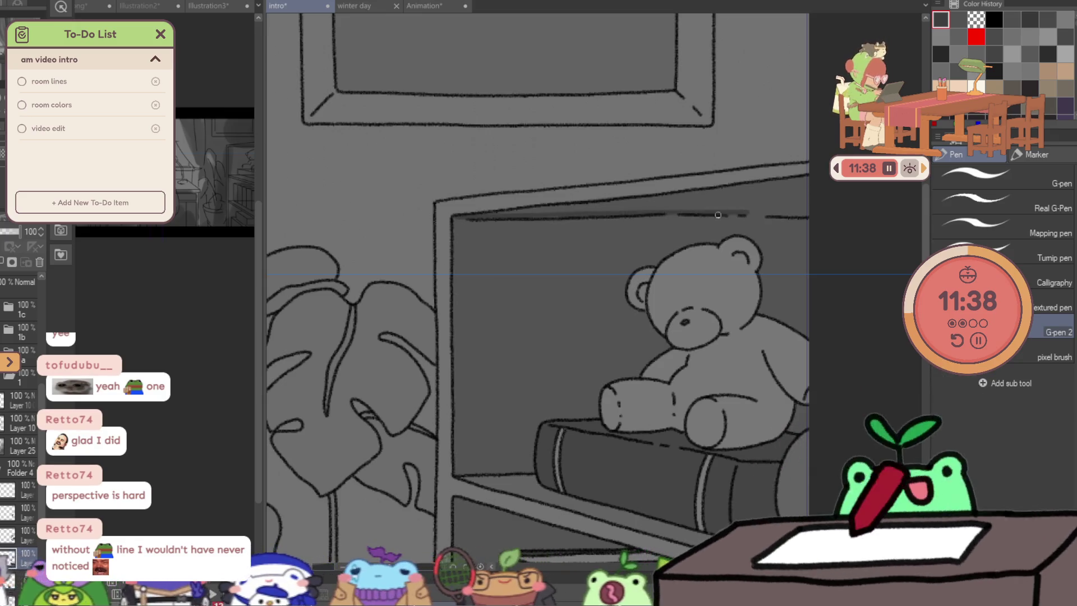
{"action": "left_click_drag", "start_coordinate": [659, 214], "coordinate": [758, 215]}
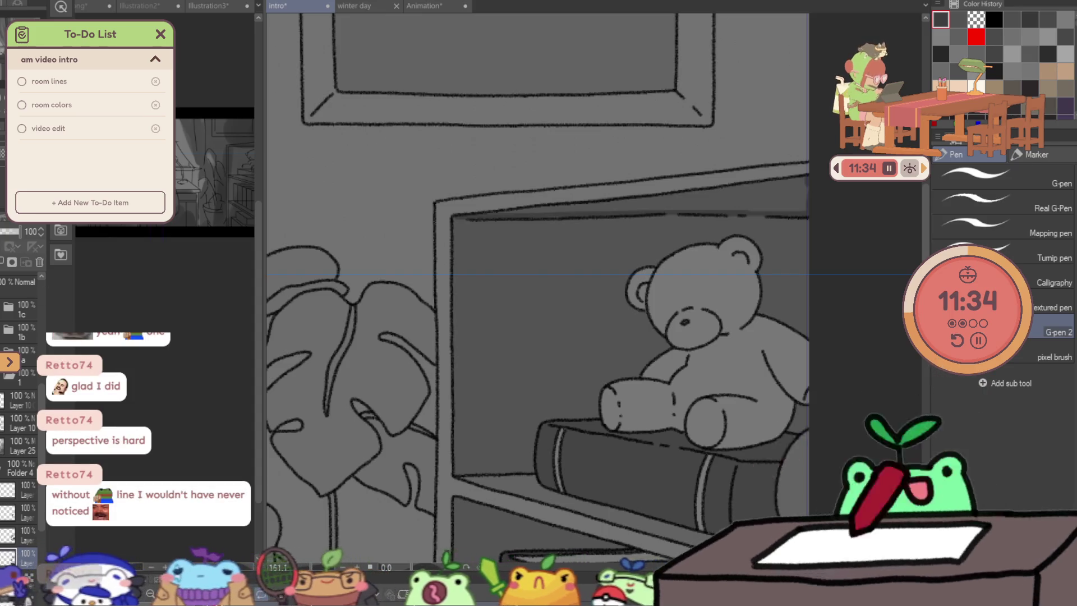
{"action": "key", "text": "g"}
{"action": "left_click_drag", "start_coordinate": [492, 202], "coordinate": [546, 224]}
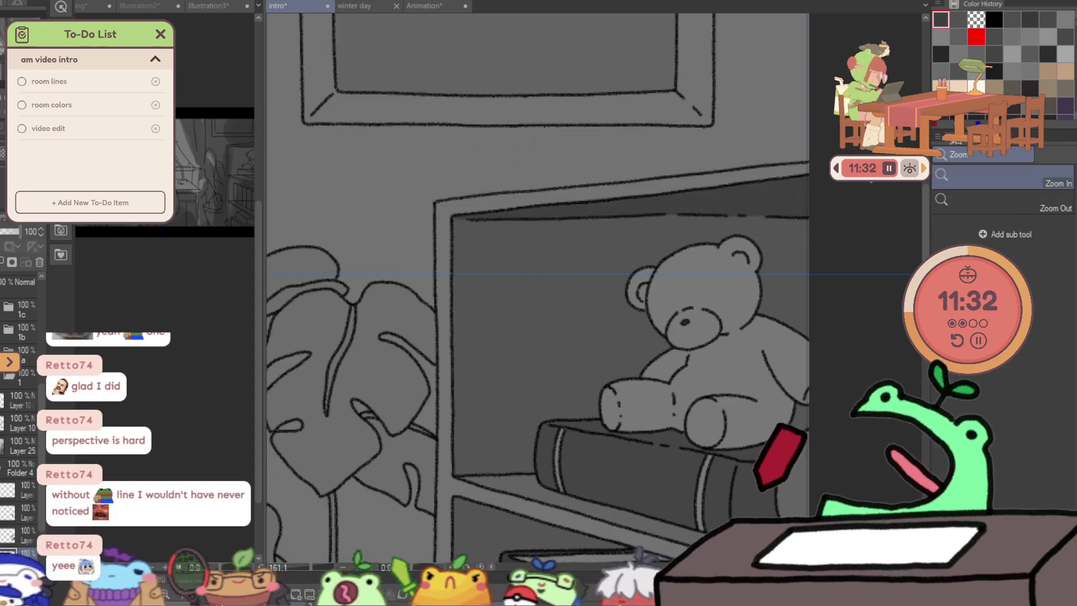
{"action": "scroll", "coordinate": [598, 204], "scroll_direction": "down", "scroll_amount": 5}
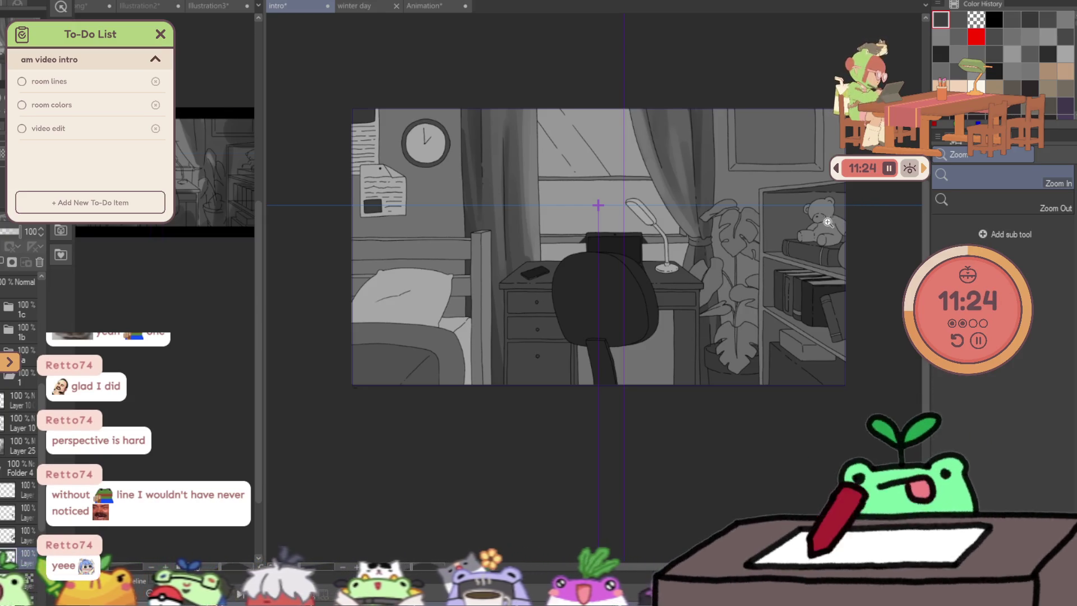
{"action": "left_click", "coordinate": [654, 181]}
{"action": "key", "text": "b"}
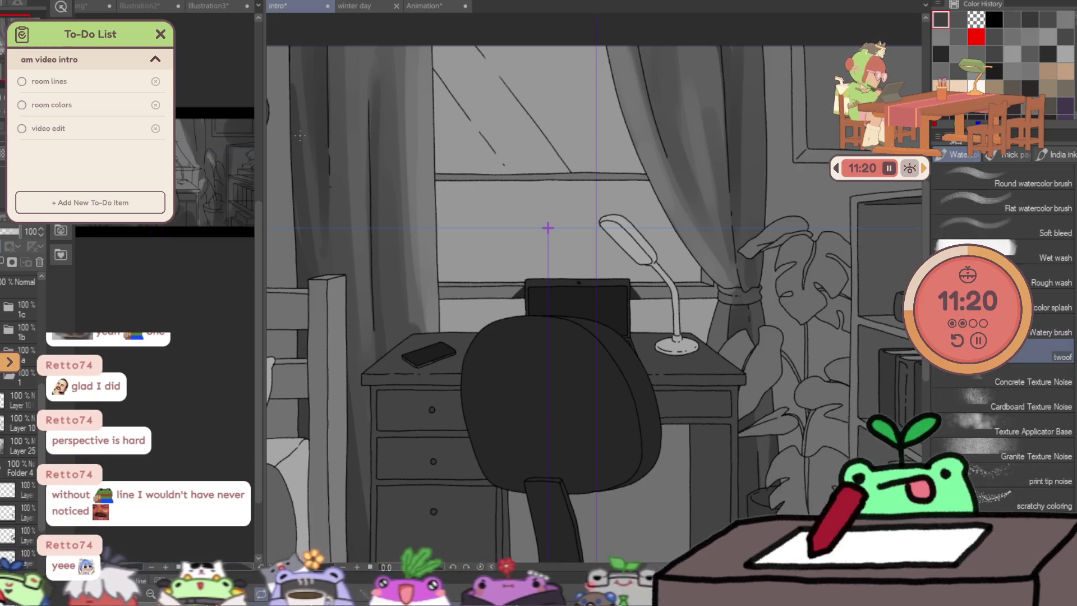
{"action": "key", "text": "/"}
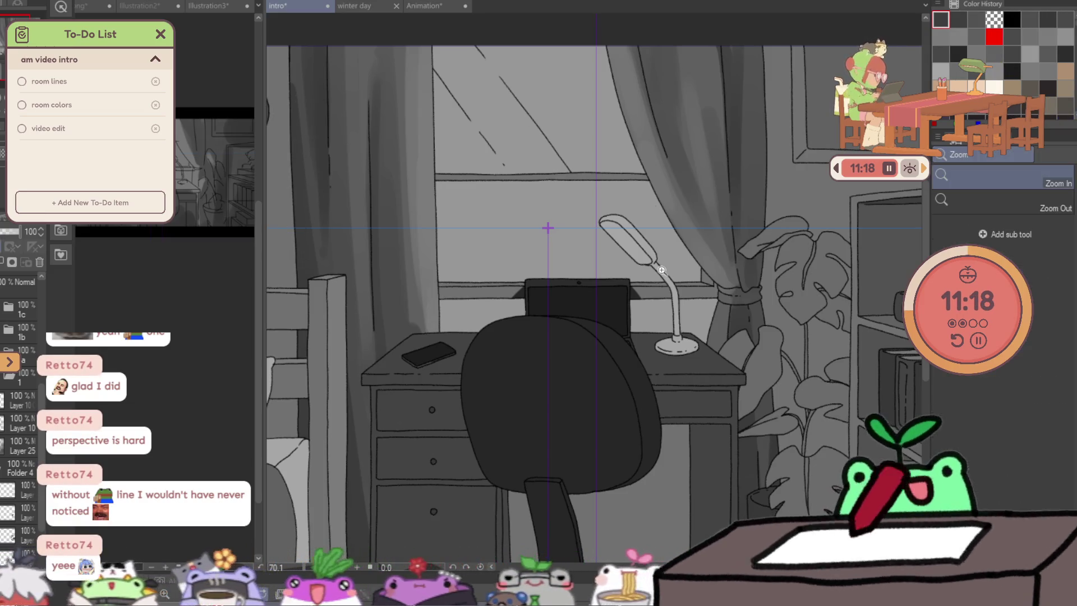
{"action": "left_click", "coordinate": [658, 279], "text": "alt"}
{"action": "key", "text": "b"}
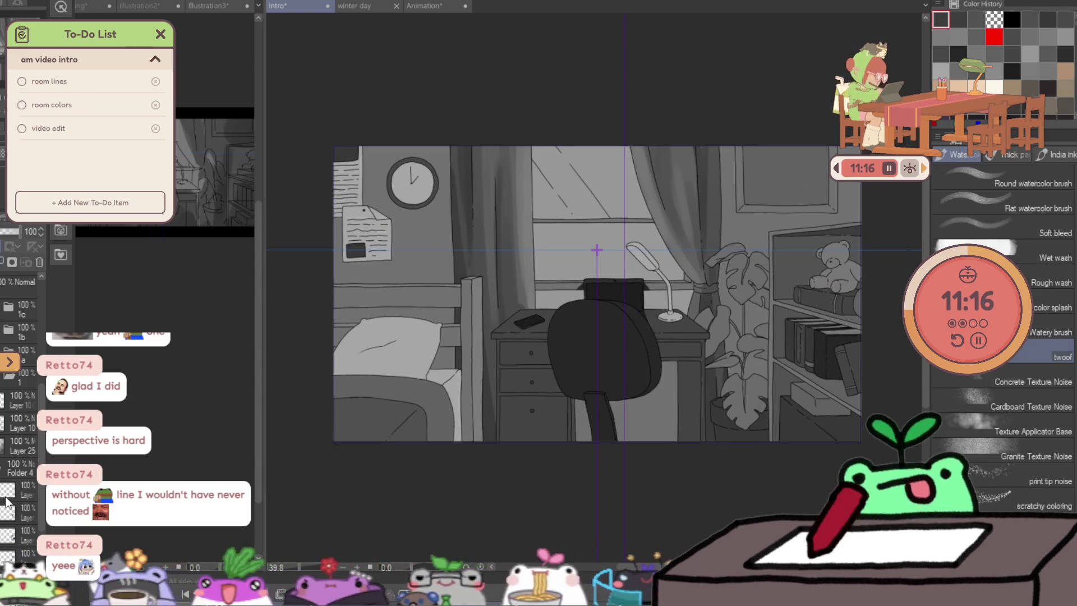
{"action": "scroll", "coordinate": [19, 516], "scroll_direction": "down", "scroll_amount": 5}
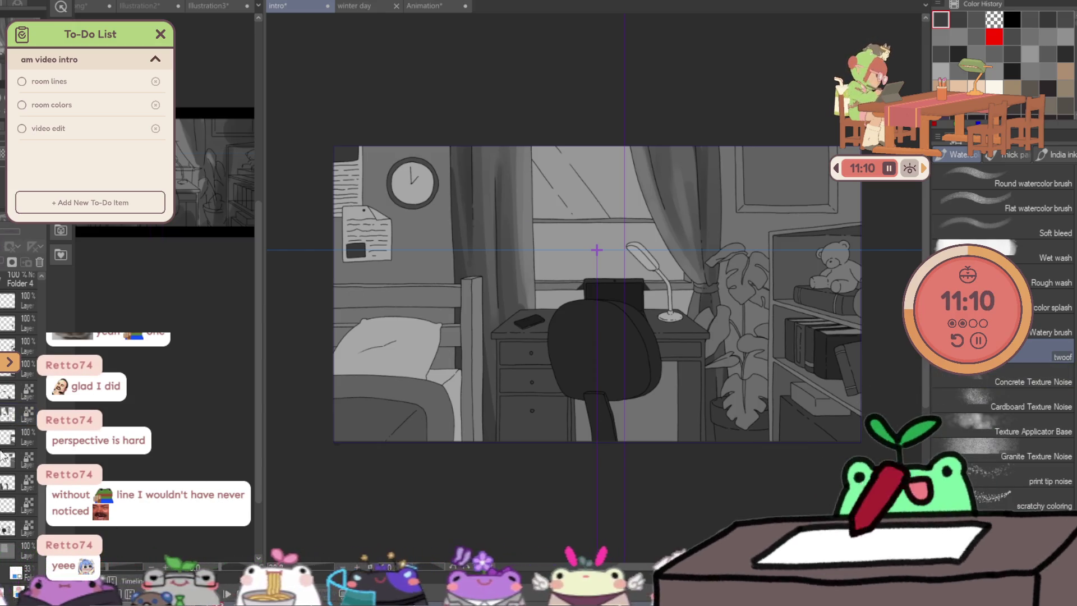
{"action": "left_click", "coordinate": [63, 395]}
{"action": "scroll", "coordinate": [63, 406], "scroll_direction": "up", "scroll_amount": 3}
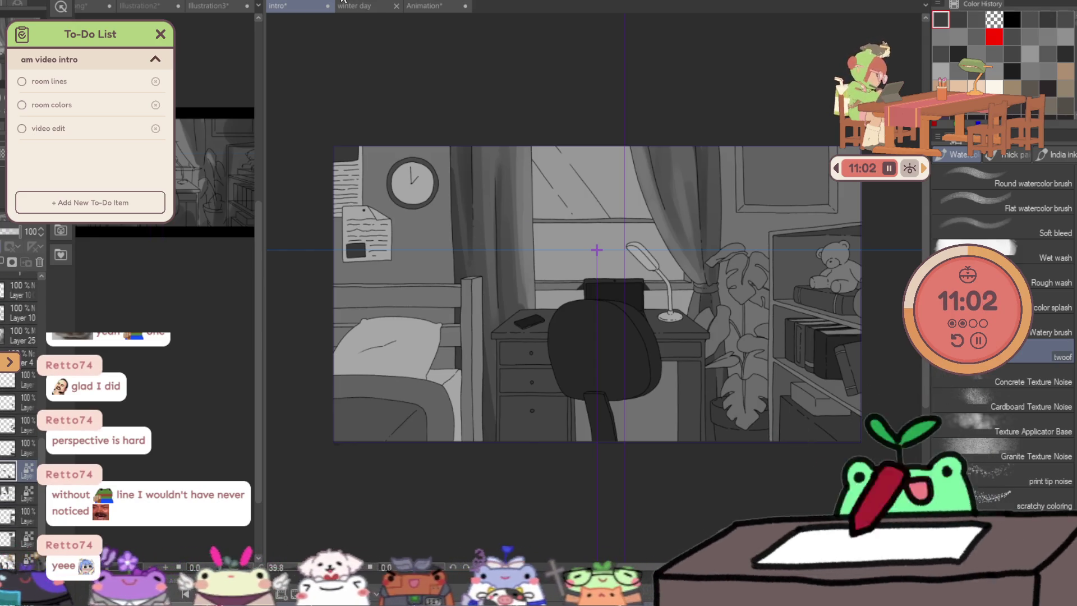
{"action": "scroll", "coordinate": [18, 505], "scroll_direction": "down", "scroll_amount": 2}
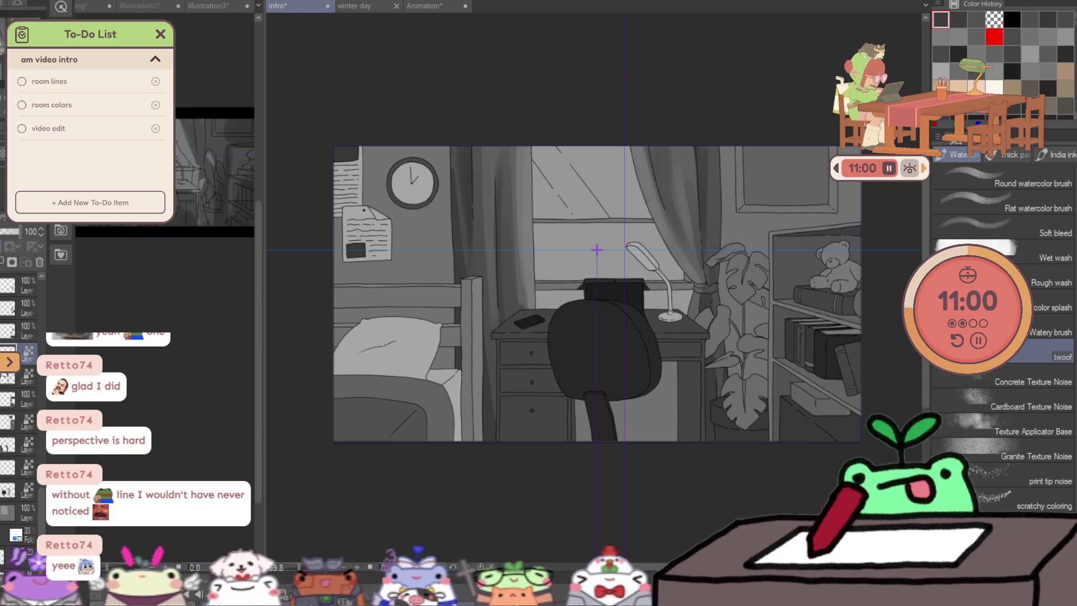
{"action": "scroll", "coordinate": [19, 503], "scroll_direction": "down", "scroll_amount": 2}
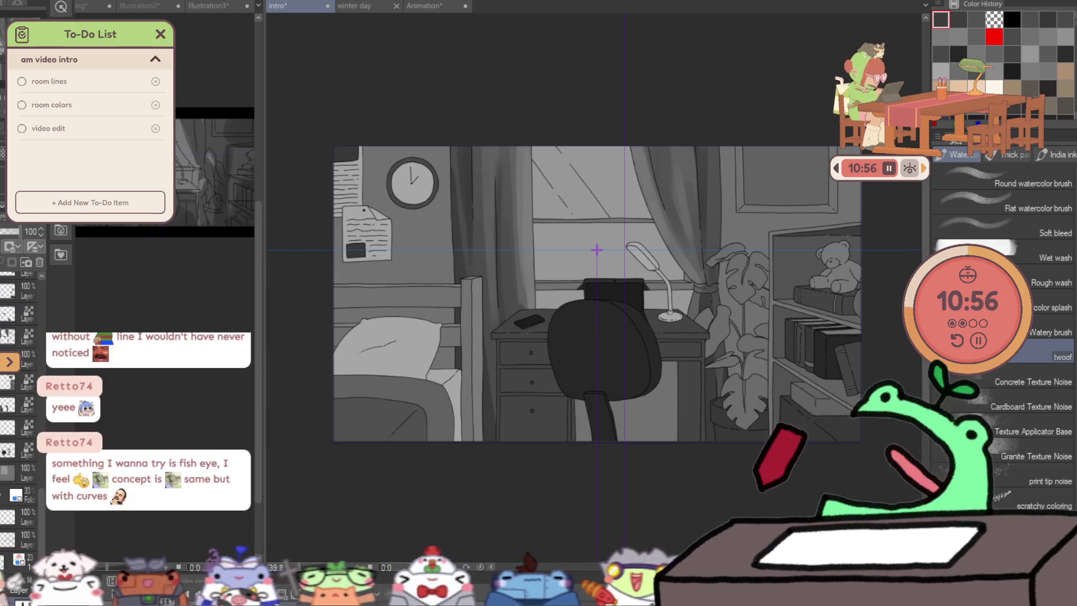
{"action": "scroll", "coordinate": [12, 473], "scroll_direction": "down", "scroll_amount": 1}
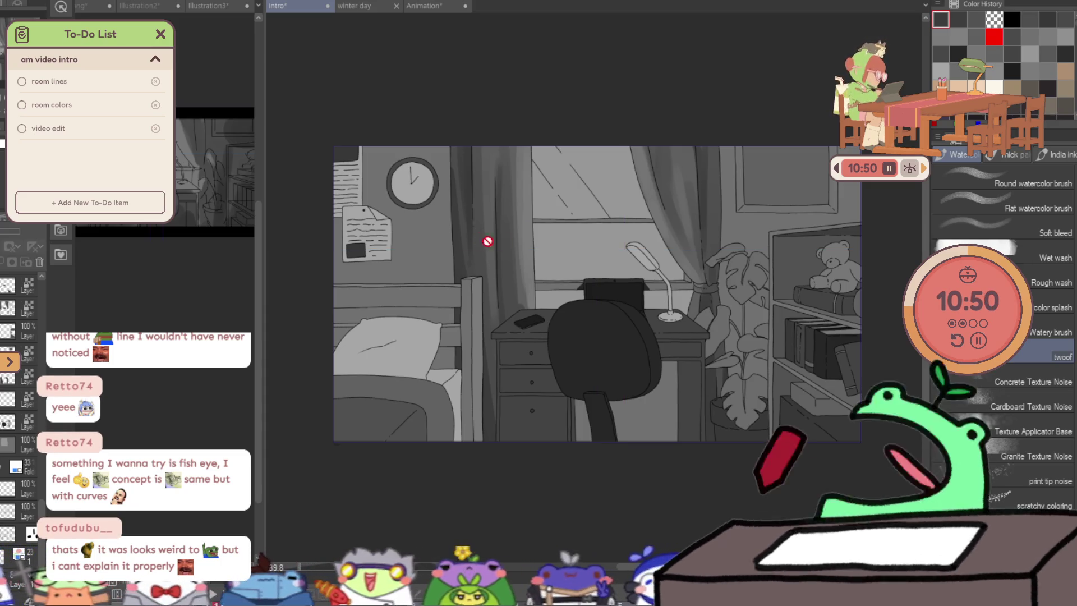
{"action": "left_click", "coordinate": [465, 246], "text": "ctrl+shift"}
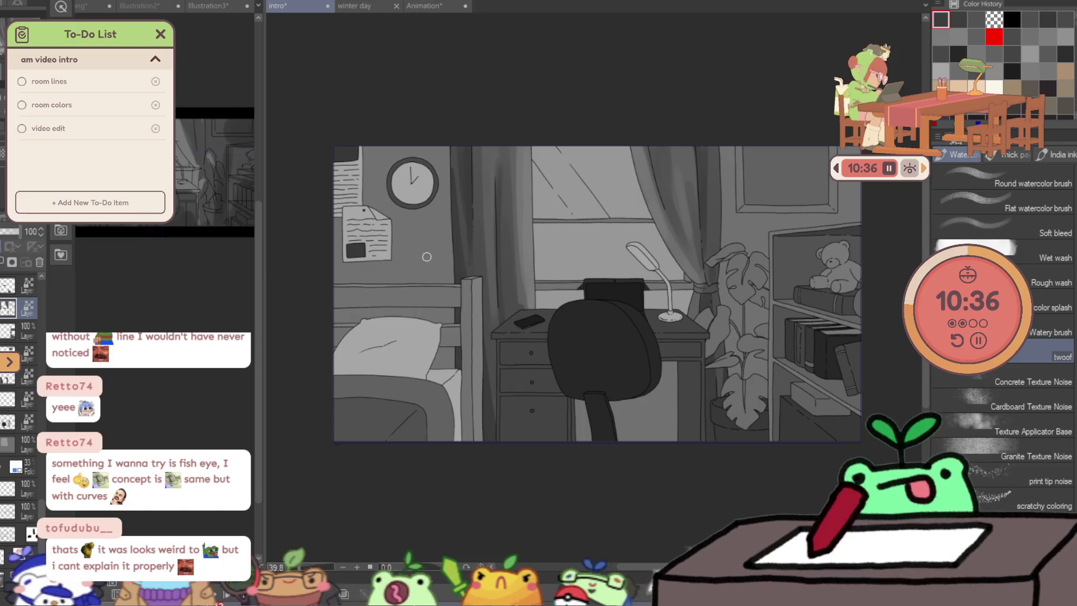
Try a scribbly texture-brush stroke below the clock and discard it.
{"action": "left_click", "coordinate": [417, 242], "text": "ctrl+shift"}
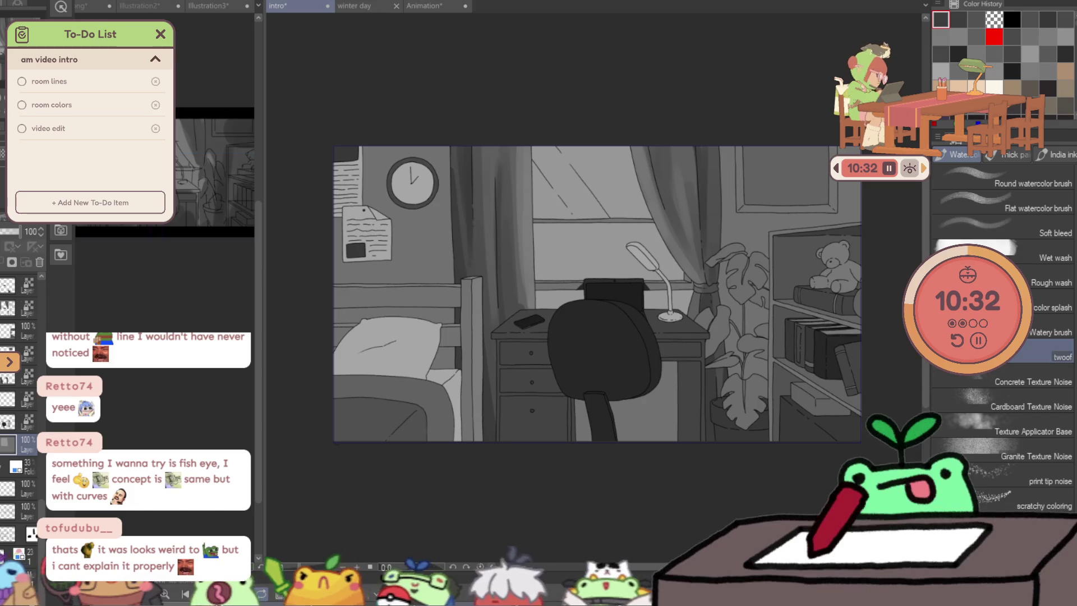
{"action": "left_click", "coordinate": [1023, 469]}
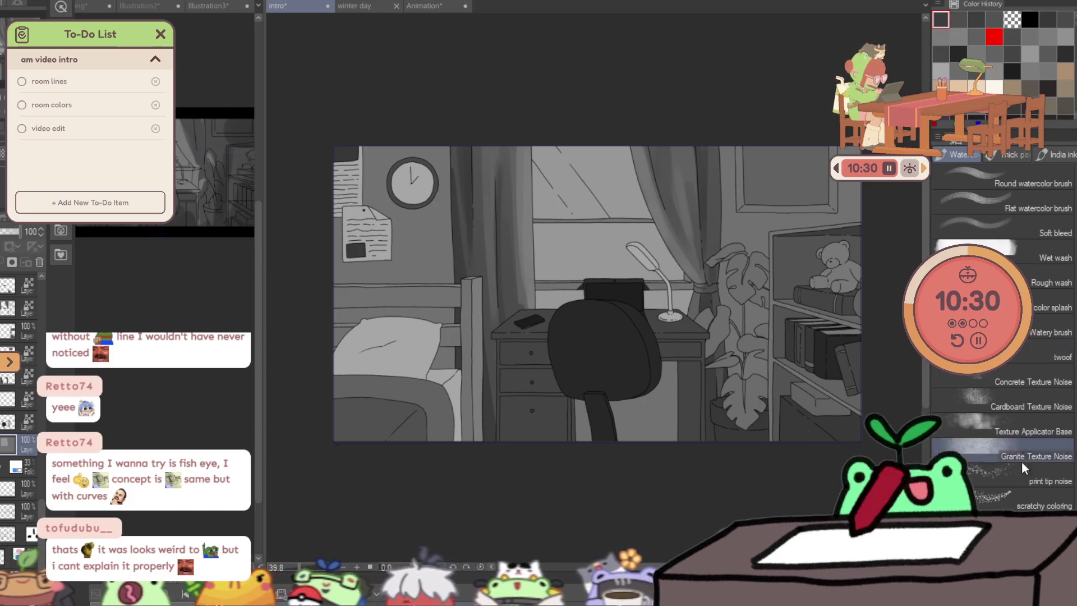
{"action": "left_click", "coordinate": [393, 221]}
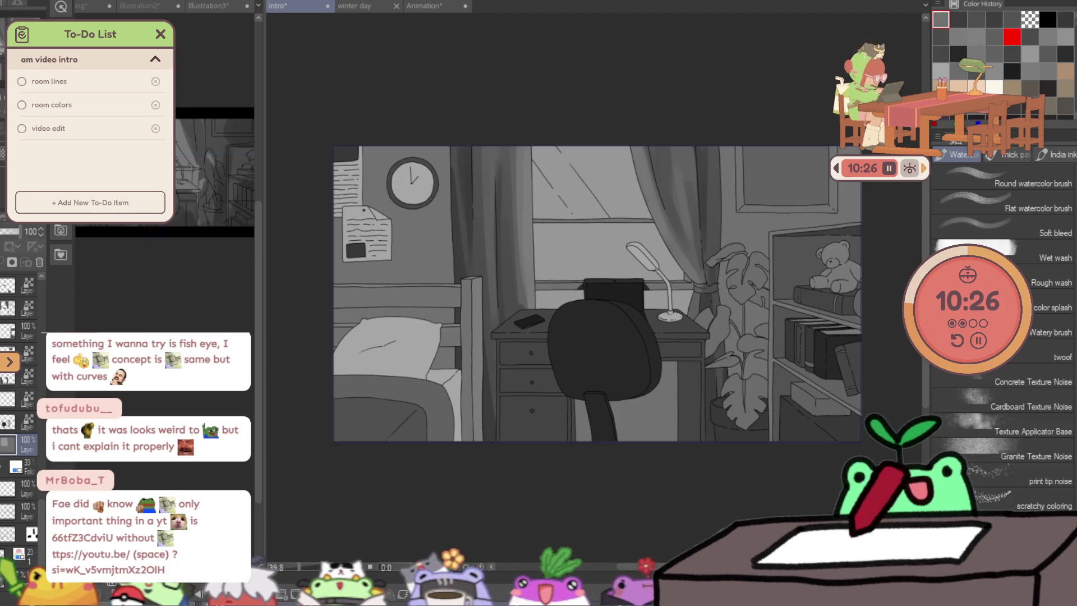
{"action": "left_click_drag", "start_coordinate": [376, 202], "coordinate": [422, 215]}
{"action": "key", "text": "ctrl+z"}
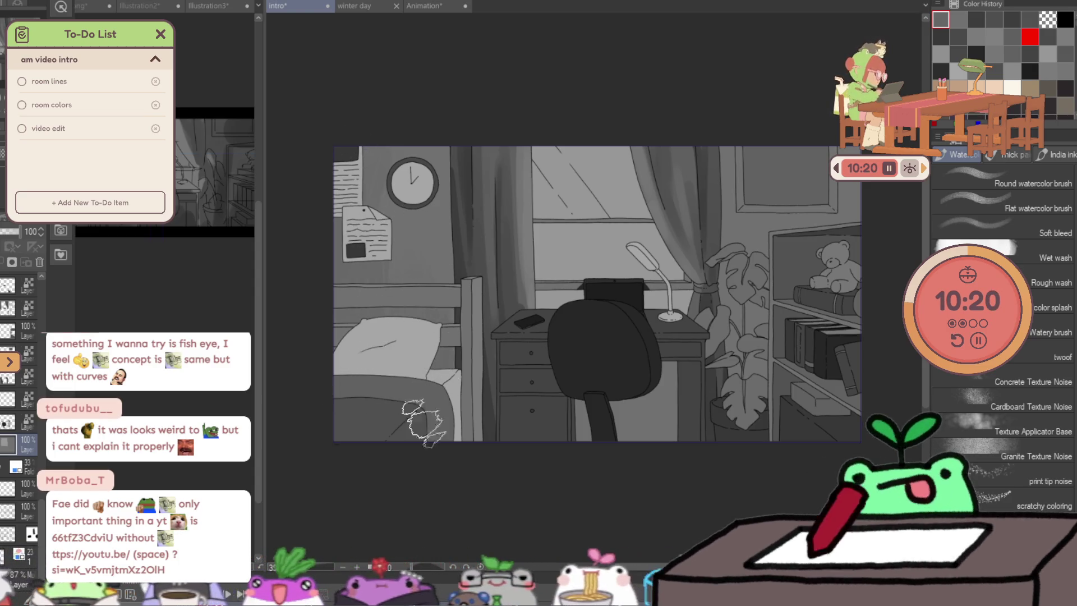
Shade the bed's lower-left edge softly with the enlarged twoof brush on the layer above.
{"action": "left_click", "coordinate": [1052, 357]}
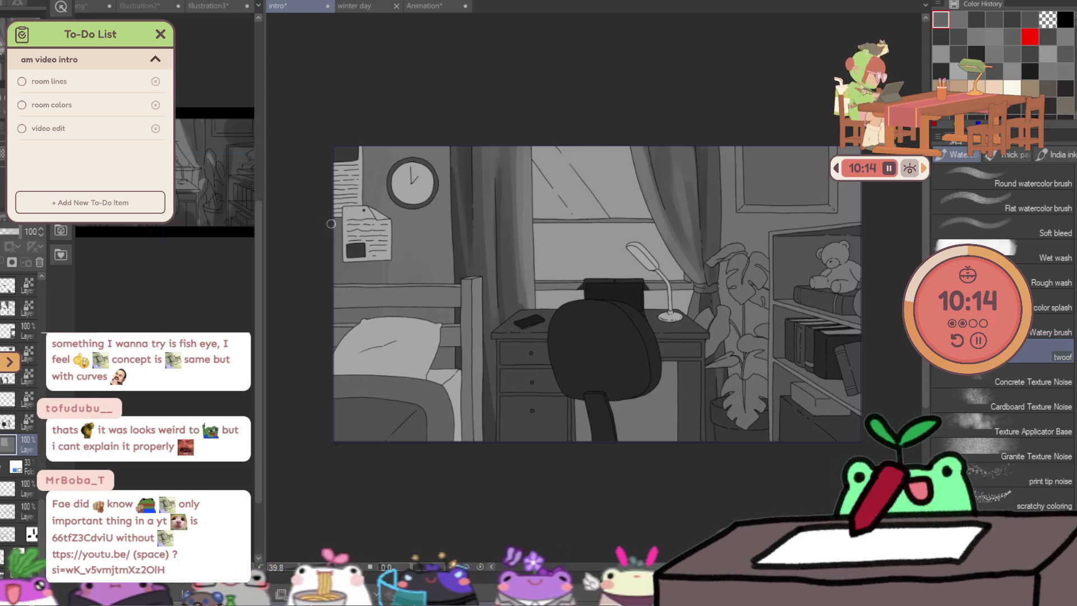
{"action": "left_click_drag", "start_coordinate": [331, 223], "coordinate": [345, 216]}
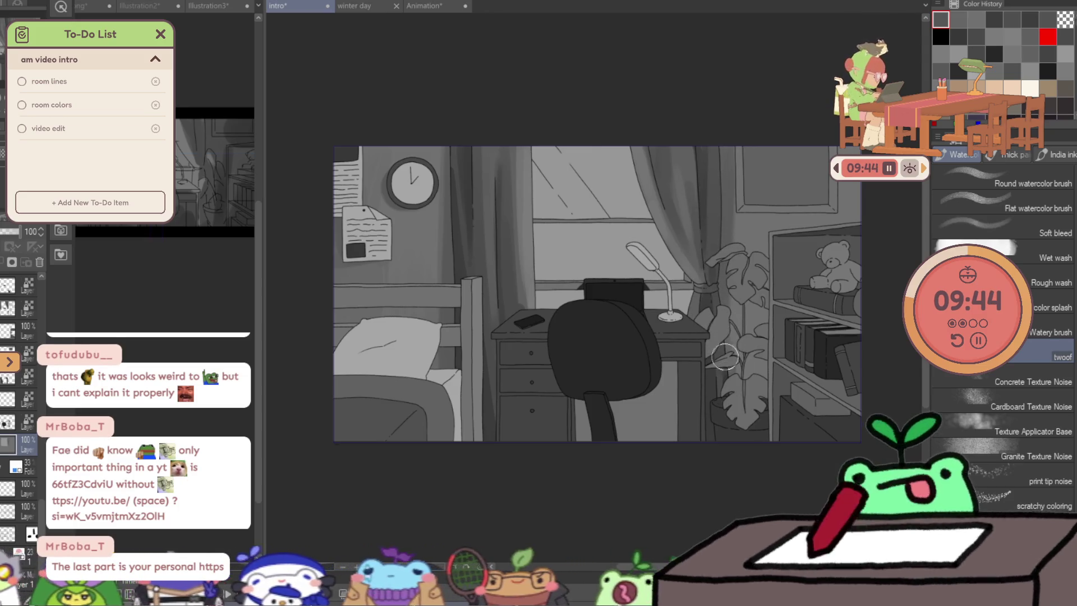
{"action": "key", "text": "bracketright"}
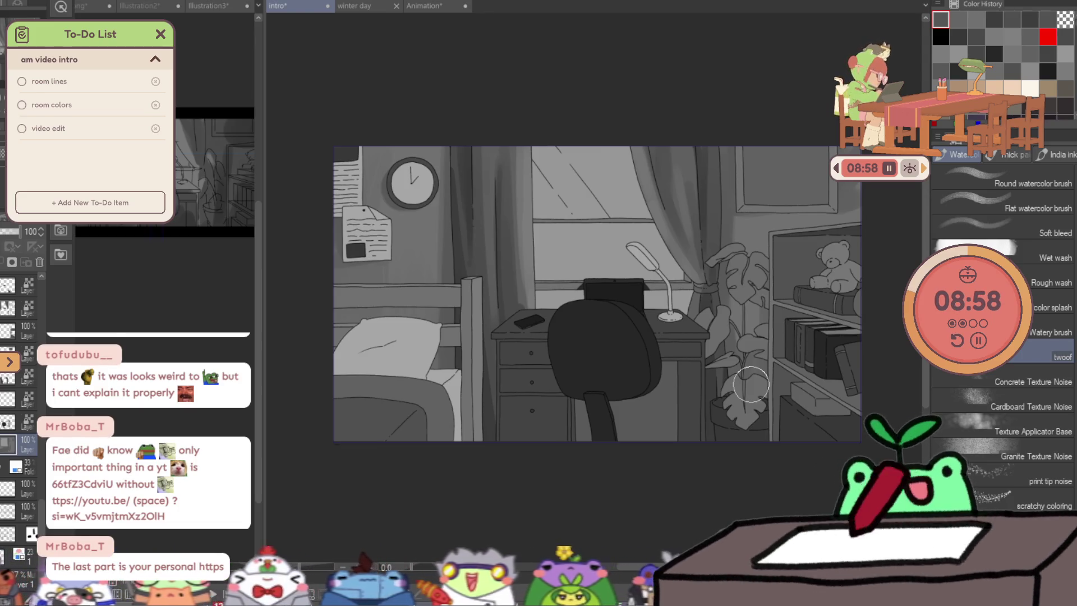
{"action": "left_click", "coordinate": [392, 401], "text": "alt"}
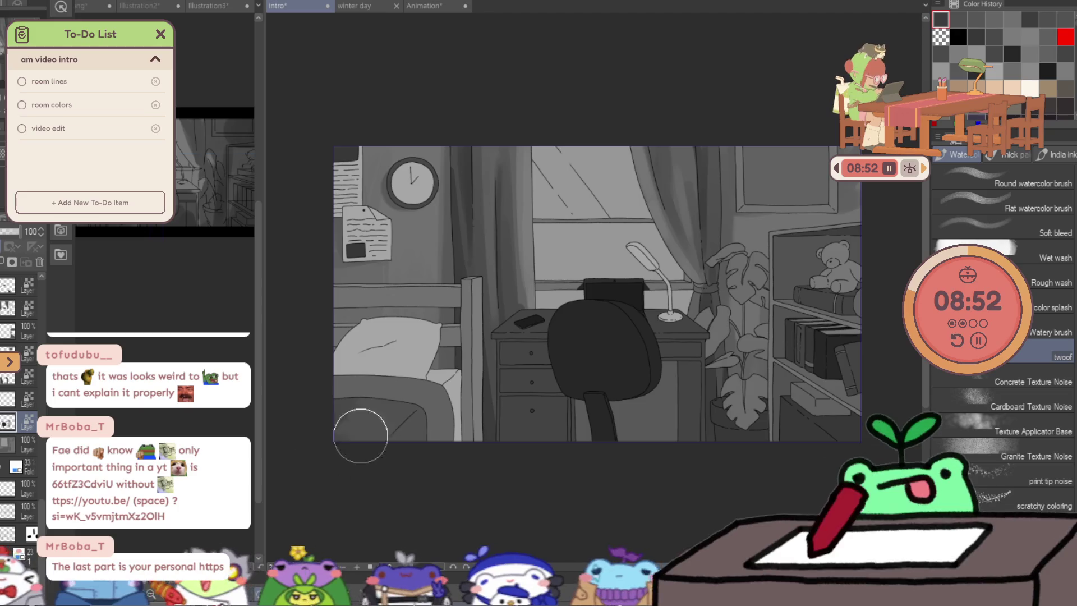
{"action": "mouse_move", "coordinate": [341, 409]}
{"action": "left_mouse_down"}
{"action": "mouse_move", "coordinate": [404, 454]}
{"action": "mouse_move", "coordinate": [413, 447]}
{"action": "left_mouse_up"}
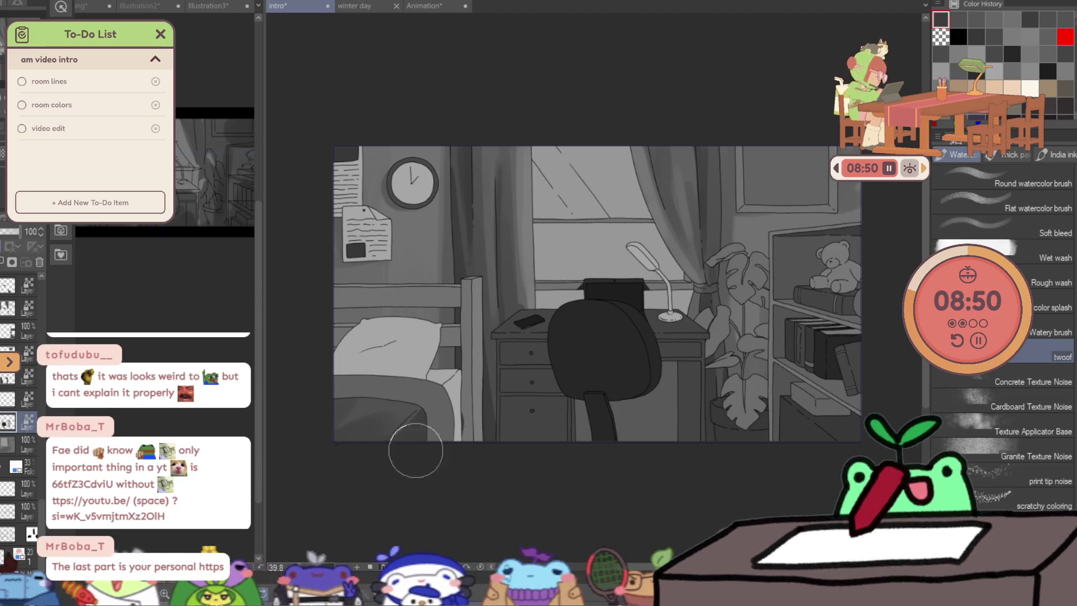
Browse layer folders and pick new grey tones with a larger brush for further bed shading.
{"action": "left_click", "coordinate": [333, 445], "text": "ctrl+shift"}
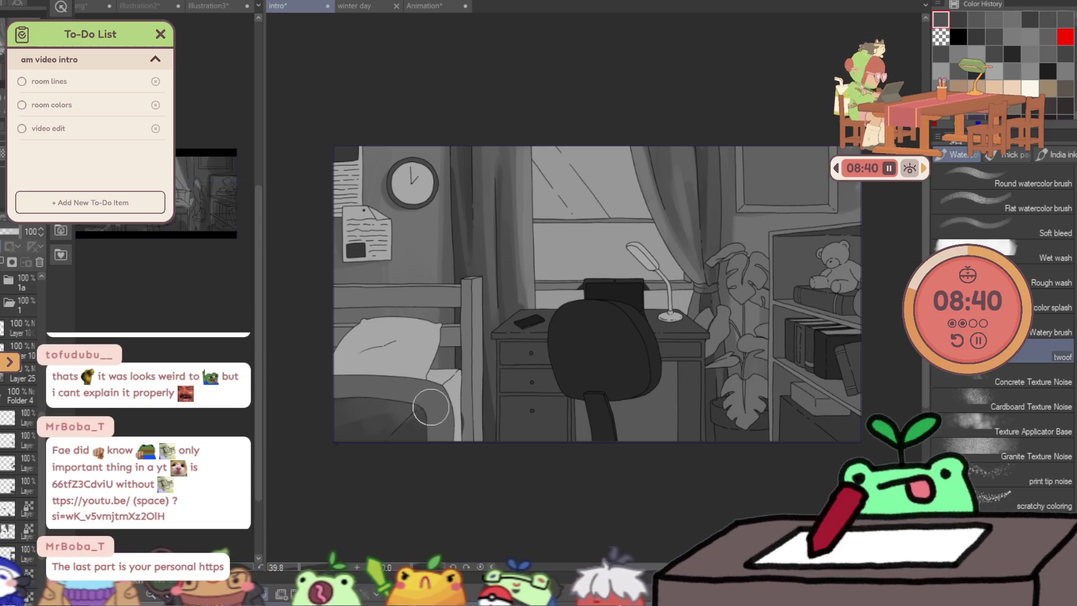
{"action": "left_click", "coordinate": [378, 433]}
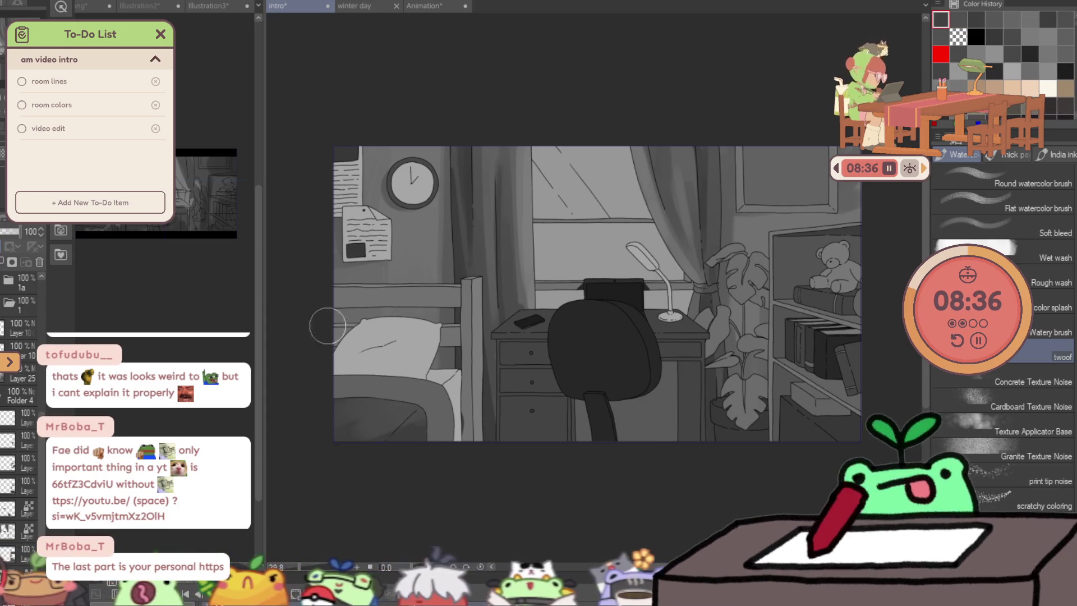
{"action": "left_click", "coordinate": [329, 387]}
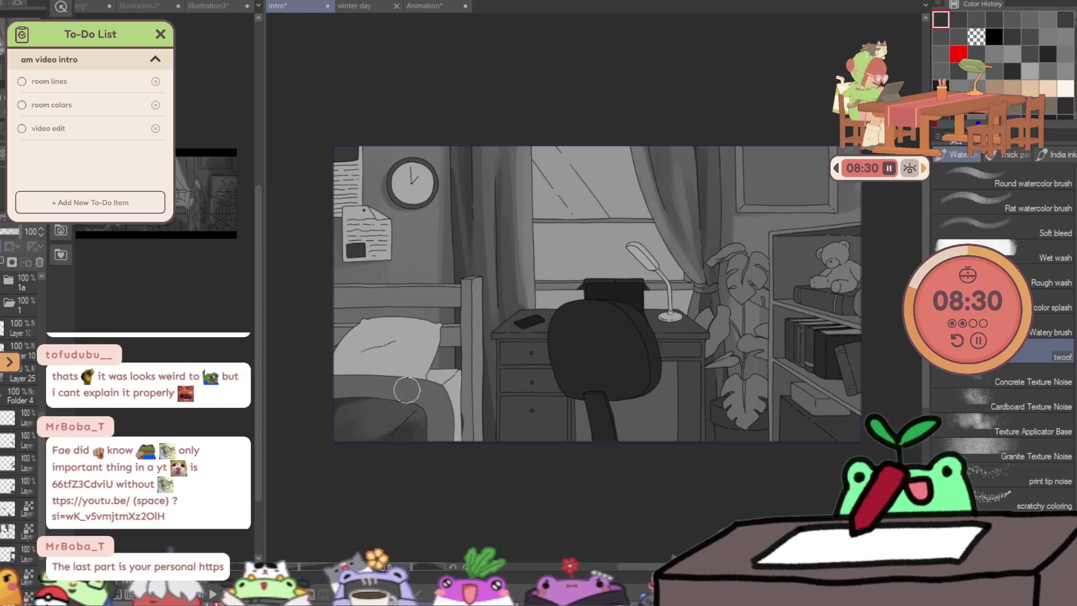
{"action": "left_click_drag", "start_coordinate": [344, 432], "coordinate": [398, 394]}
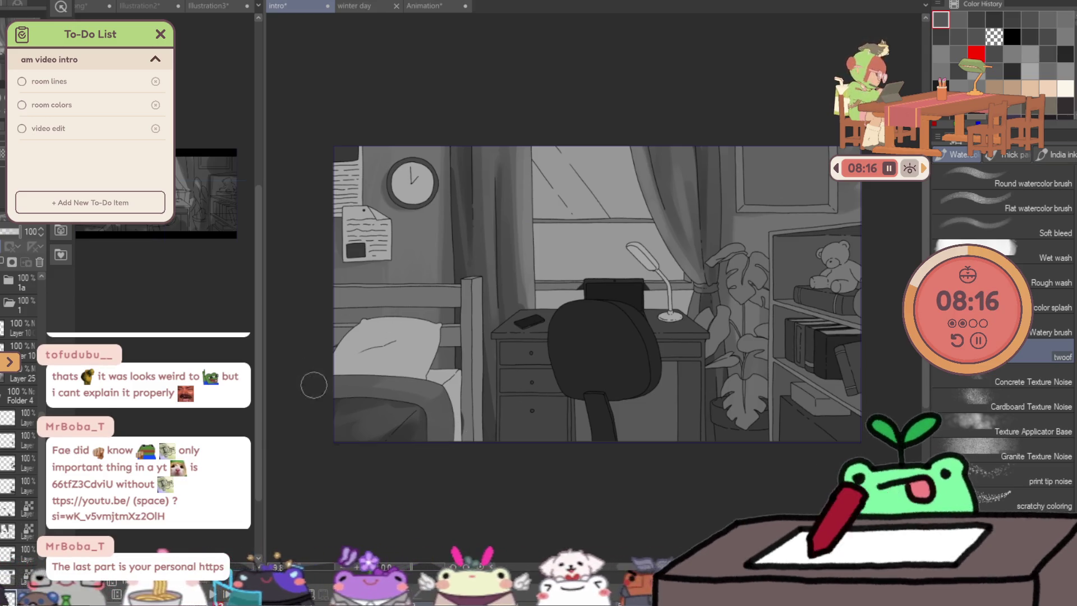
{"action": "left_click", "coordinate": [390, 368]}
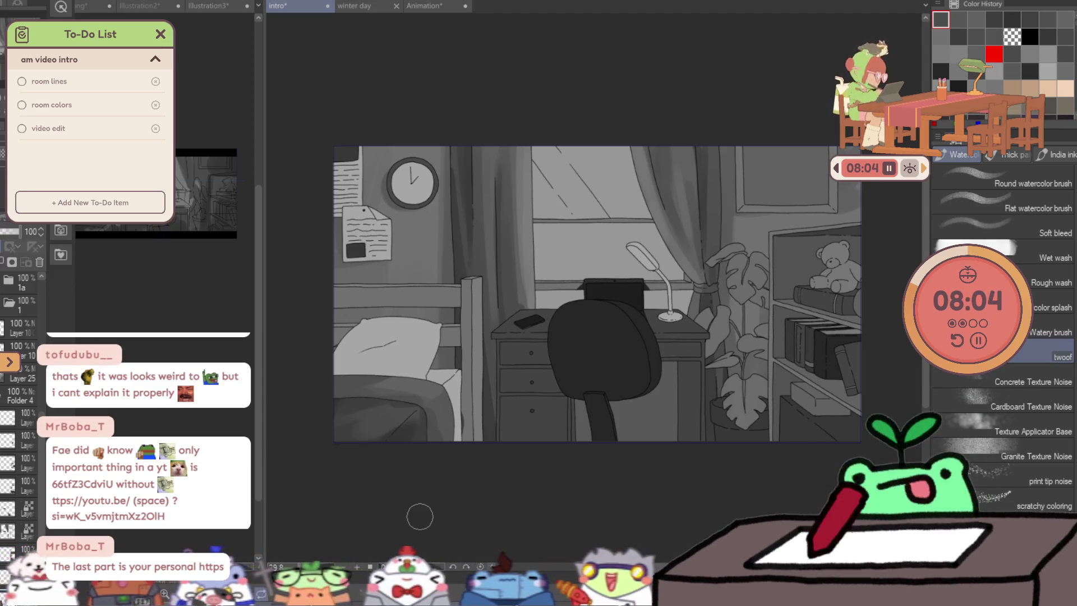
{"action": "left_click_drag", "start_coordinate": [521, 480], "coordinate": [515, 514]}
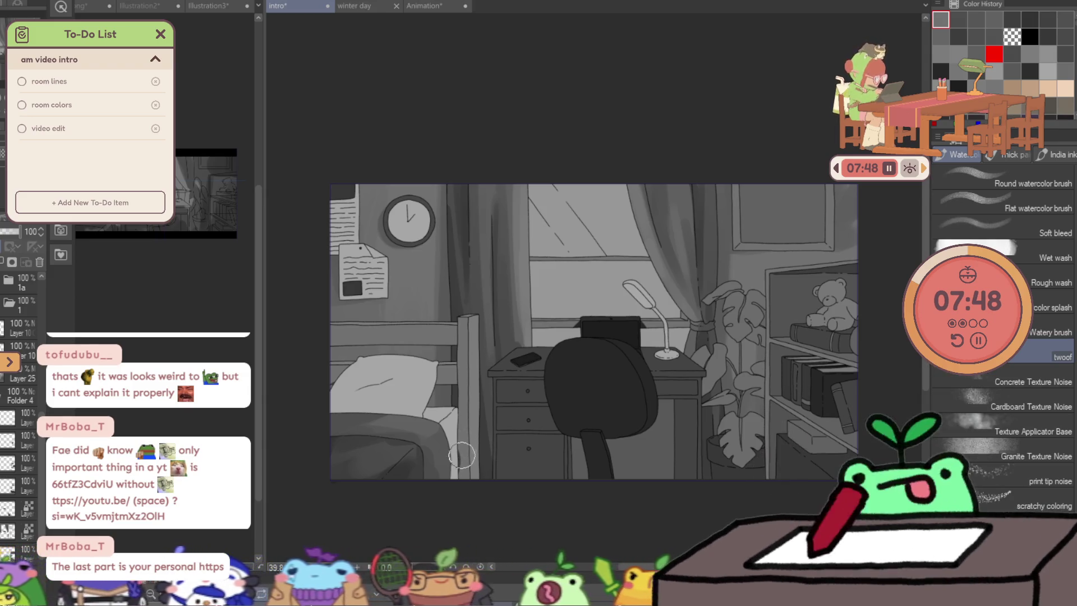
{"action": "scroll", "coordinate": [466, 473], "scroll_direction": "up", "scroll_amount": 4}
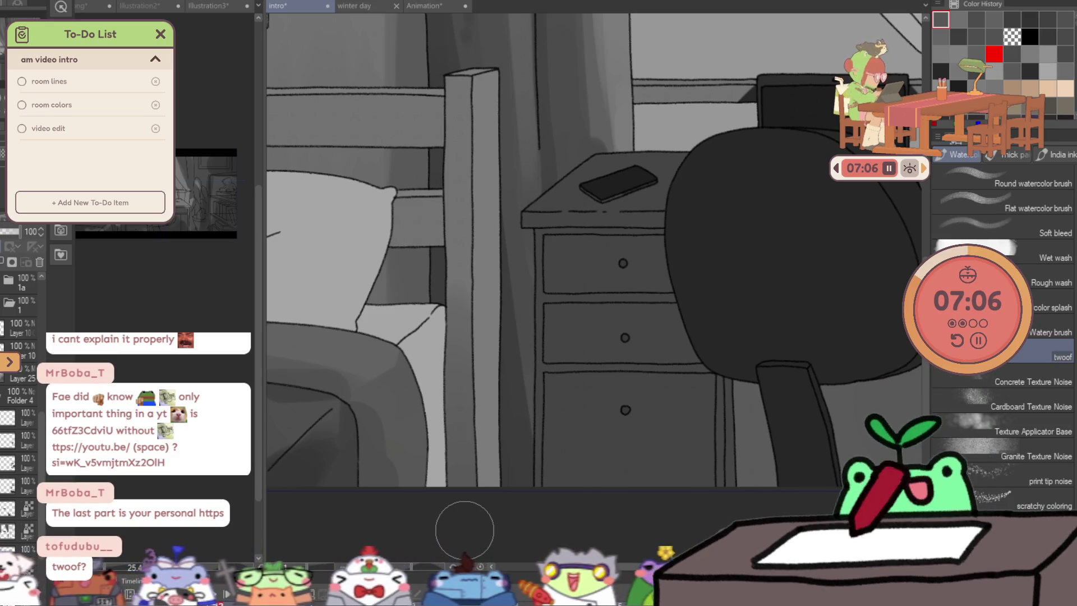
Darken the shadow under the pillow's top edge and along the bedpost's left edge.
{"action": "left_click_drag", "start_coordinate": [395, 204], "coordinate": [432, 212]}
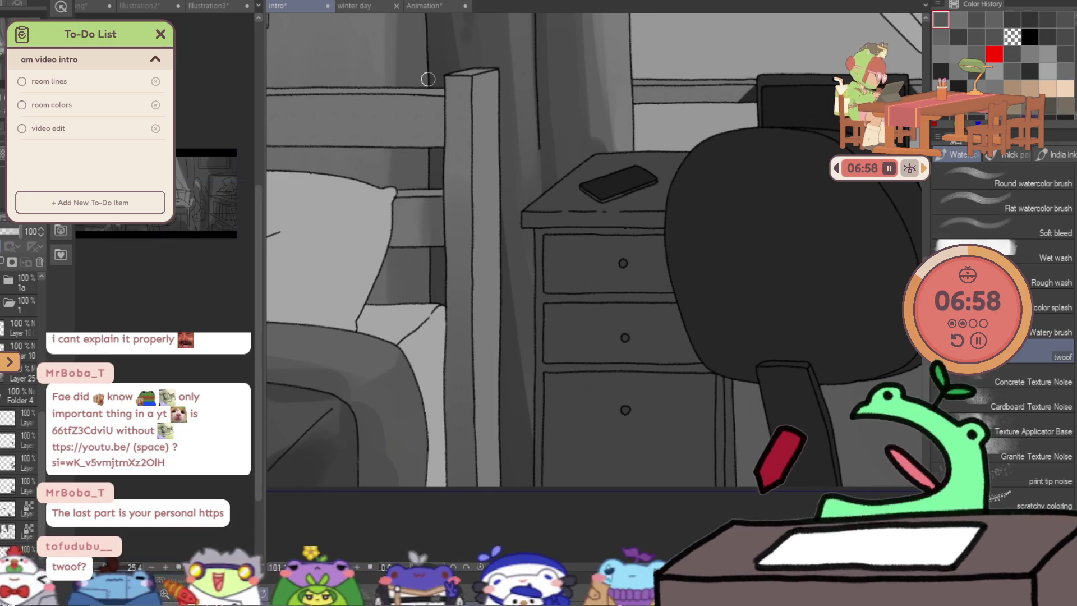
{"action": "left_click_drag", "start_coordinate": [435, 104], "coordinate": [438, 146]}
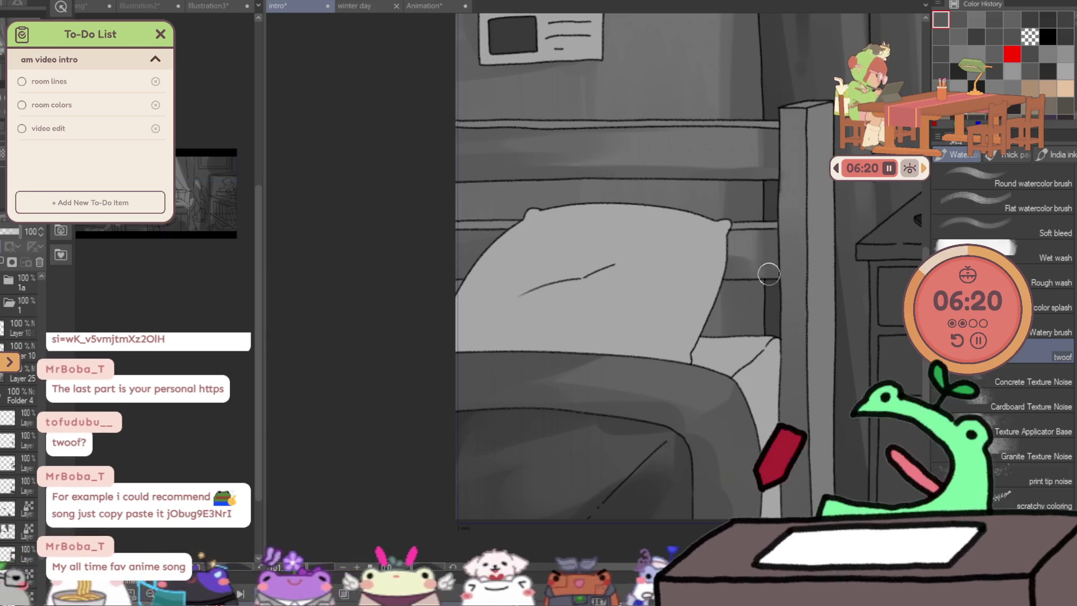
{"action": "scroll", "coordinate": [783, 280], "scroll_direction": "down", "scroll_amount": 5}
{"action": "scroll", "coordinate": [831, 293], "scroll_direction": "up", "scroll_amount": 5}
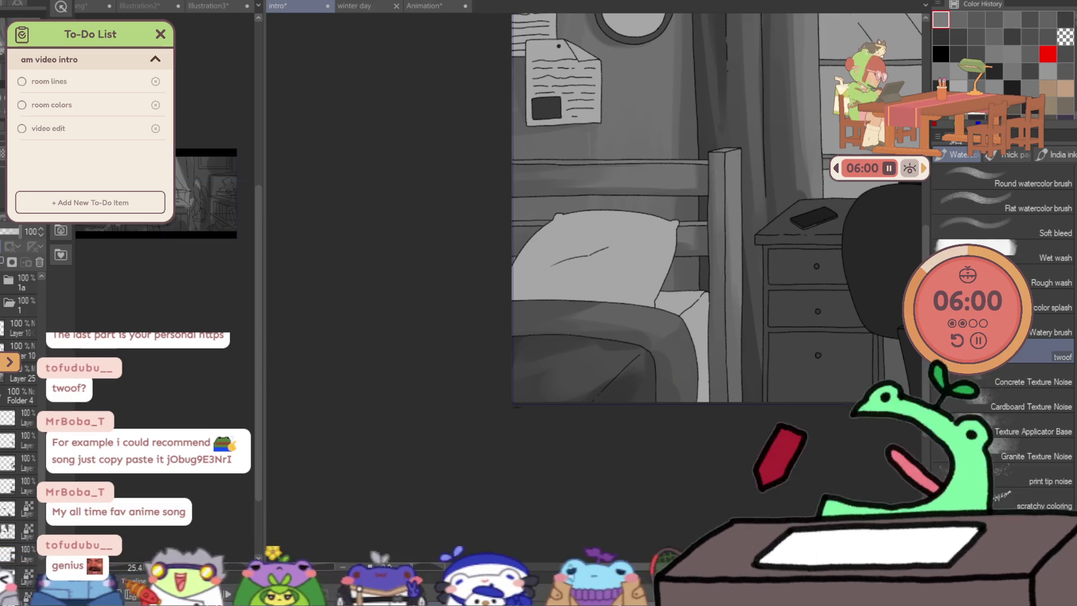
Choose a new shading tone and zoom in close on the pillow to about 96%.
{"action": "left_click", "coordinate": [743, 177]}
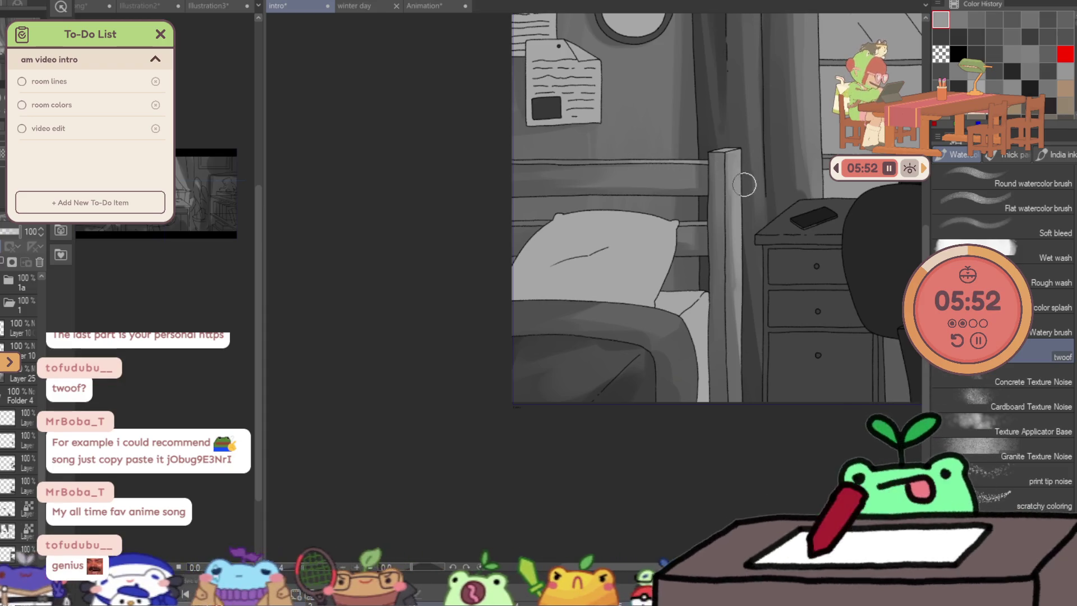
{"action": "scroll", "coordinate": [745, 184], "scroll_direction": "down", "scroll_amount": 3}
{"action": "scroll", "coordinate": [842, 185], "scroll_direction": "up", "scroll_amount": 1}
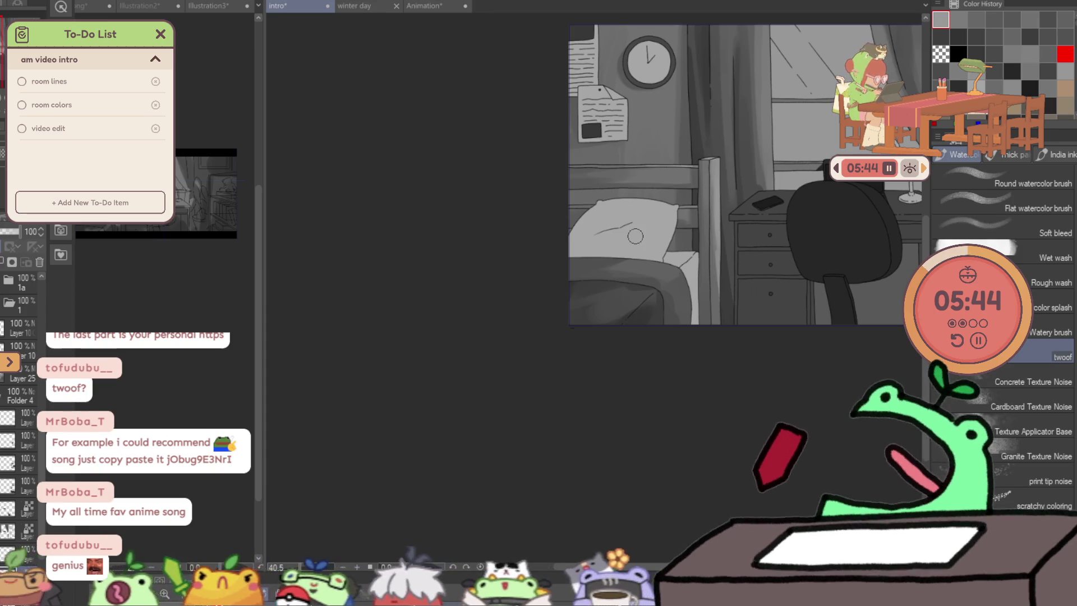
{"action": "key", "text": "slash"}
{"action": "left_click", "coordinate": [663, 206]}
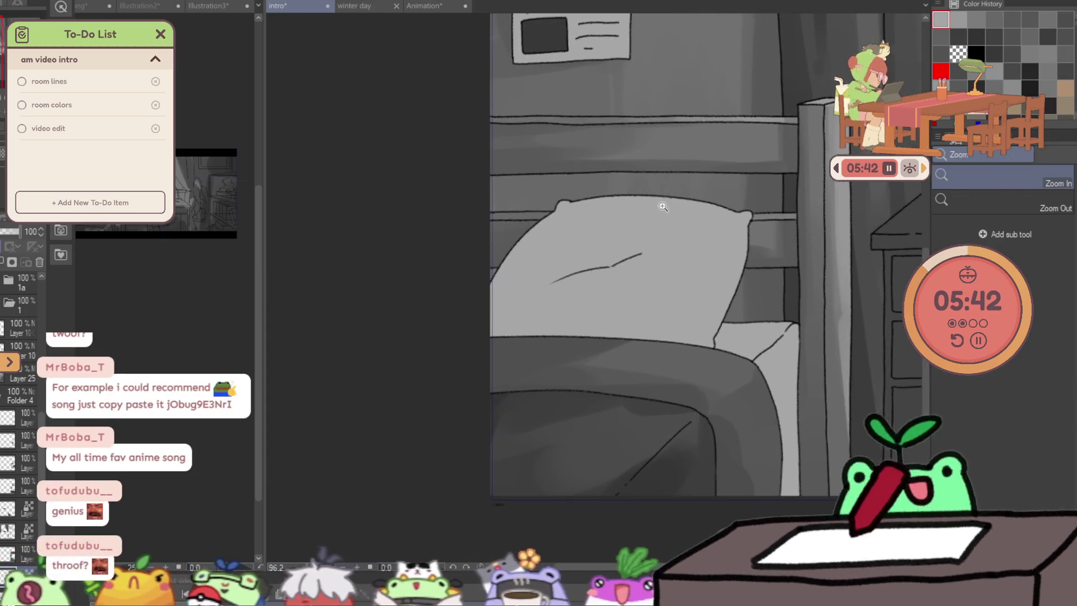
Shade the lower pillow toward the blanket, undoing an unwanted dark stroke.
{"action": "key", "text": "b"}
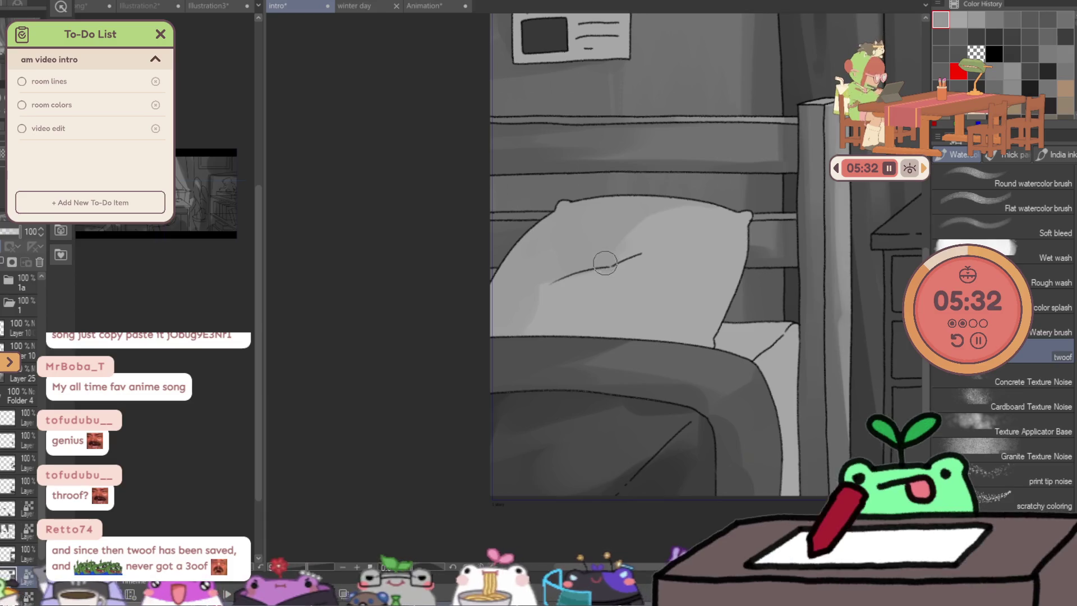
{"action": "mouse_move", "coordinate": [583, 261]}
{"action": "left_mouse_down"}
{"action": "mouse_move", "coordinate": [547, 338]}
{"action": "mouse_move", "coordinate": [625, 312]}
{"action": "mouse_move", "coordinate": [676, 351]}
{"action": "left_mouse_up"}
{"action": "left_click_drag", "start_coordinate": [647, 277], "coordinate": [637, 300]}
{"action": "key", "text": "ctrl+z"}
{"action": "key", "text": "ctrl+z"}
{"action": "mouse_move", "coordinate": [598, 332]}
{"action": "left_mouse_down"}
{"action": "mouse_move", "coordinate": [556, 312]}
{"action": "mouse_move", "coordinate": [612, 320]}
{"action": "left_mouse_up"}
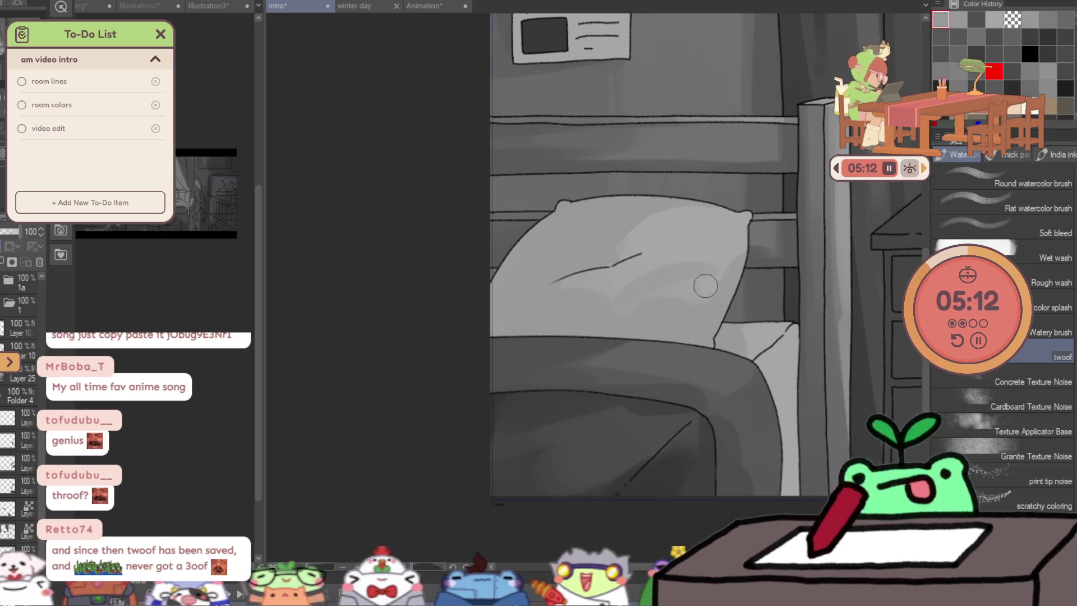
Double the brush size and test a soft grey stroke on the pillow, then undo it.
{"action": "key", "text": "bracketright"}
{"action": "key", "text": "bracketright"}
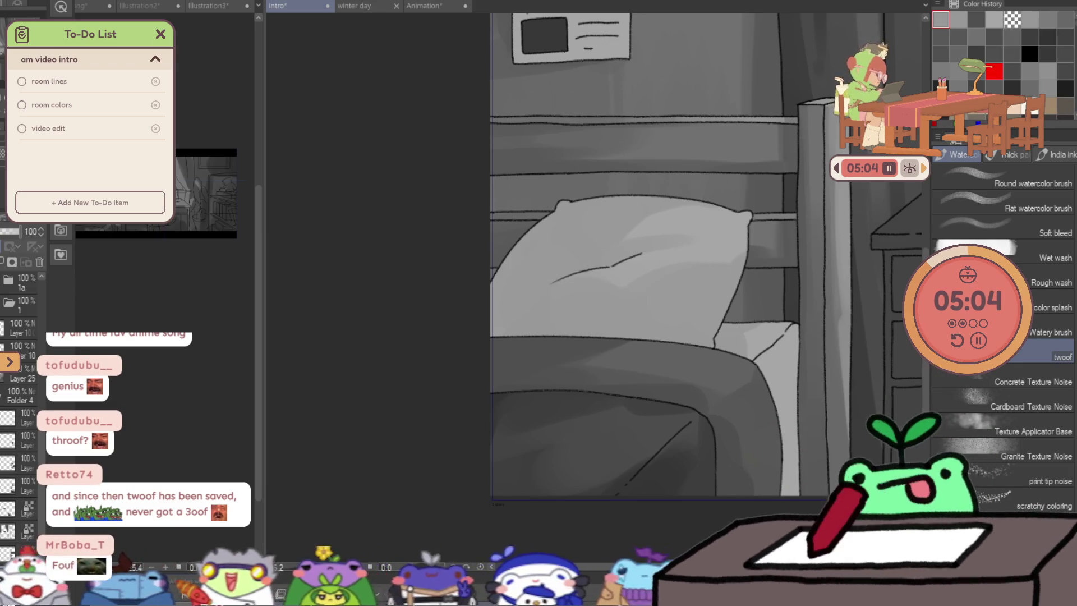
{"action": "mouse_move", "coordinate": [609, 303]}
{"action": "left_mouse_down"}
{"action": "mouse_move", "coordinate": [572, 306]}
{"action": "mouse_move", "coordinate": [587, 312]}
{"action": "left_mouse_up"}
{"action": "key", "text": "ctrl+z"}
{"action": "key", "text": "ctrl+z"}
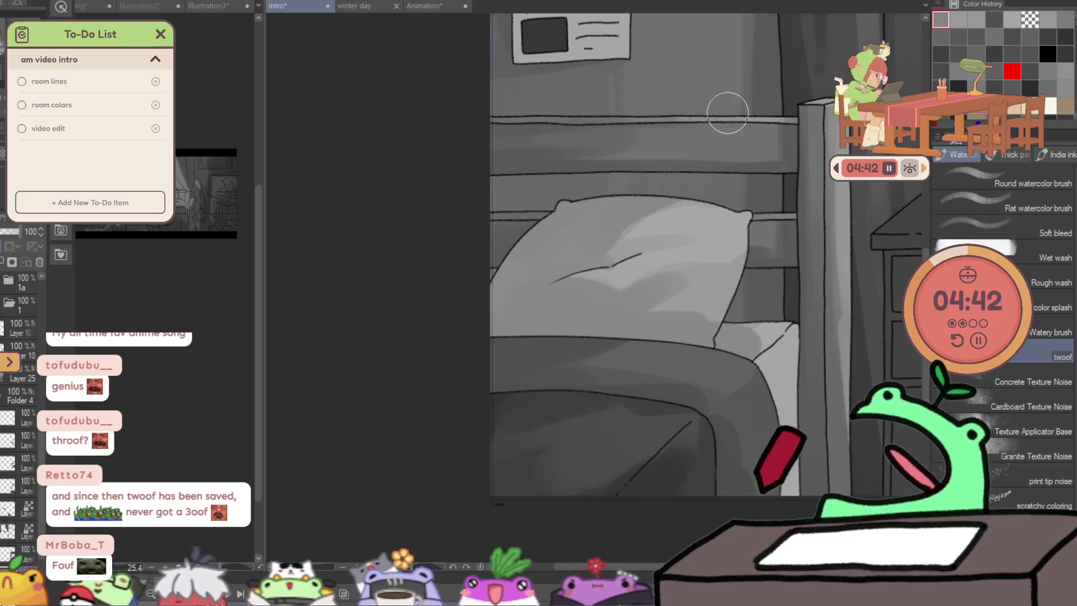
Build up and blend soft grey shading with dabs across the pillow.
{"action": "left_click_drag", "start_coordinate": [628, 240], "coordinate": [625, 234]}
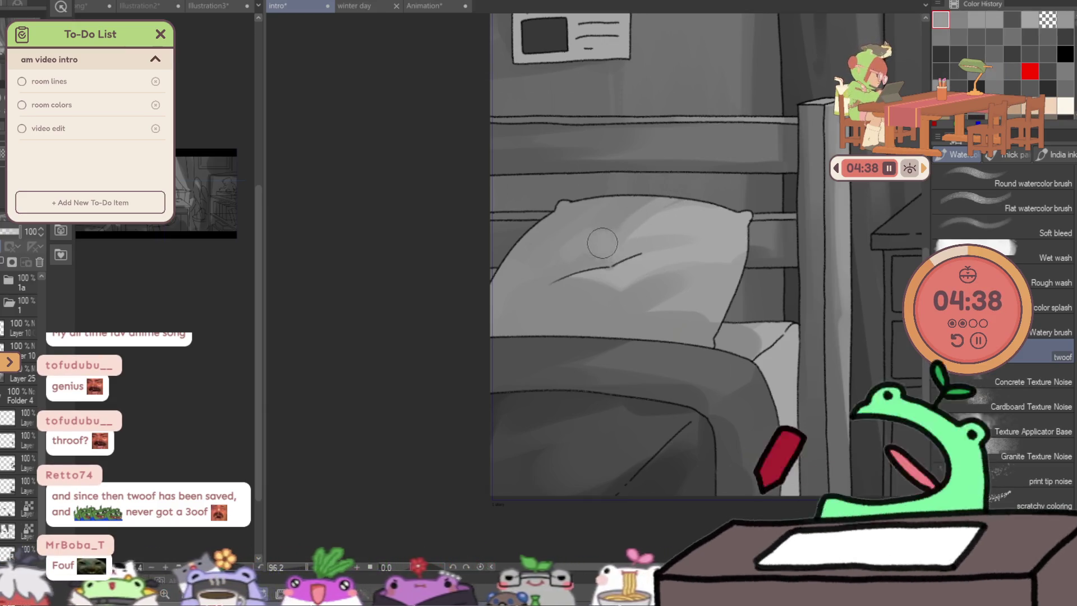
{"action": "left_click_drag", "start_coordinate": [602, 242], "coordinate": [548, 264]}
{"action": "left_click_drag", "start_coordinate": [729, 278], "coordinate": [692, 312]}
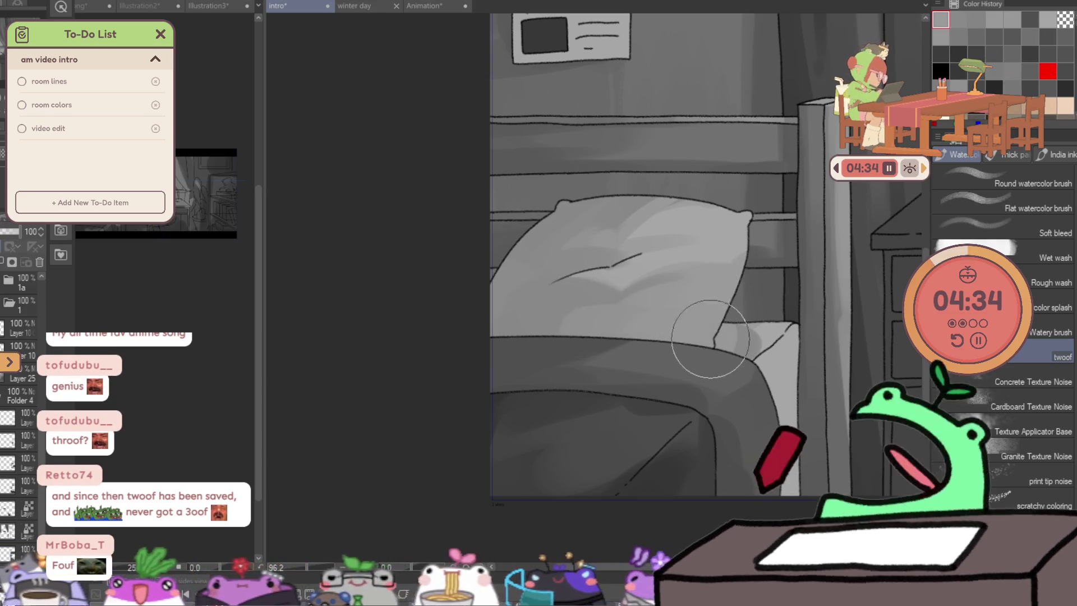
{"action": "left_click", "coordinate": [531, 284]}
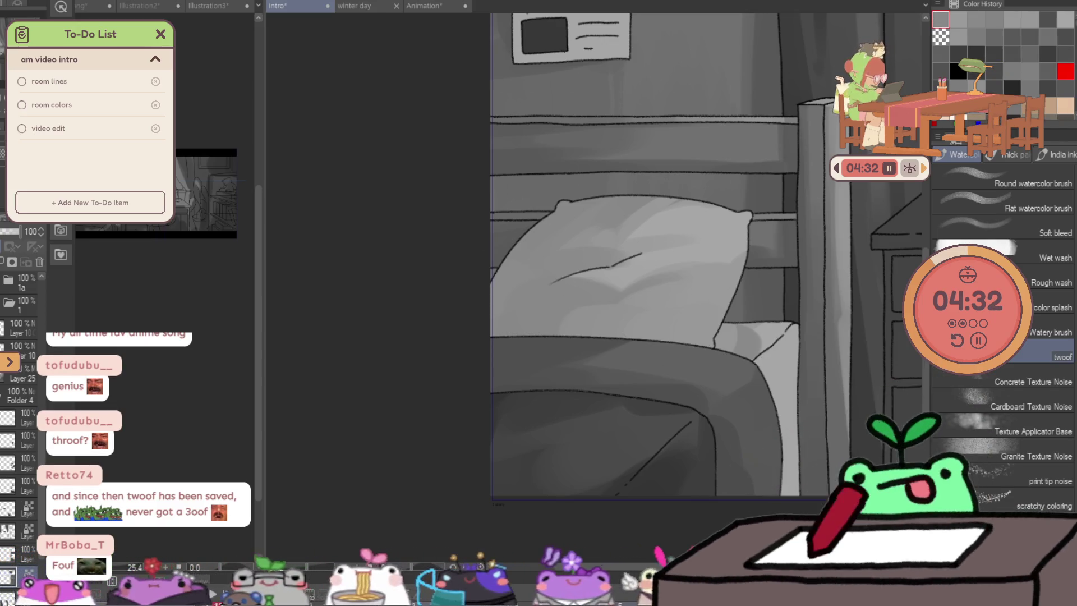
{"action": "left_click", "coordinate": [589, 169]}
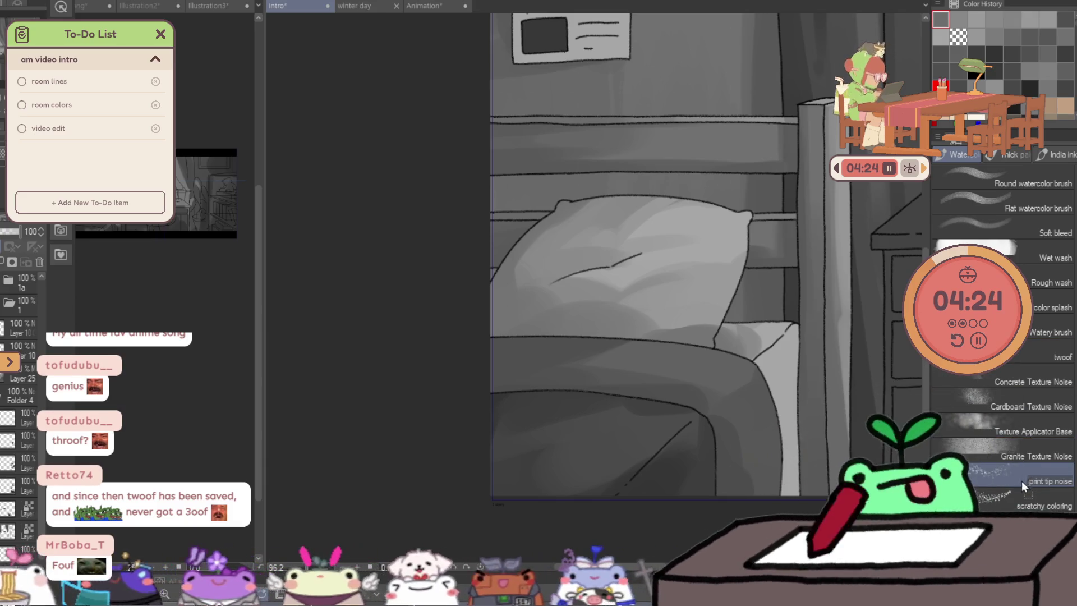
With the twoof watercolor brush, smooth and lighten the pillow's top and right side, sampling its grey.
{"action": "left_click", "coordinate": [1062, 354]}
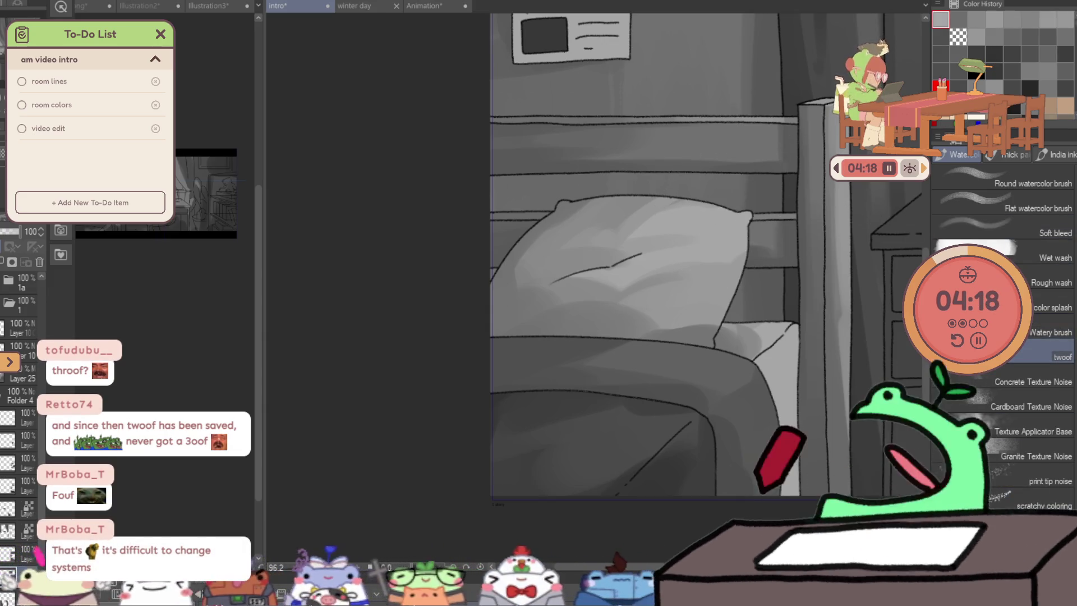
{"action": "left_click_drag", "start_coordinate": [636, 202], "coordinate": [741, 222]}
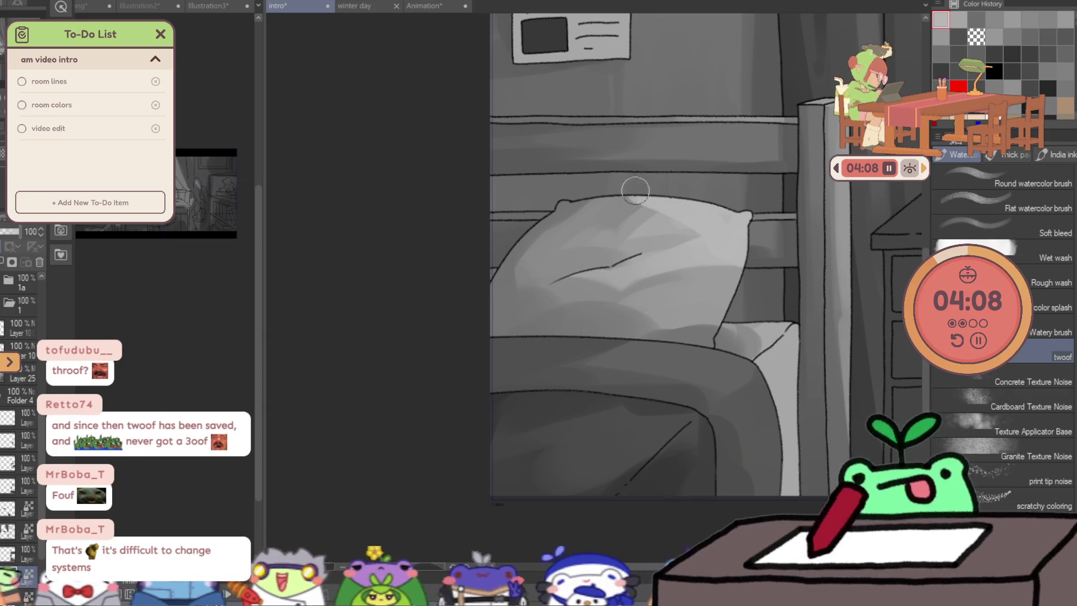
{"action": "left_click_drag", "start_coordinate": [640, 206], "coordinate": [734, 244]}
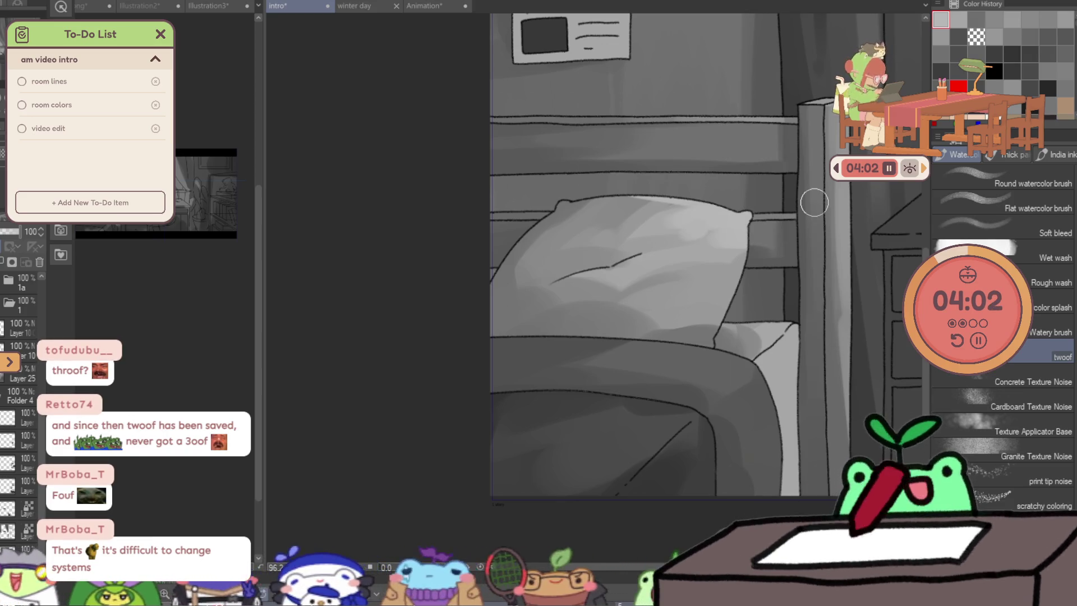
{"action": "mouse_move", "coordinate": [705, 248]}
{"action": "left_mouse_down"}
{"action": "mouse_move", "coordinate": [722, 260]}
{"action": "mouse_move", "coordinate": [721, 324]}
{"action": "left_mouse_up"}
{"action": "key", "text": "ctrl+z"}
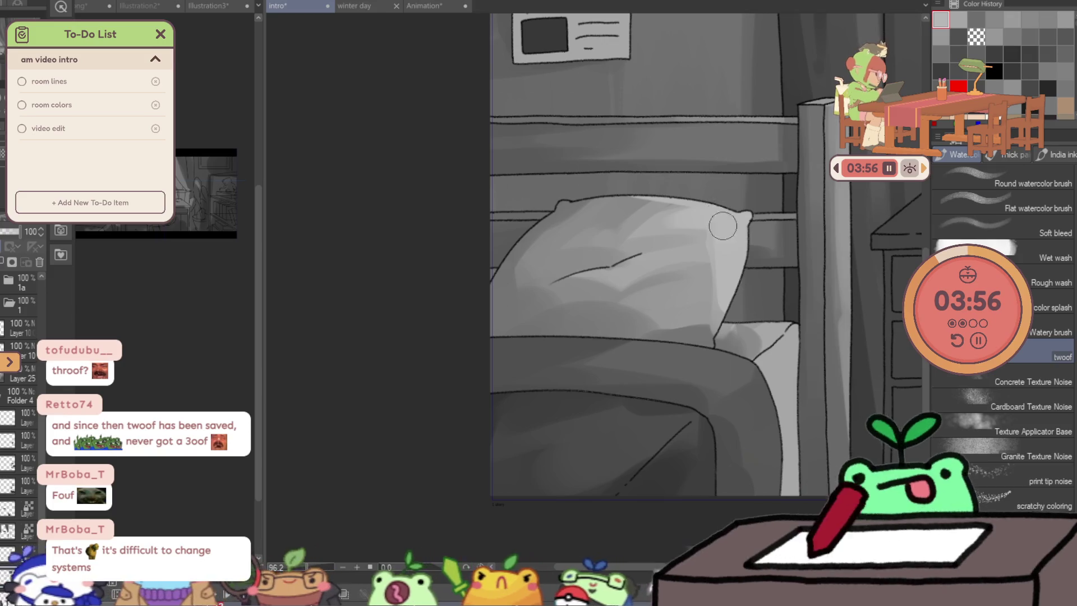
{"action": "left_click_drag", "start_coordinate": [702, 234], "coordinate": [620, 255]}
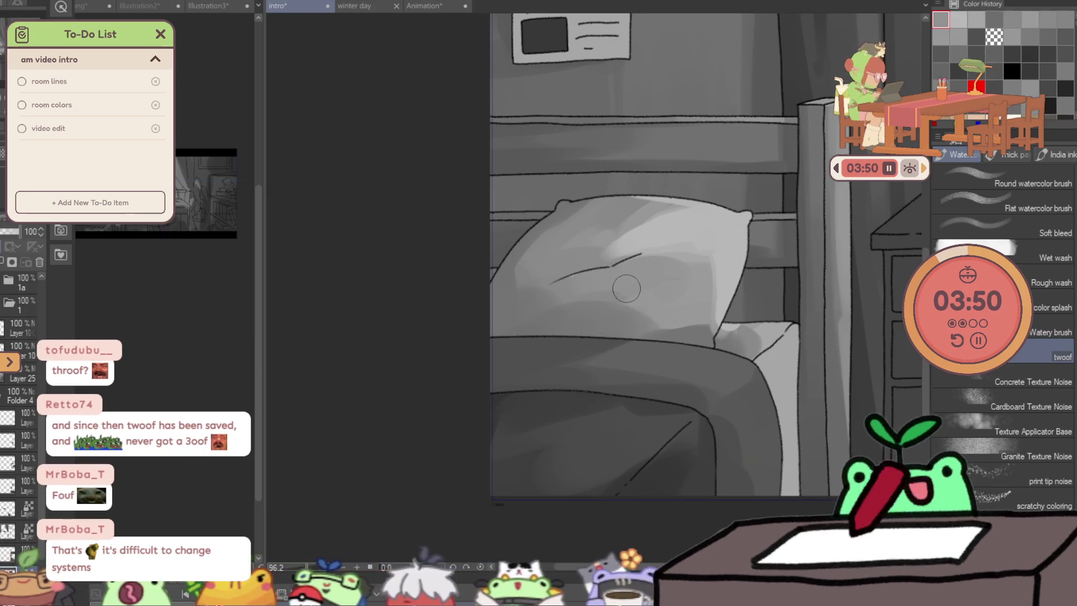
{"action": "left_click", "coordinate": [598, 322], "text": "alt"}
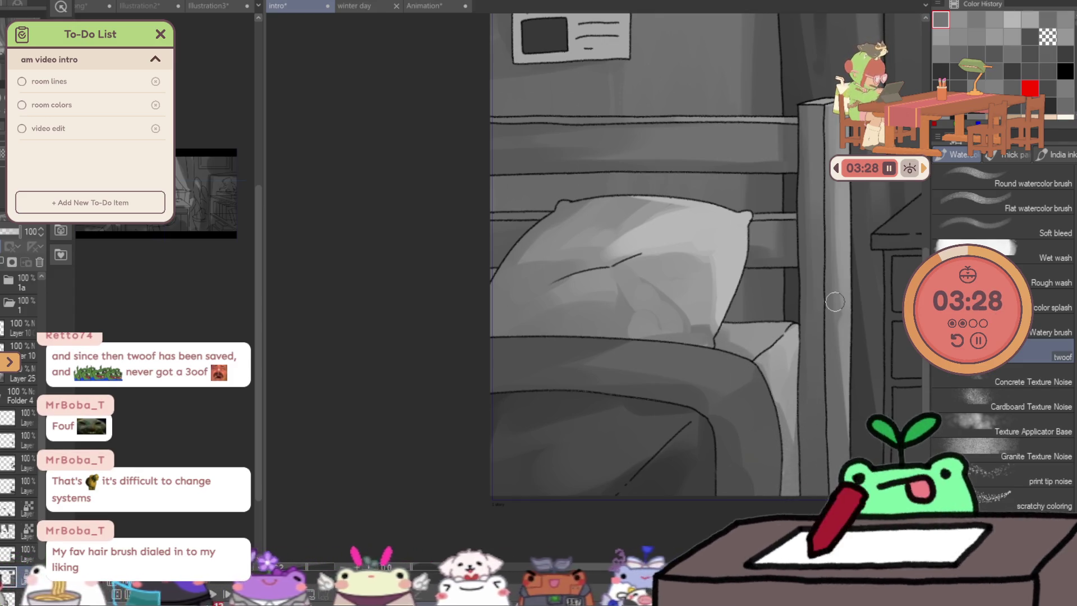
{"action": "left_click_drag", "start_coordinate": [835, 301], "coordinate": [758, 337]}
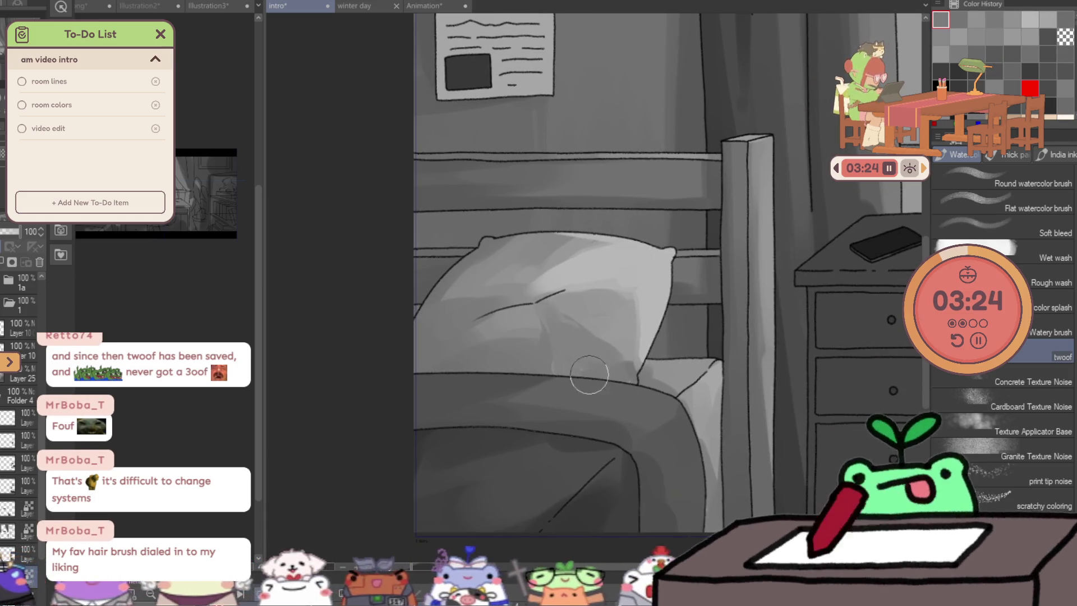
{"action": "scroll", "coordinate": [555, 185], "scroll_direction": "down", "scroll_amount": 3}
{"action": "scroll", "coordinate": [726, 161], "scroll_direction": "up", "scroll_amount": 2}
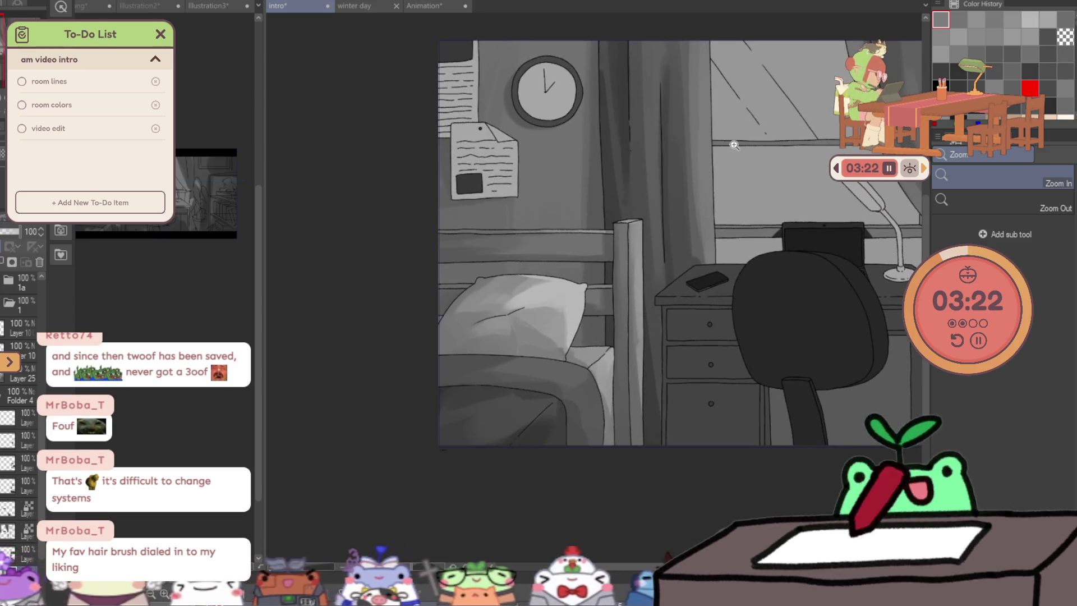
Add a watercolor shading stroke on the pillow and shift the view toward the desk plant.
{"action": "key", "text": "b"}
{"action": "mouse_move", "coordinate": [609, 275]}
{"action": "left_mouse_down"}
{"action": "mouse_move", "coordinate": [555, 360]}
{"action": "mouse_move", "coordinate": [478, 385]}
{"action": "left_mouse_up"}
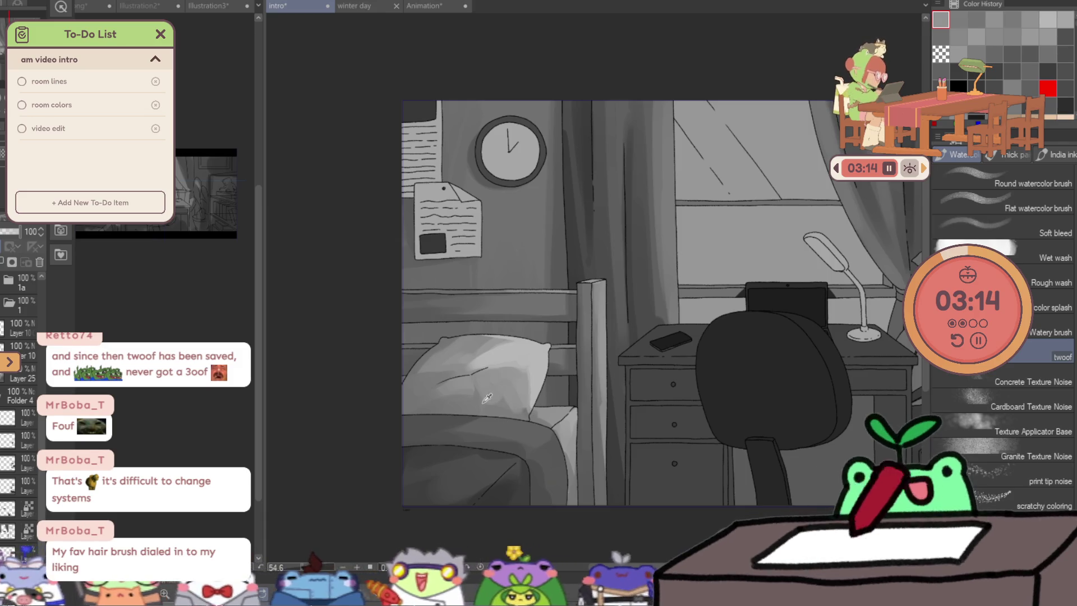
{"action": "left_click_drag", "start_coordinate": [509, 413], "coordinate": [476, 402]}
{"action": "mouse_move", "coordinate": [810, 341]}
{"action": "left_mouse_down"}
{"action": "mouse_move", "coordinate": [684, 357]}
{"action": "mouse_move", "coordinate": [722, 361]}
{"action": "left_mouse_up"}
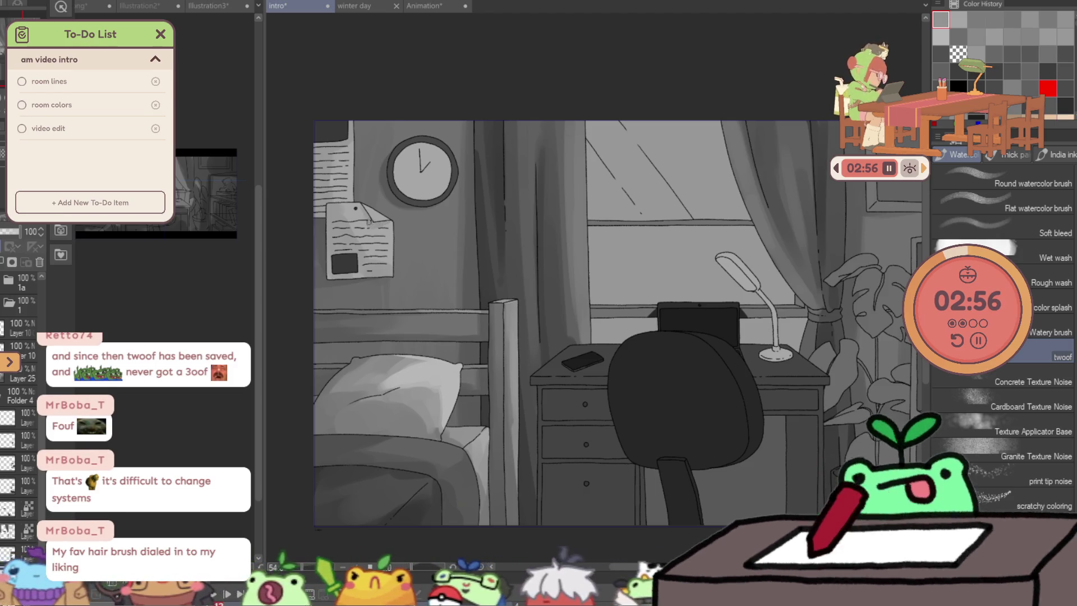
Fill the wall note's dark rectangle and darken the wall's top-left corner near the clock.
{"action": "left_click", "coordinate": [345, 263]}
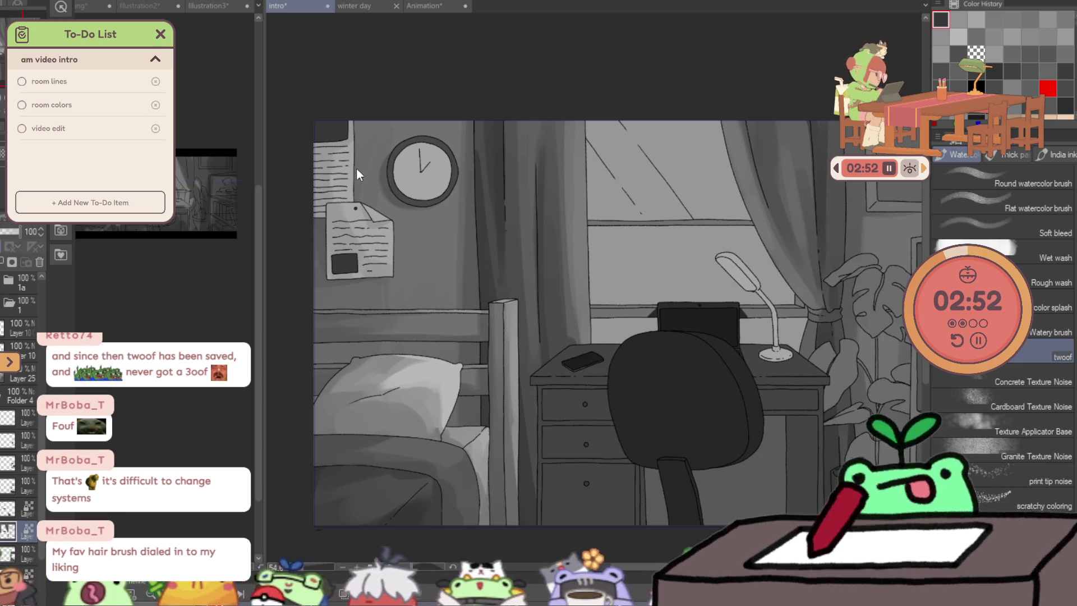
{"action": "left_click", "coordinate": [335, 262]}
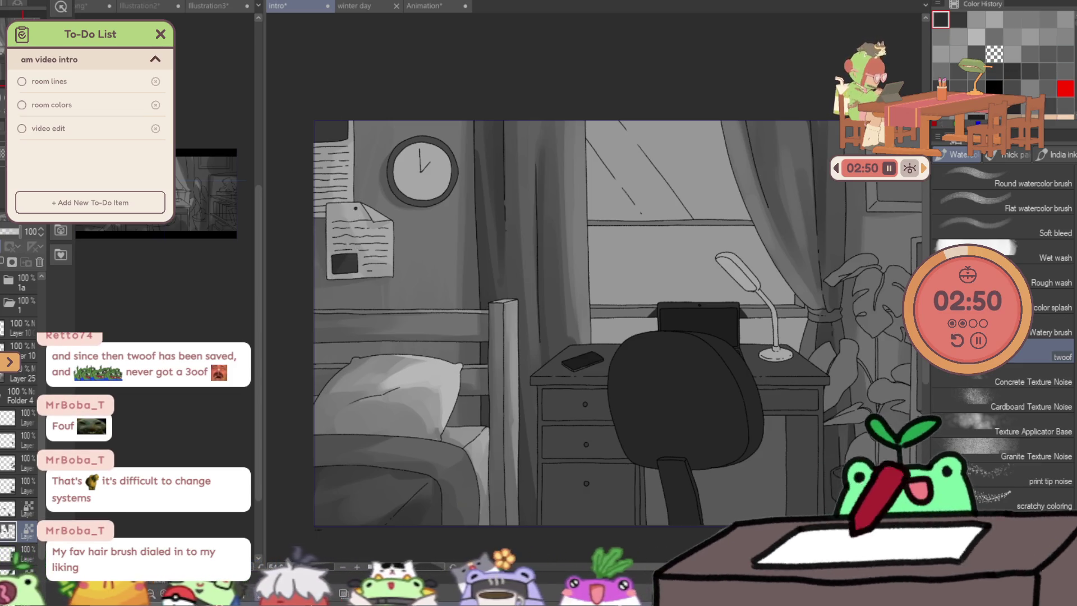
{"action": "left_click", "coordinate": [334, 259]}
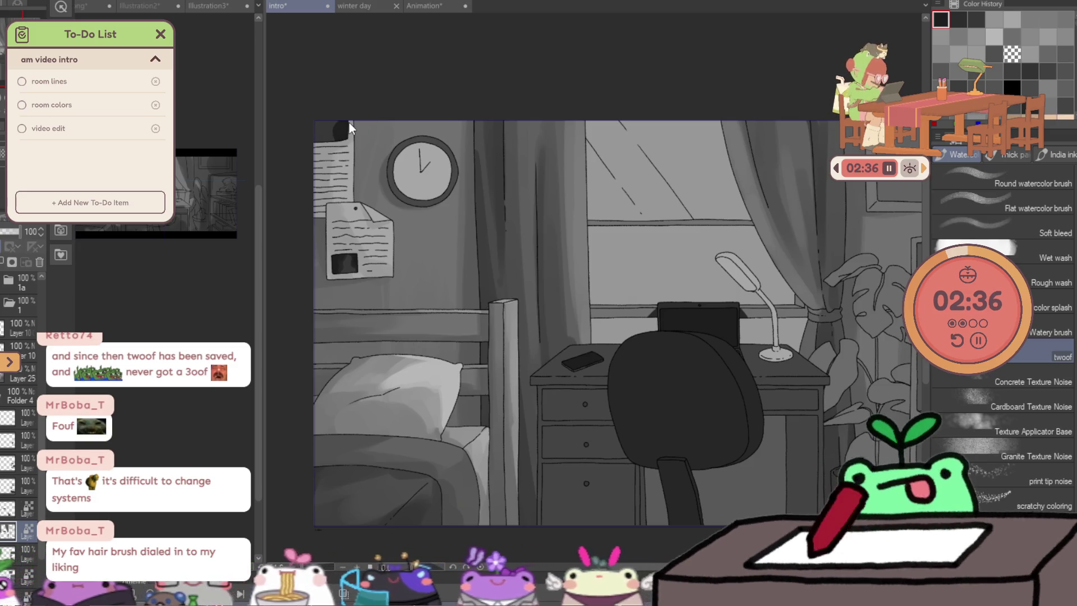
{"action": "left_click_drag", "start_coordinate": [347, 126], "coordinate": [320, 129]}
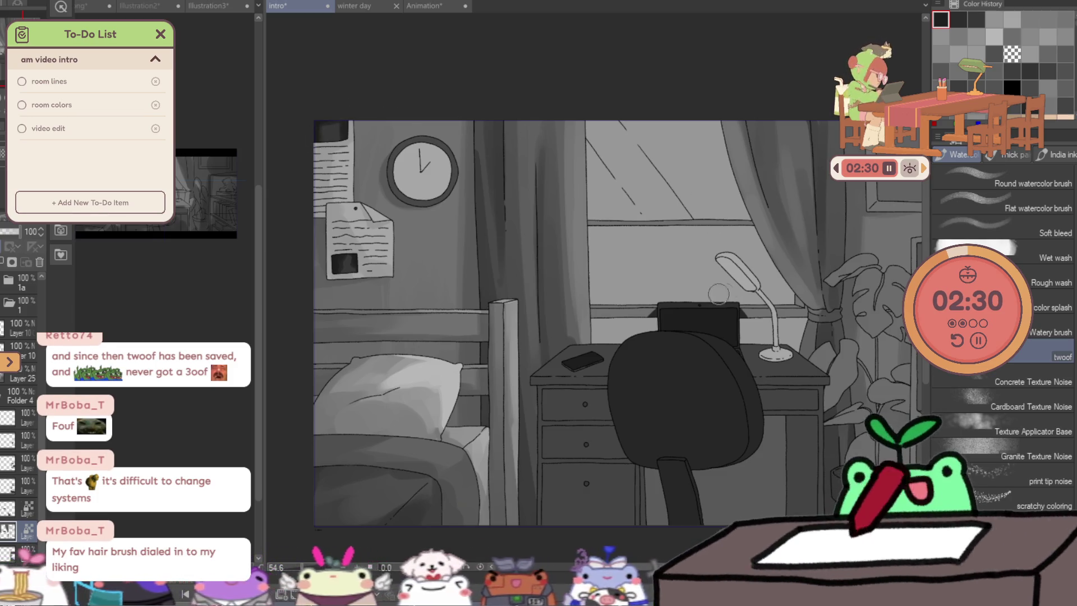
{"action": "left_click", "coordinate": [1033, 88]}
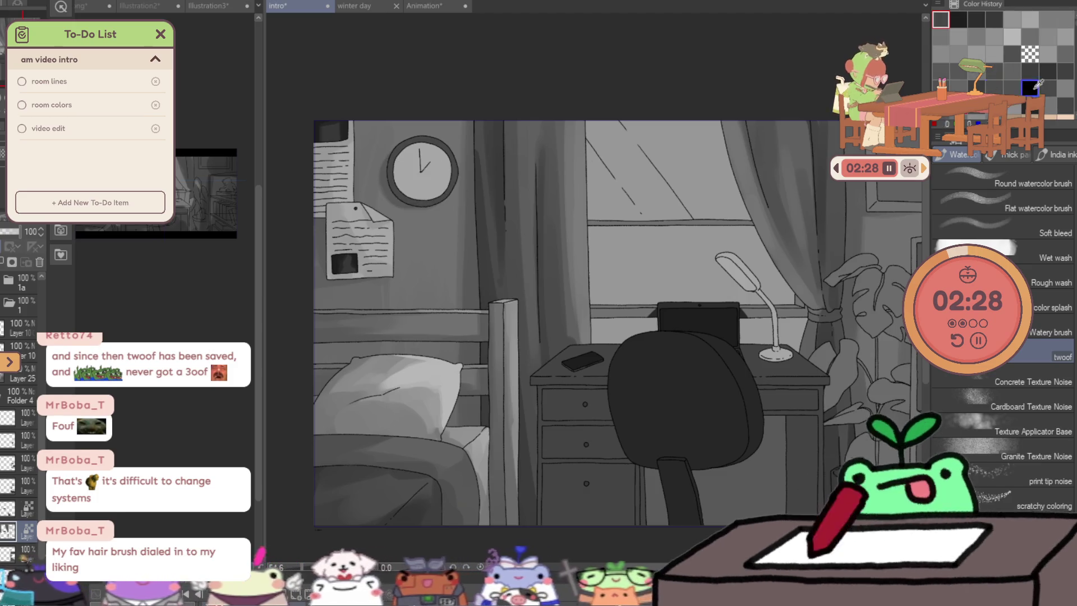
{"action": "left_click", "coordinate": [392, 156]}
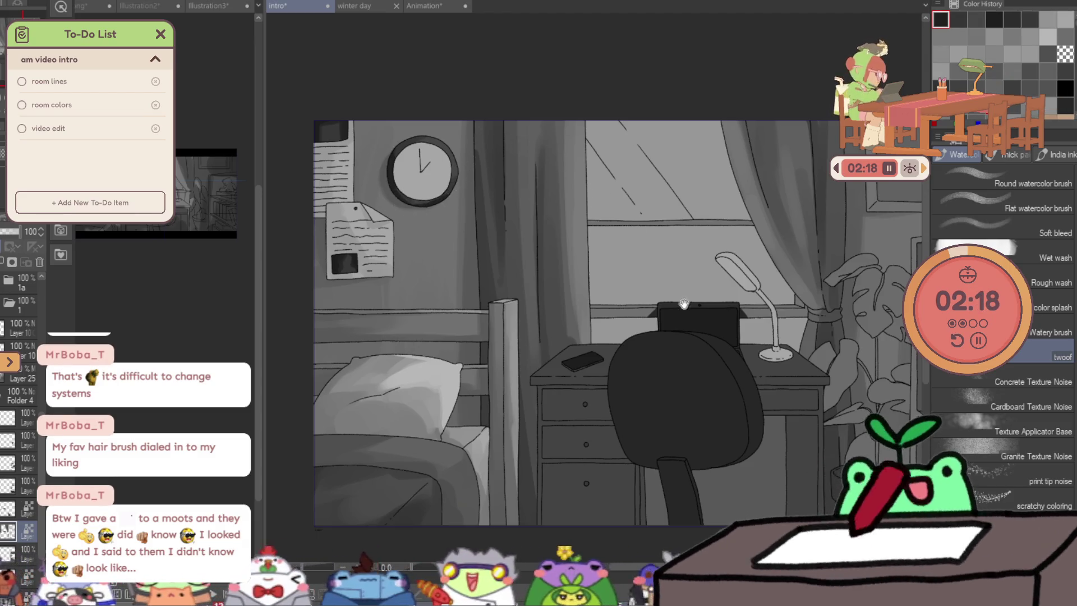
{"action": "left_click_drag", "start_coordinate": [683, 303], "coordinate": [672, 306]}
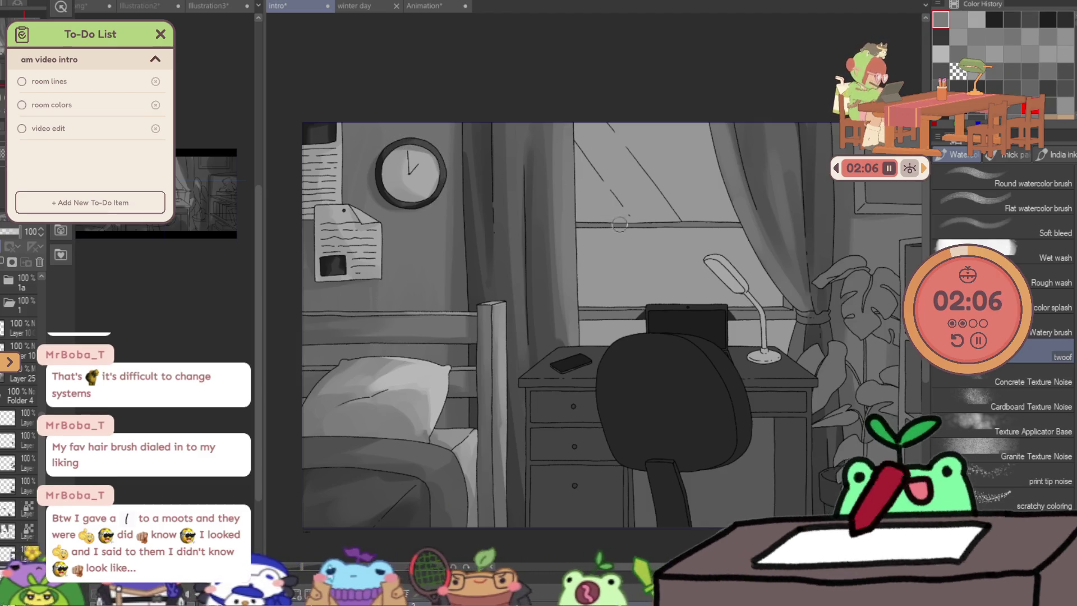
{"action": "scroll", "coordinate": [619, 225], "scroll_direction": "down", "scroll_amount": 2}
Save the illustration, shade around the lamp base and window frame, then select the layer contents.
{"action": "key", "text": "ctrl+s"}
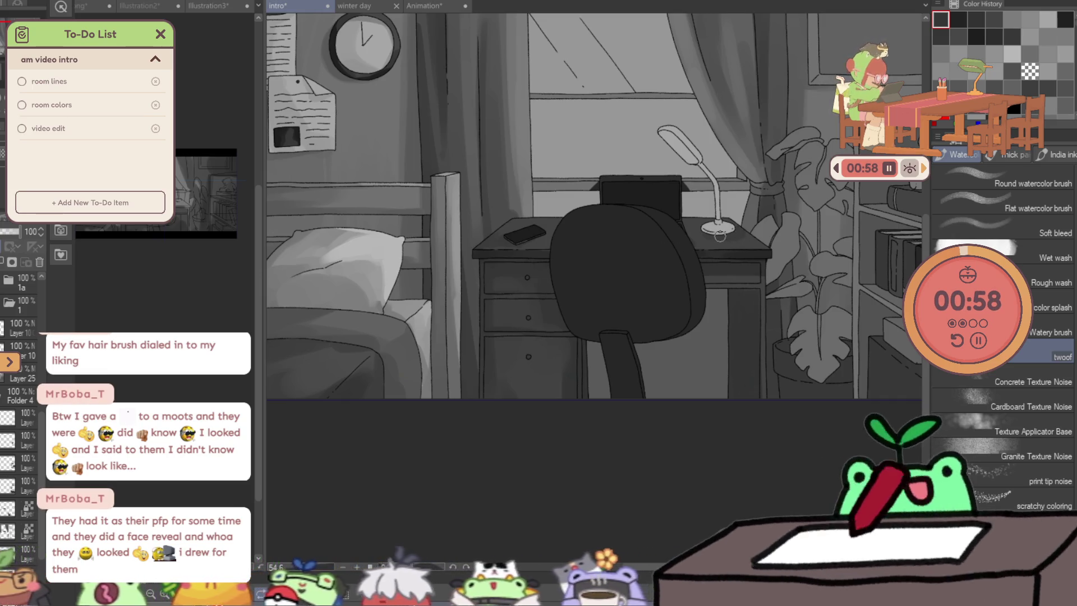
{"action": "left_click_drag", "start_coordinate": [737, 238], "coordinate": [717, 231]}
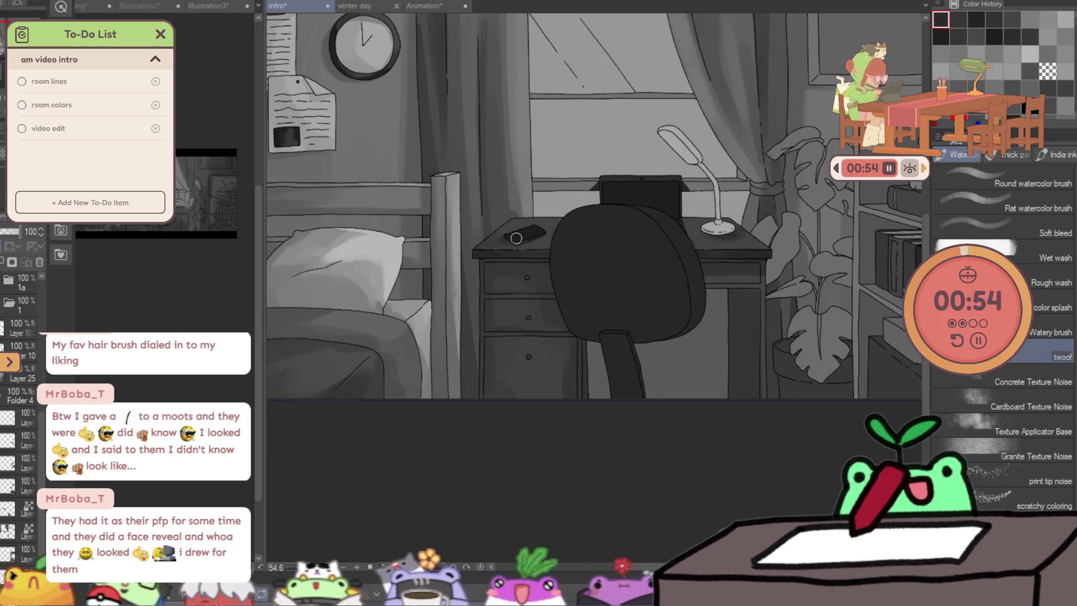
{"action": "left_click", "coordinate": [565, 241], "text": "ctrl+alt"}
{"action": "scroll", "coordinate": [626, 224], "scroll_direction": "up", "scroll_amount": 3}
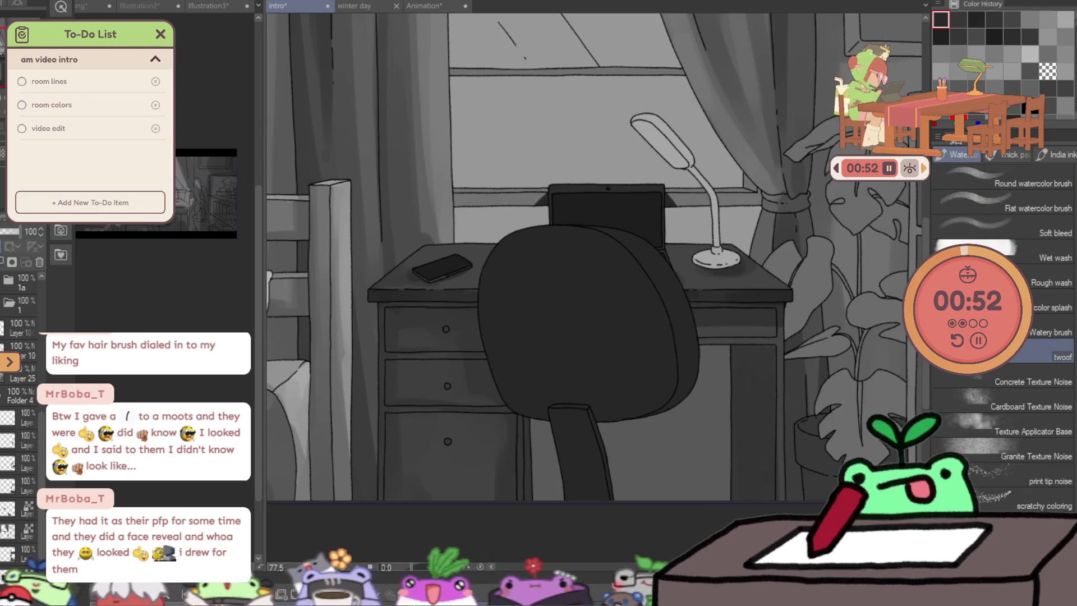
{"action": "left_click", "coordinate": [534, 196]}
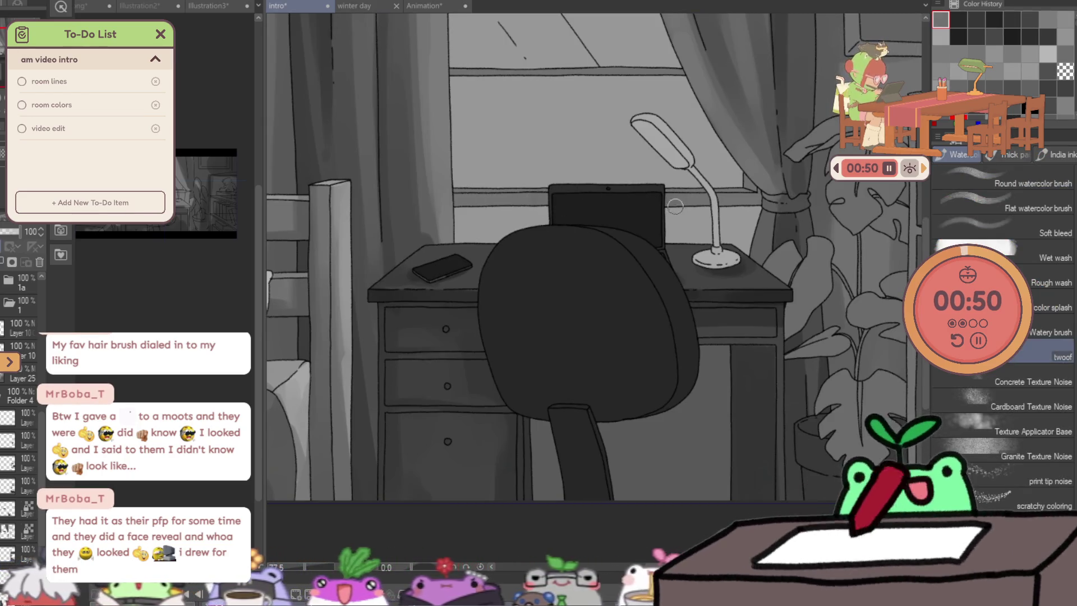
{"action": "left_click", "coordinate": [650, 224], "text": "ctrl+alt"}
{"action": "scroll", "coordinate": [710, 221], "scroll_direction": "up", "scroll_amount": 3}
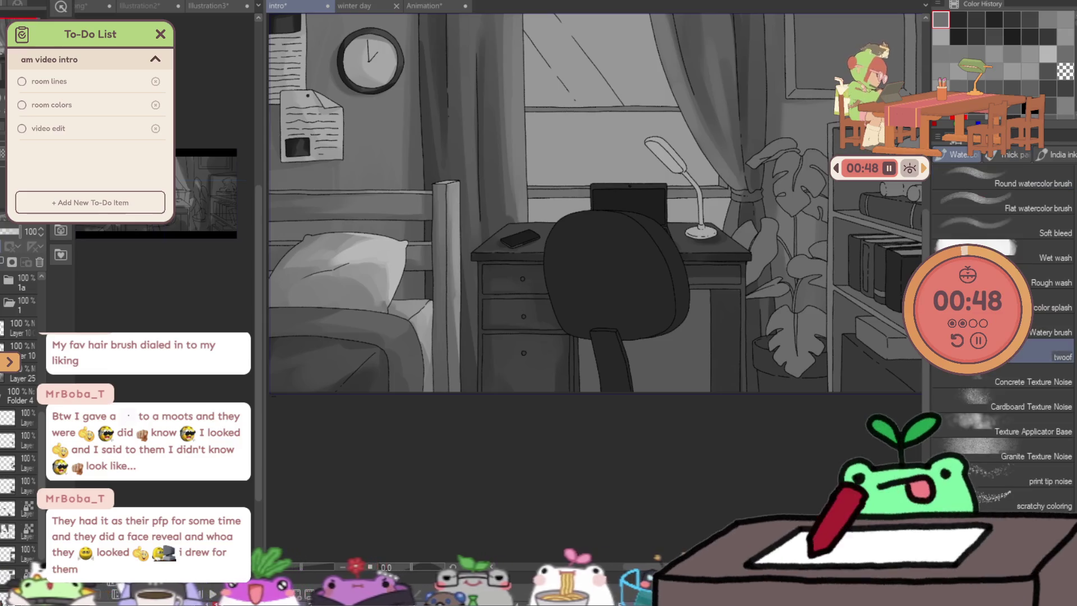
{"action": "key", "text": "ctrl+shift+a"}
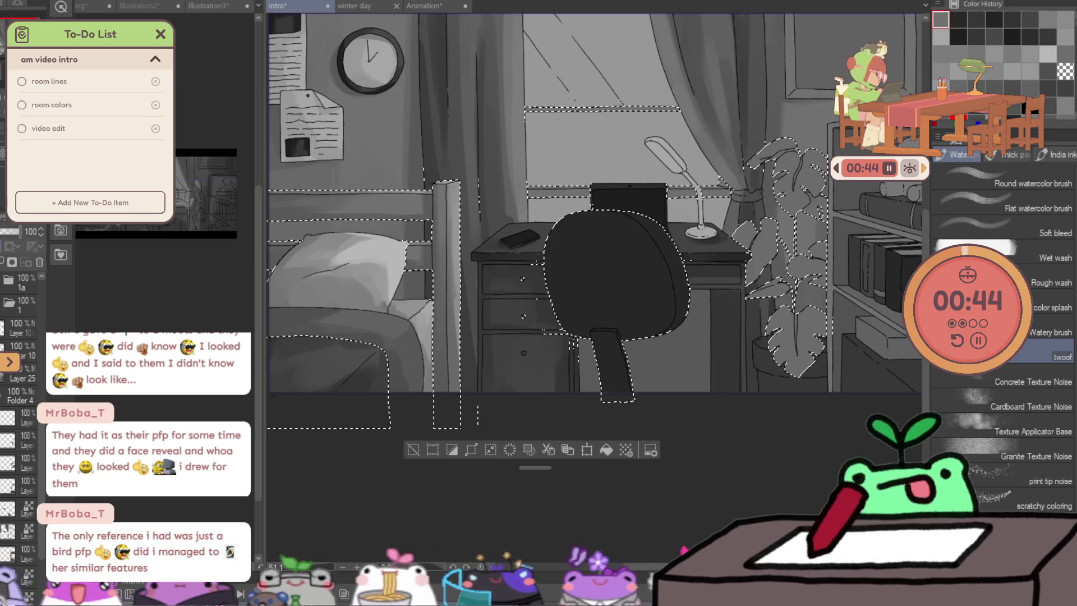
Clear the selection and deepen the shading across the desk chair.
{"action": "key", "text": "ctrl+d"}
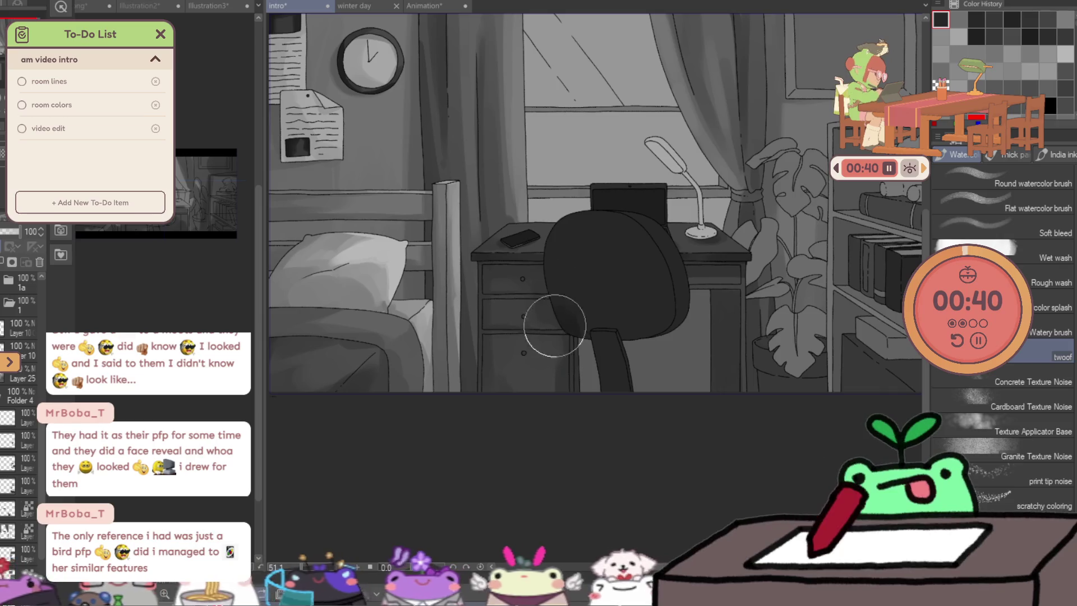
{"action": "left_click_drag", "start_coordinate": [553, 325], "coordinate": [584, 313]}
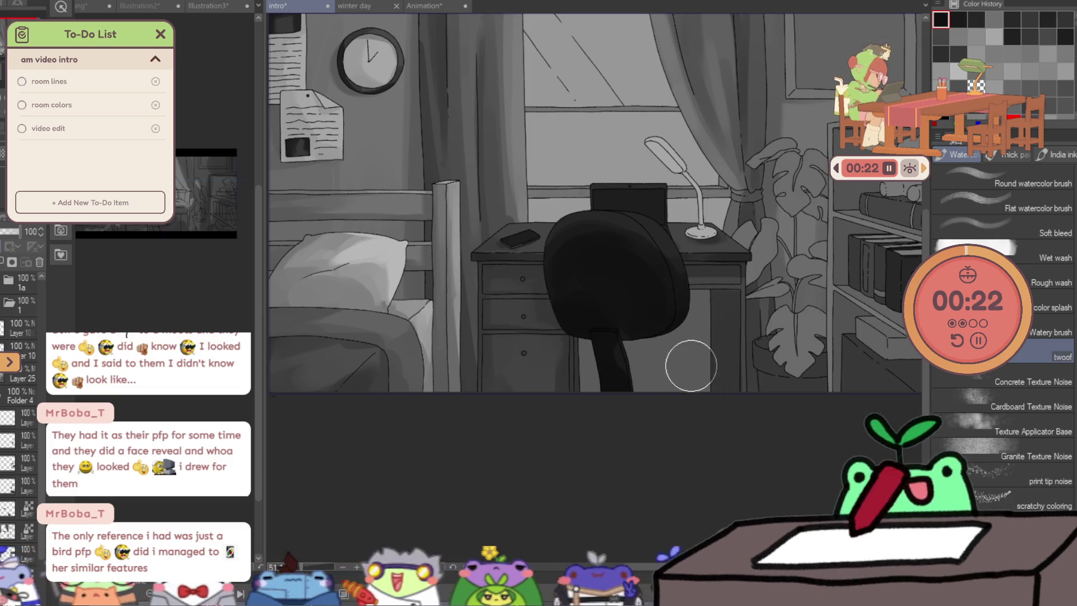
{"action": "scroll", "coordinate": [674, 311], "scroll_direction": "down", "scroll_amount": 5}
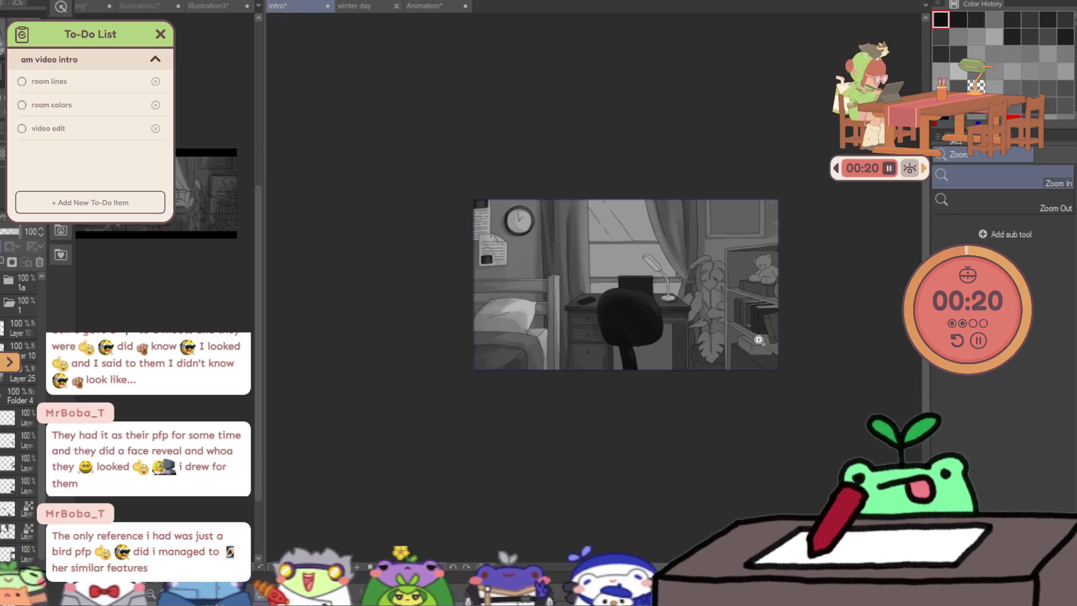
{"action": "scroll", "coordinate": [740, 332], "scroll_direction": "up", "scroll_amount": 5}
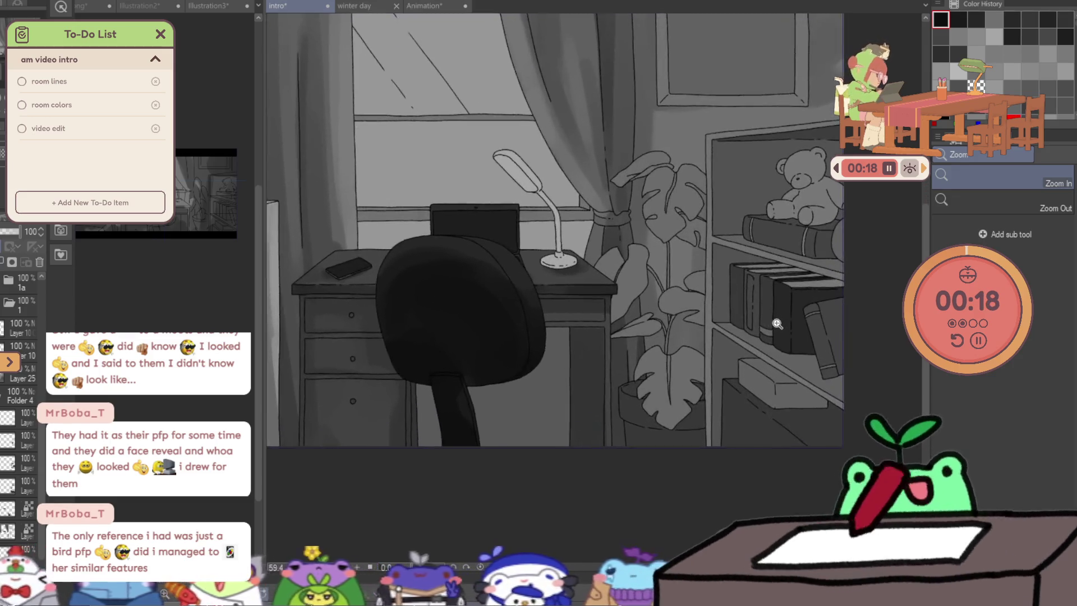
Return to the brush tool and save the bedroom illustration.
{"action": "key", "text": "b"}
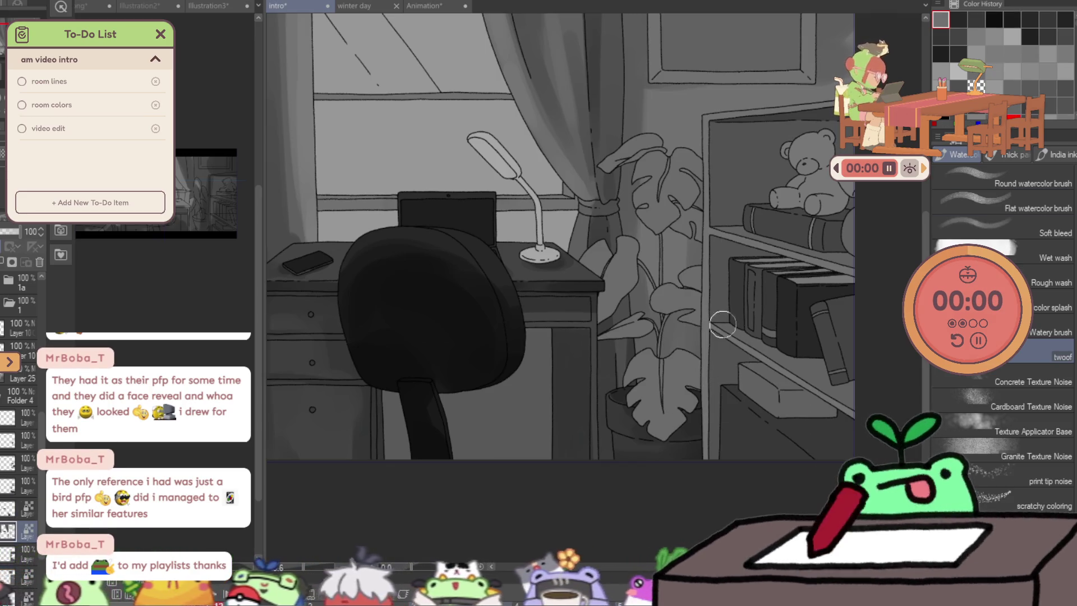
{"action": "key", "text": "ctrl+s"}
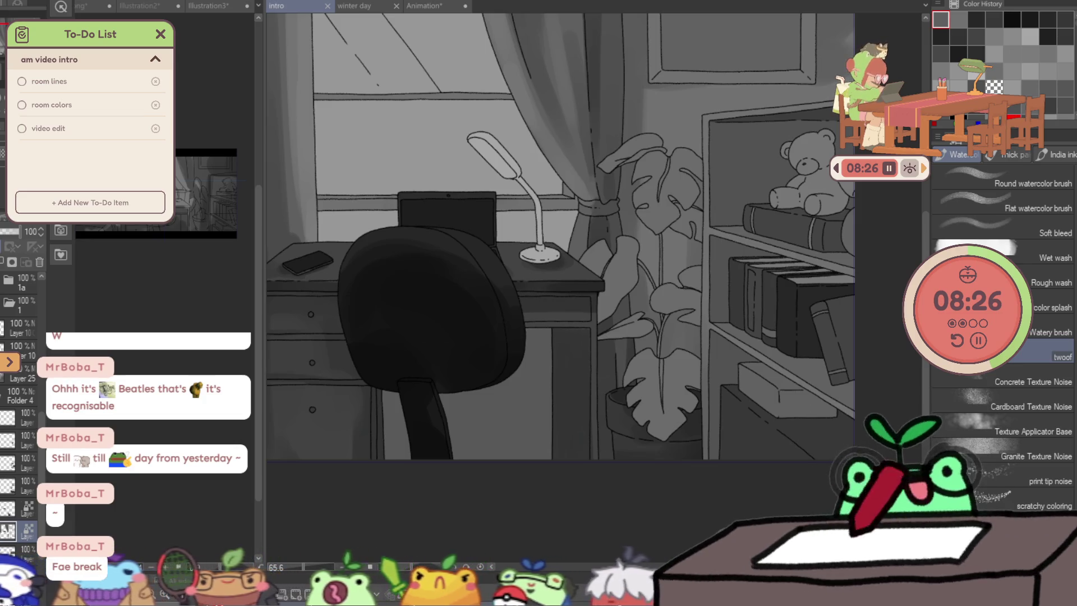
{"action": "scroll", "coordinate": [527, 266], "scroll_direction": "down", "scroll_amount": 2}
{"action": "scroll", "coordinate": [527, 266], "scroll_direction": "down", "scroll_amount": 3}
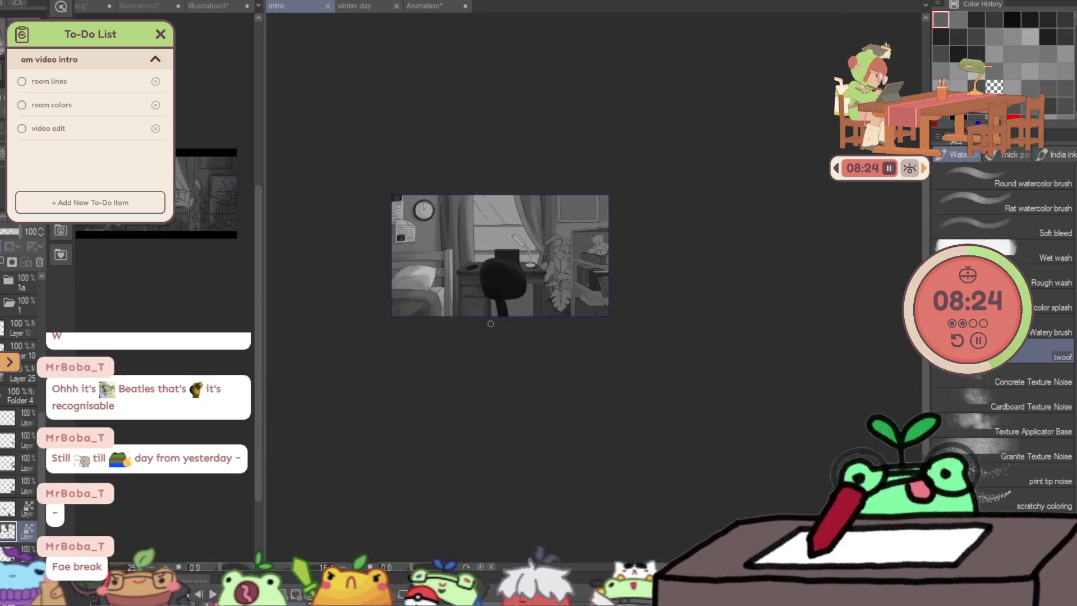
{"action": "scroll", "coordinate": [466, 180], "scroll_direction": "up", "scroll_amount": 1}
{"action": "scroll", "coordinate": [465, 181], "scroll_direction": "up", "scroll_amount": 1}
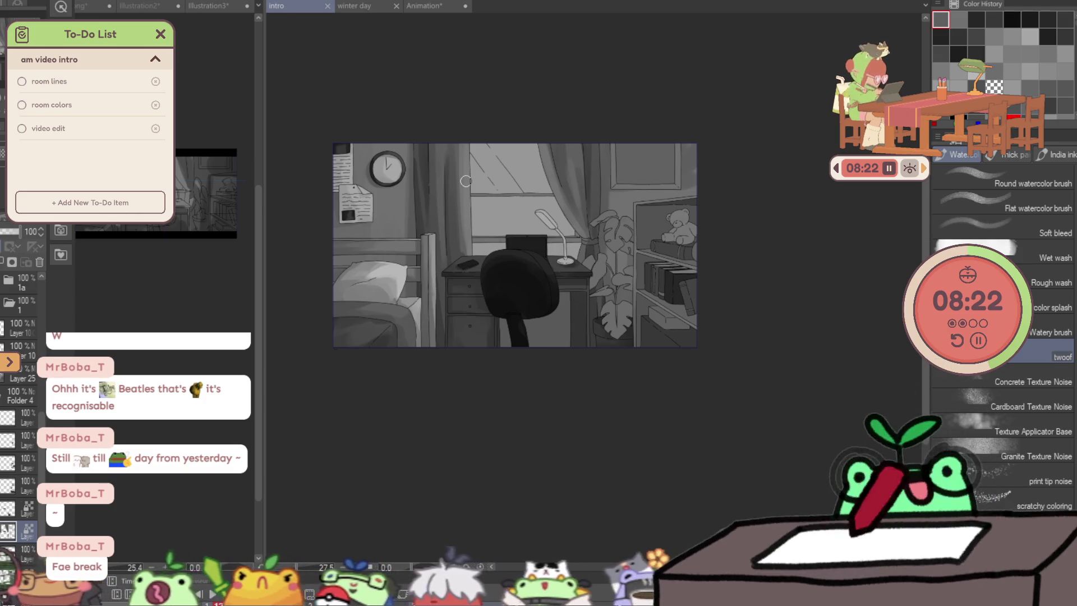
{"action": "scroll", "coordinate": [466, 180], "scroll_direction": "down", "scroll_amount": 1}
{"action": "scroll", "coordinate": [467, 183], "scroll_direction": "up", "scroll_amount": 1}
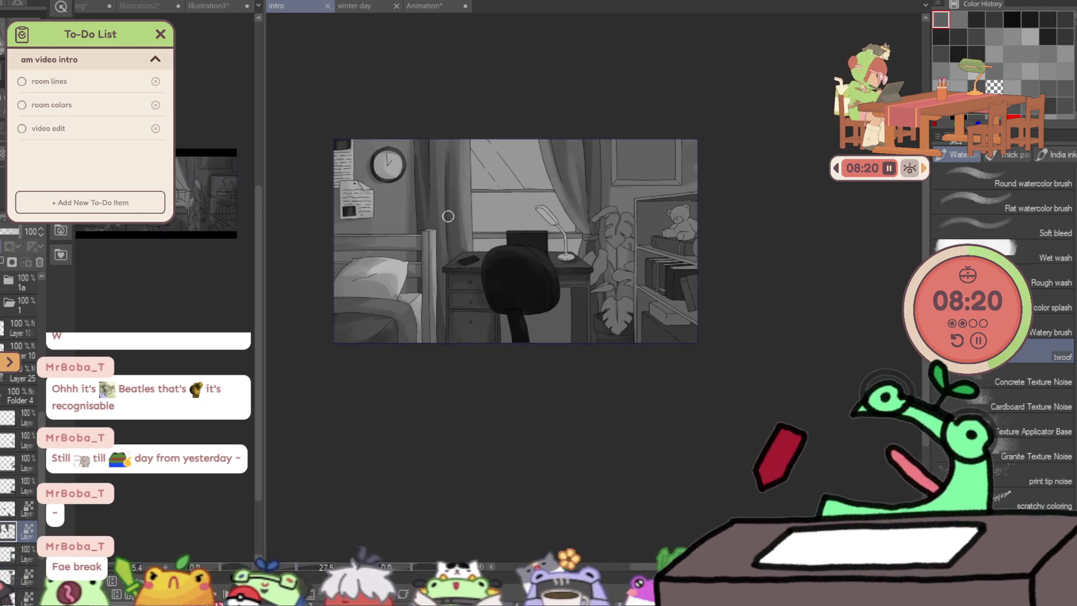
{"action": "scroll", "coordinate": [389, 223], "scroll_direction": "up", "scroll_amount": 1}
{"action": "scroll", "coordinate": [389, 223], "scroll_direction": "up", "scroll_amount": 1}
{"action": "scroll", "coordinate": [390, 223], "scroll_direction": "up", "scroll_amount": 1}
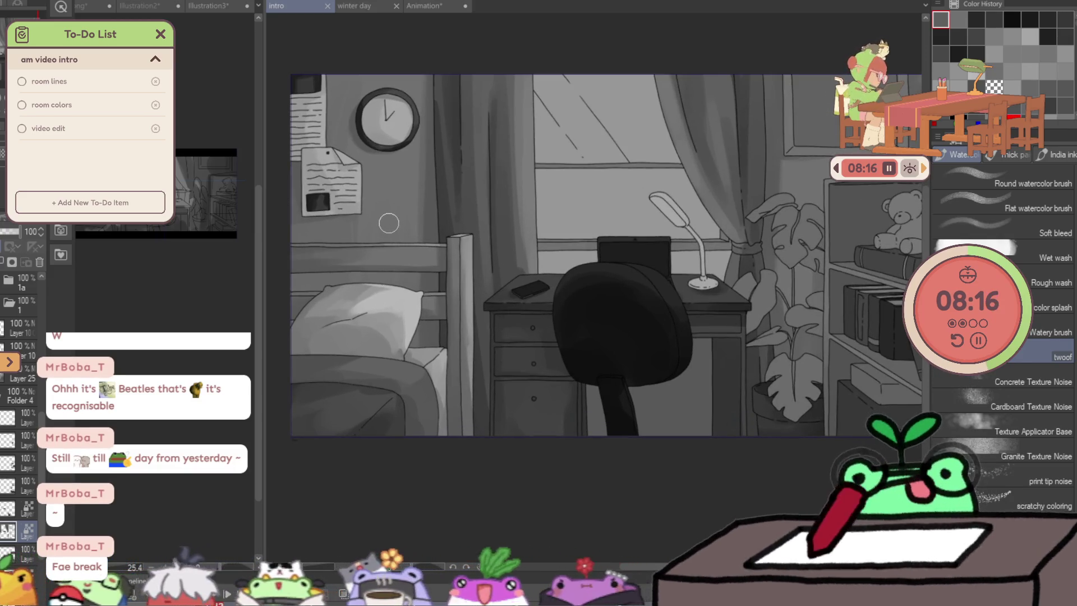
{"action": "scroll", "coordinate": [544, 292], "scroll_direction": "up", "scroll_amount": 3}
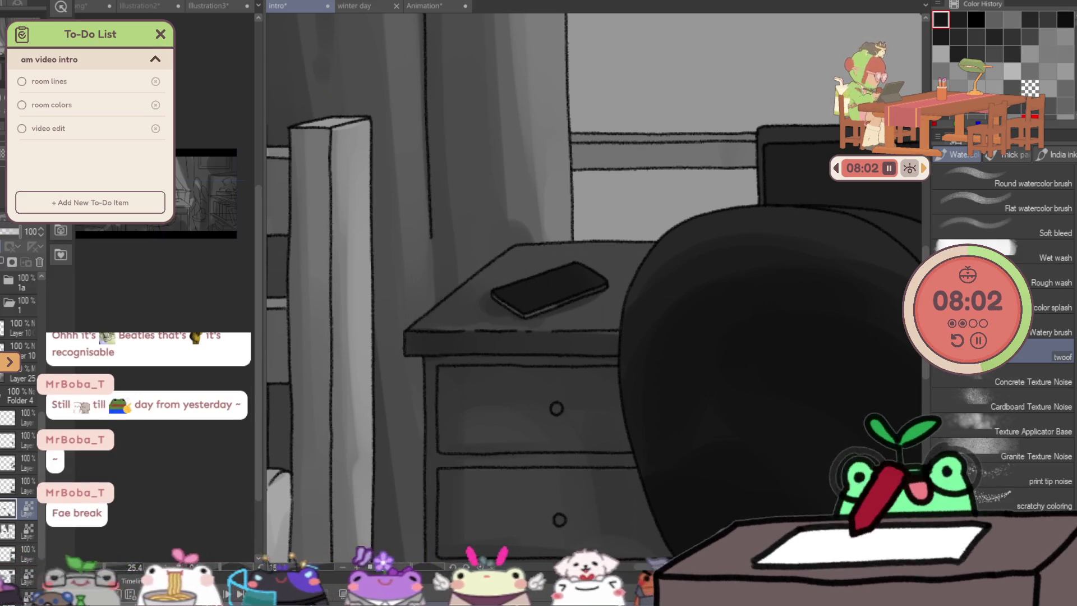
Bring the desk lamp into view and ready an enlarged watercolor brush.
{"action": "mouse_move", "coordinate": [632, 298]}
{"action": "left_mouse_down"}
{"action": "mouse_move", "coordinate": [552, 321]}
{"action": "mouse_move", "coordinate": [401, 335]}
{"action": "left_mouse_up"}
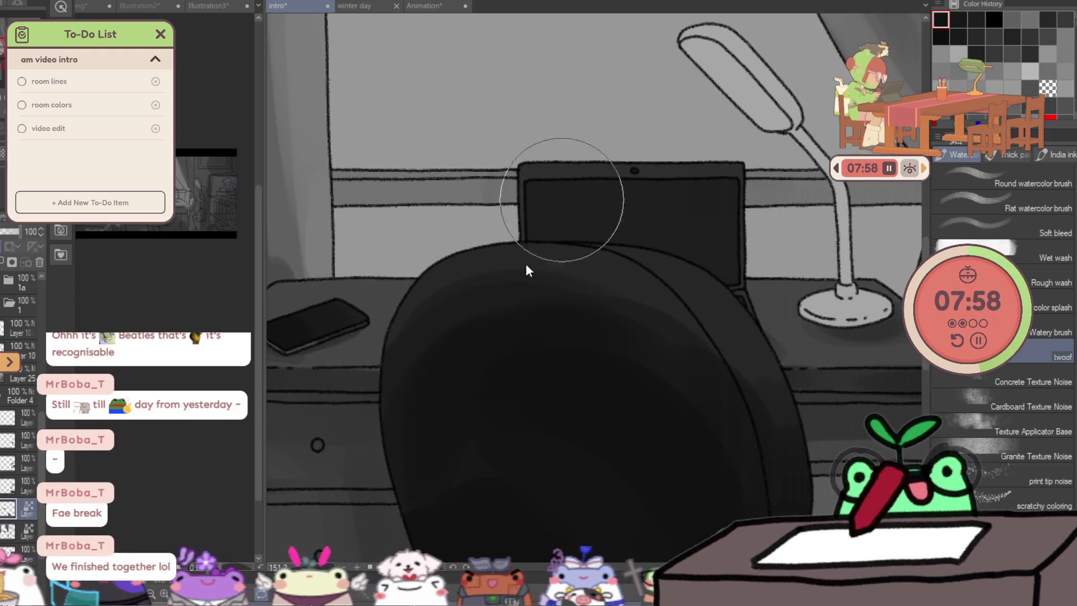
{"action": "key", "text": "b"}
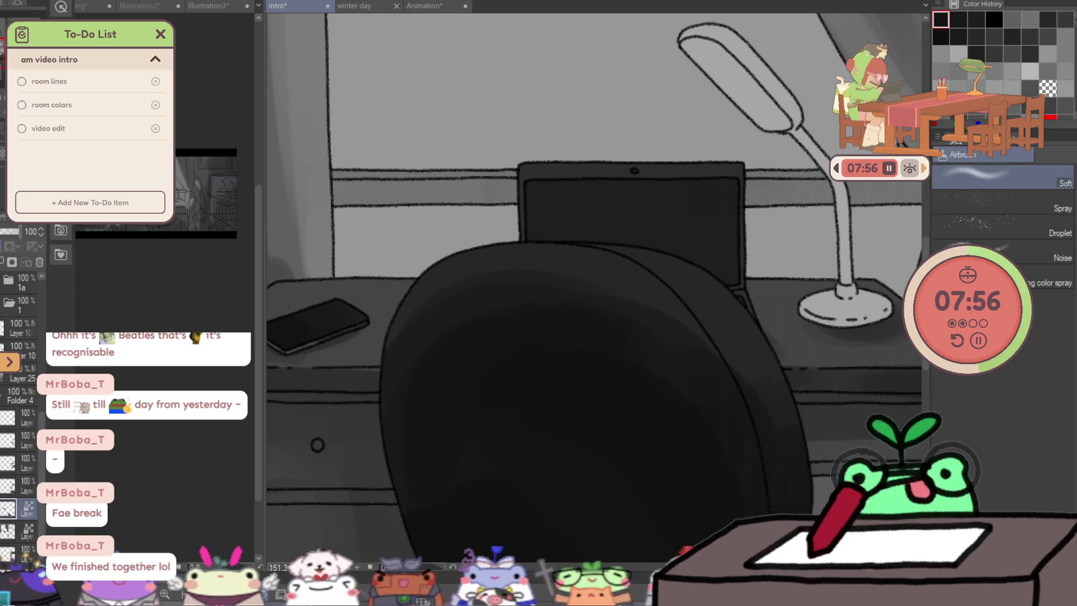
{"action": "key", "text": "bracketright"}
{"action": "key", "text": "bracketright"}
{"action": "key", "text": "bracketright"}
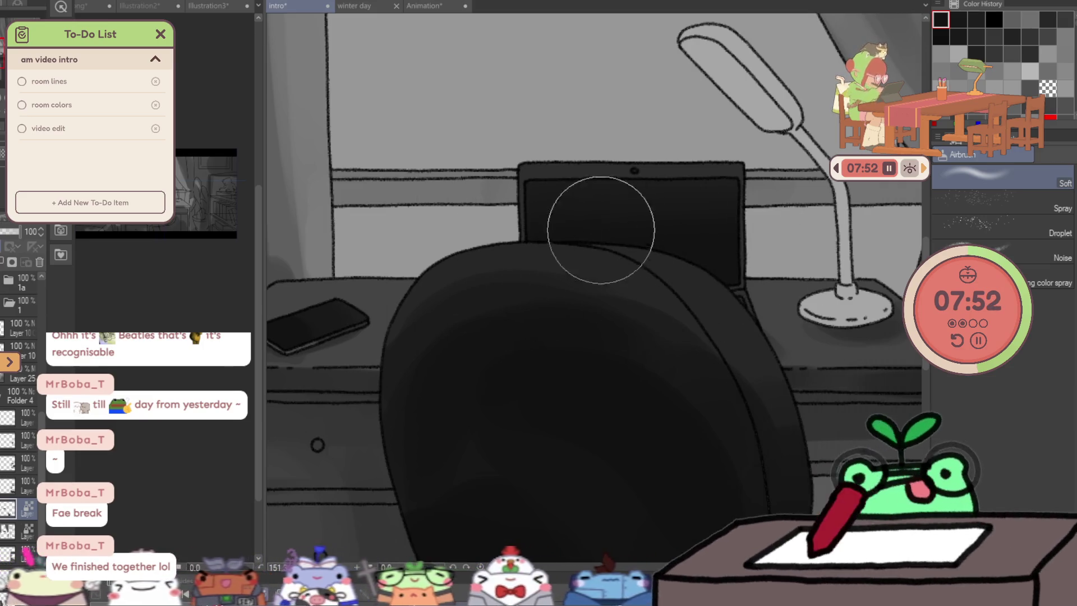
{"action": "key", "text": "slash"}
{"action": "left_click_drag", "start_coordinate": [767, 283], "coordinate": [538, 211]}
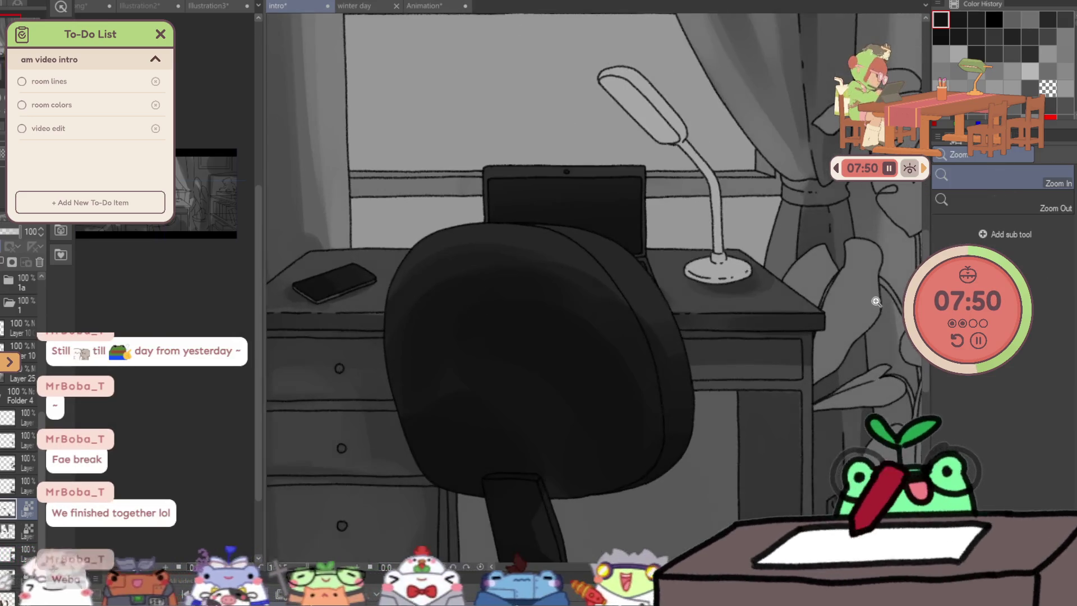
{"action": "key", "text": "b"}
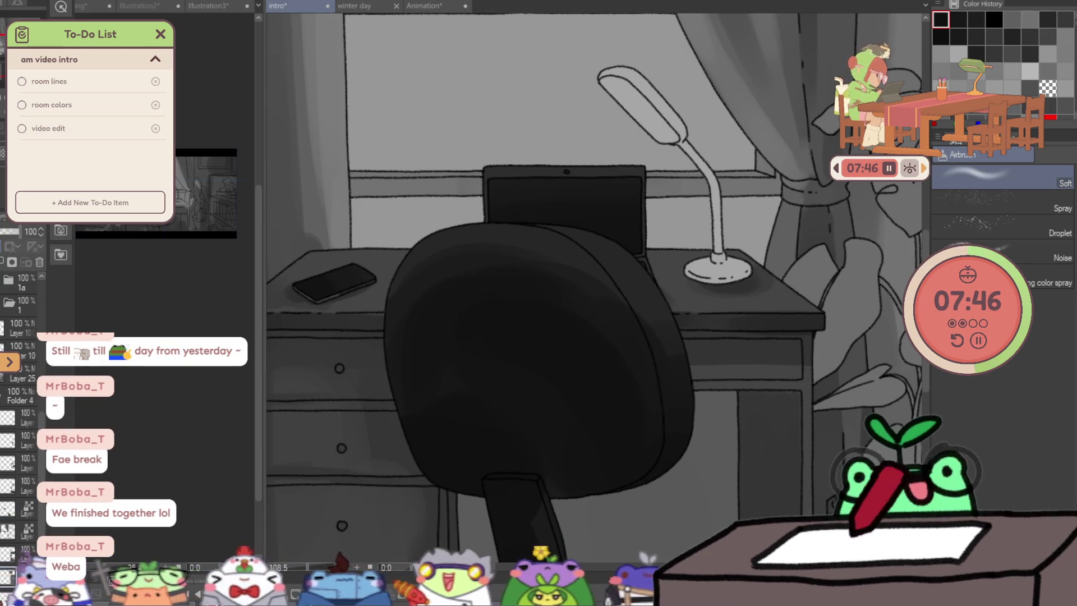
{"action": "key", "text": "b"}
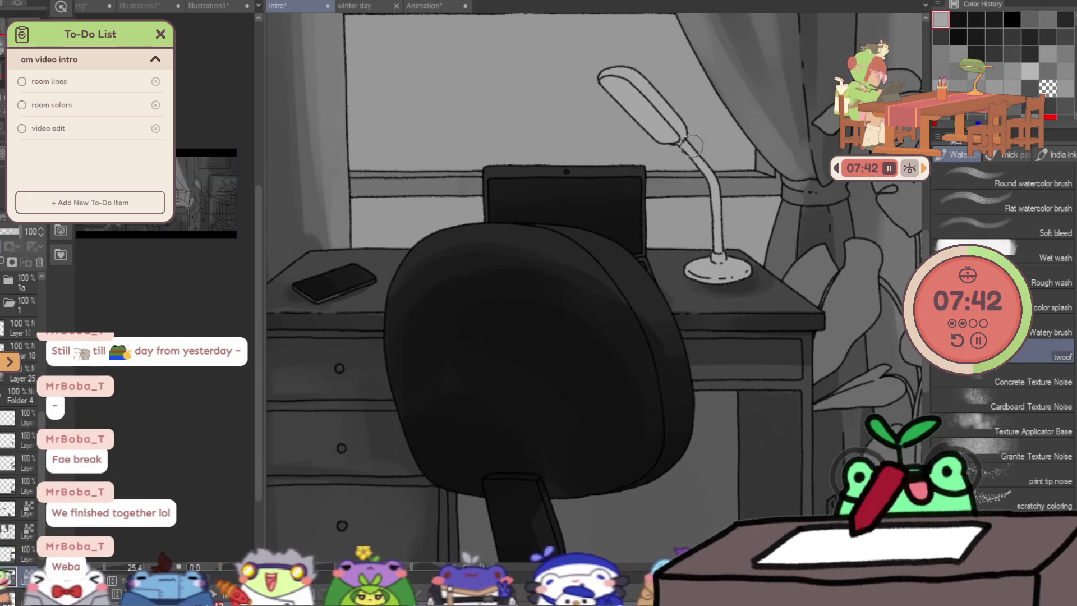
Shade the lamp neck down to its base and along the arm toward the head.
{"action": "left_click_drag", "start_coordinate": [689, 150], "coordinate": [702, 159]}
{"action": "mouse_move", "coordinate": [711, 202]}
{"action": "left_mouse_down"}
{"action": "mouse_move", "coordinate": [726, 269]}
{"action": "mouse_move", "coordinate": [749, 268]}
{"action": "left_mouse_up"}
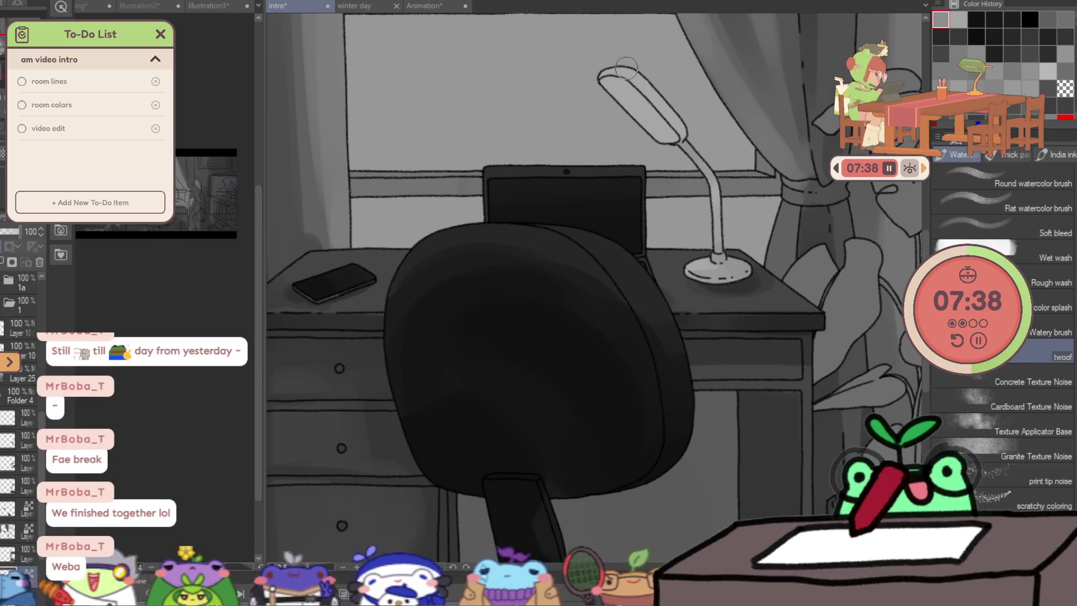
{"action": "left_click_drag", "start_coordinate": [640, 74], "coordinate": [686, 127]}
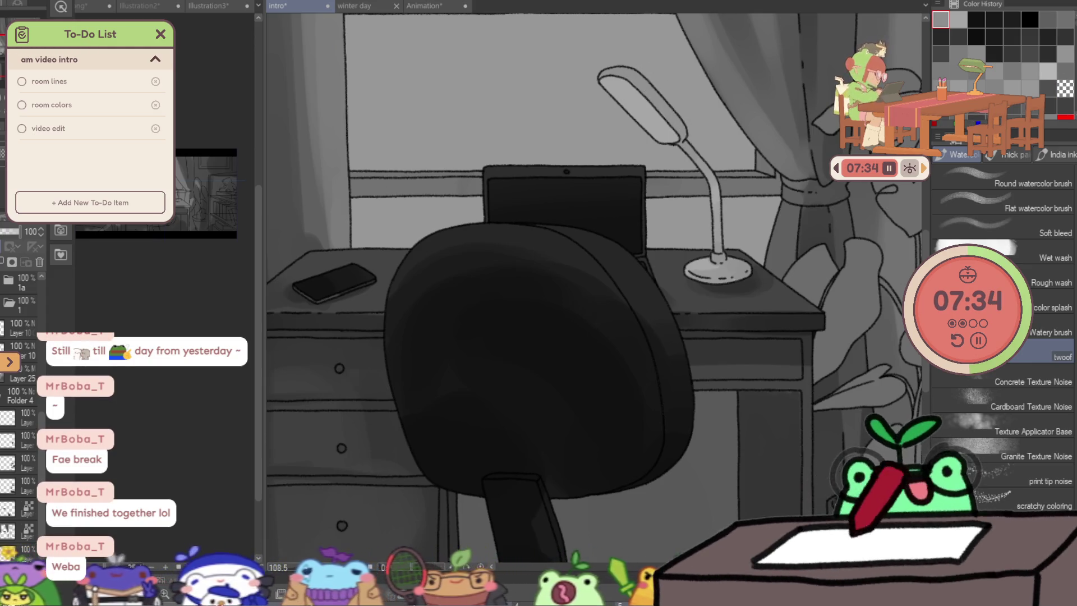
{"action": "left_click_drag", "start_coordinate": [608, 53], "coordinate": [633, 74]}
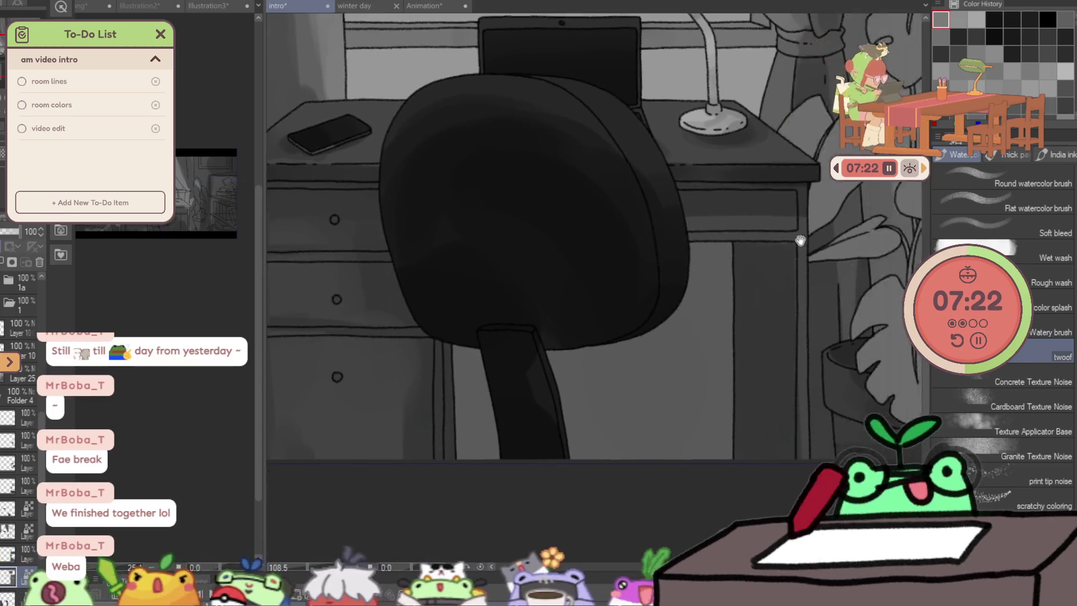
{"action": "left_click_drag", "start_coordinate": [721, 227], "coordinate": [726, 228]}
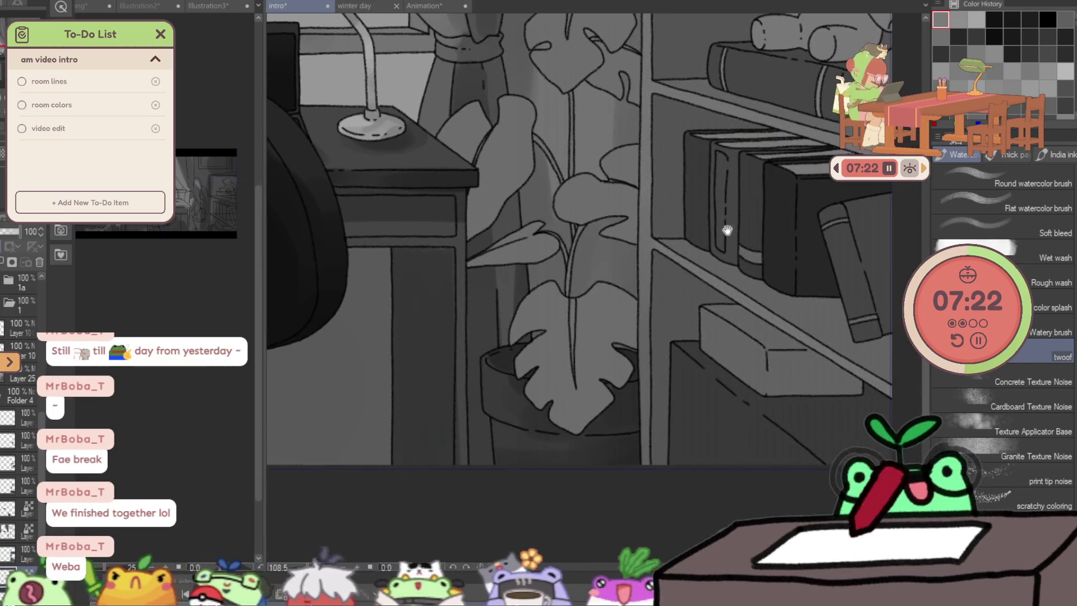
{"action": "left_click_drag", "start_coordinate": [658, 288], "coordinate": [613, 407]}
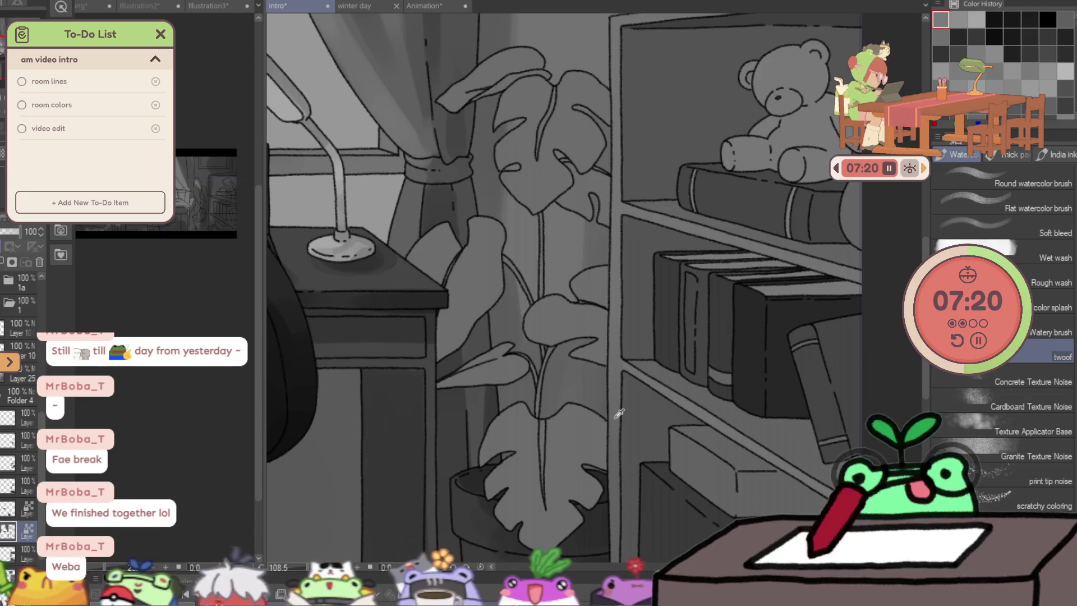
{"action": "scroll", "coordinate": [618, 413], "scroll_direction": "down", "scroll_amount": 3}
{"action": "scroll", "coordinate": [619, 413], "scroll_direction": "down", "scroll_amount": 2}
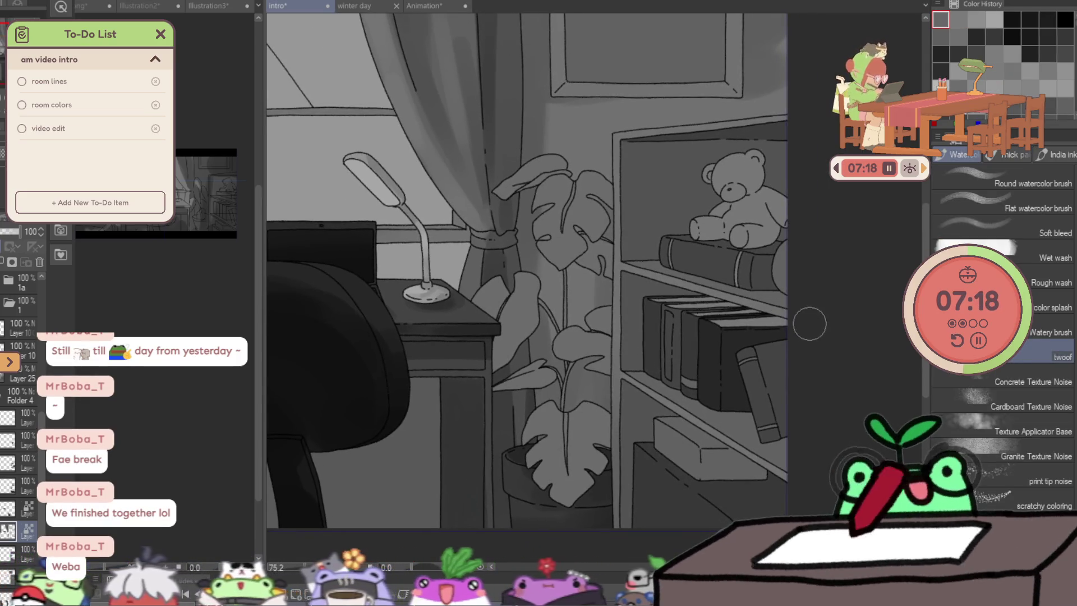
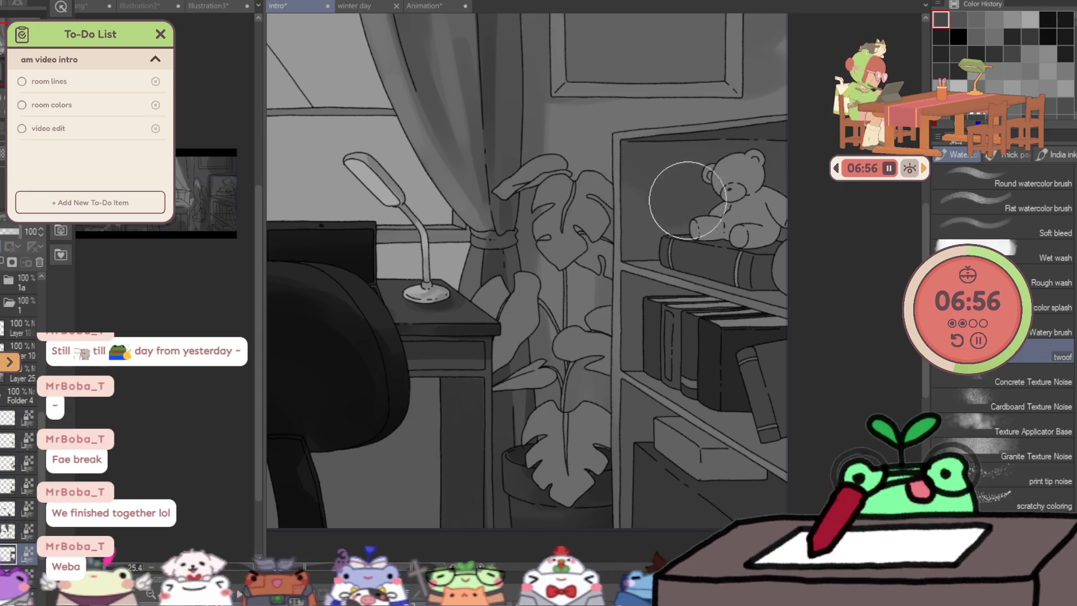
On the shading layer, paint soft grey watercolor shading onto the teddy bear's head.
{"action": "left_click_drag", "start_coordinate": [632, 213], "coordinate": [565, 289]}
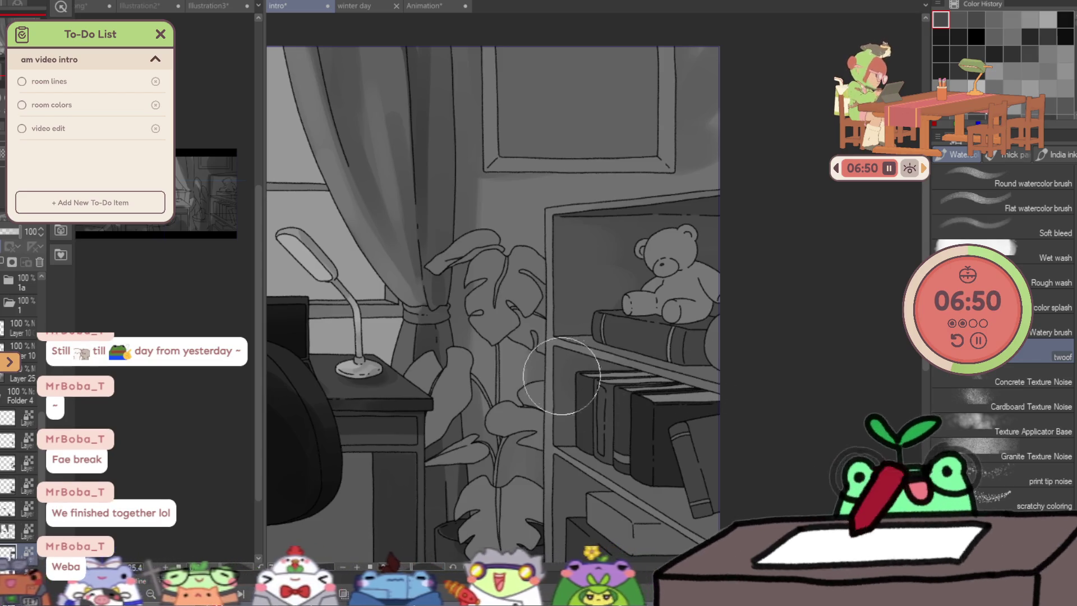
{"action": "scroll", "coordinate": [597, 370], "scroll_direction": "down", "scroll_amount": 1}
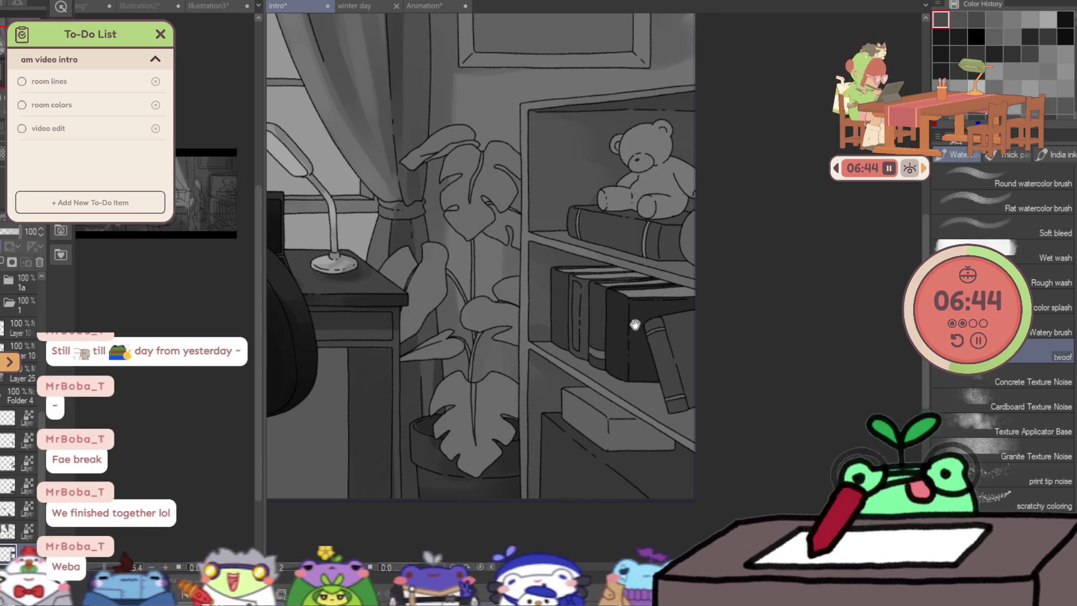
{"action": "scroll", "coordinate": [627, 295], "scroll_direction": "up", "scroll_amount": 4}
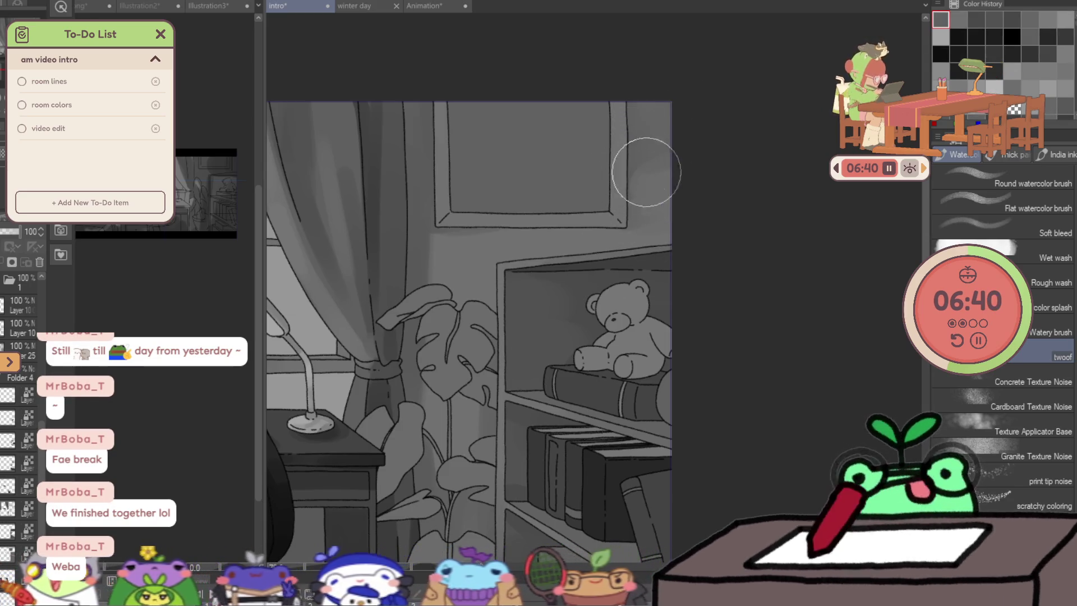
{"action": "mouse_move", "coordinate": [649, 205]}
{"action": "left_mouse_down"}
{"action": "mouse_move", "coordinate": [627, 225]}
{"action": "mouse_move", "coordinate": [613, 194]}
{"action": "left_mouse_up"}
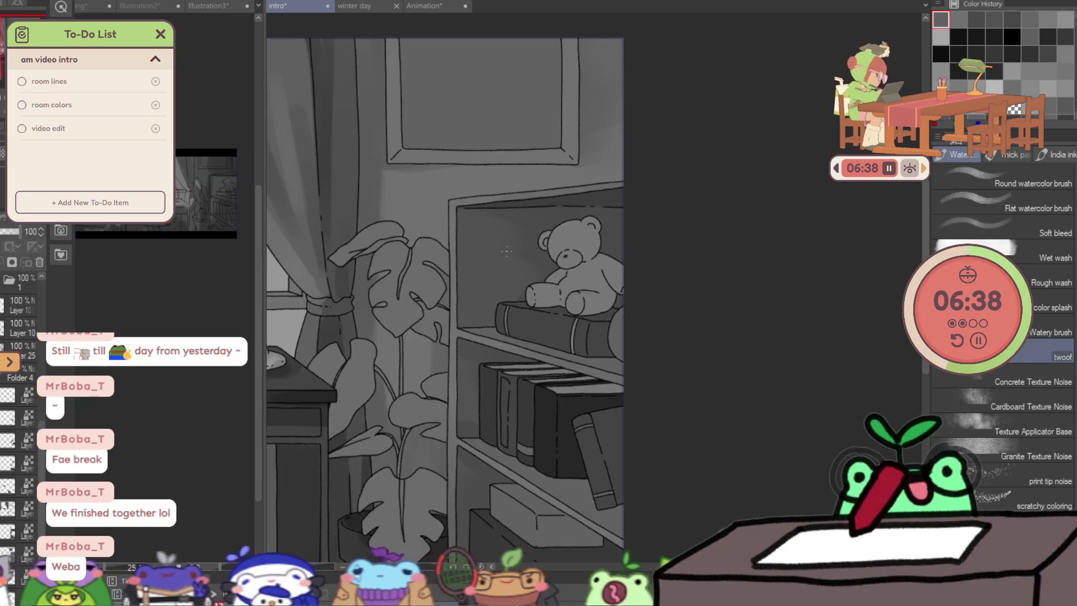
{"action": "left_click", "coordinate": [579, 240], "text": "ctrl+shift"}
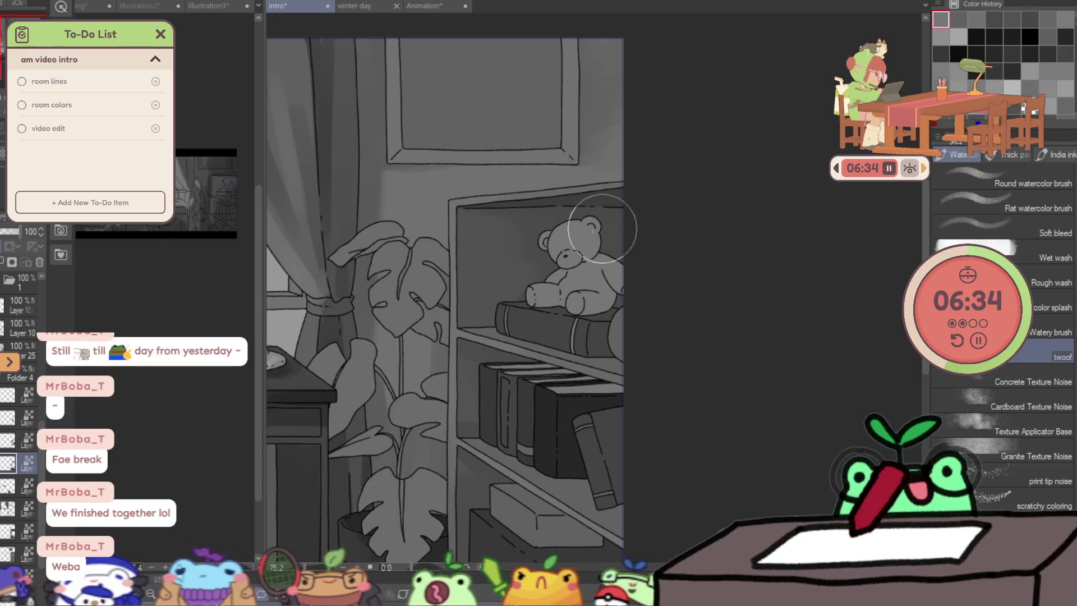
{"action": "left_click", "coordinate": [574, 220], "text": "alt"}
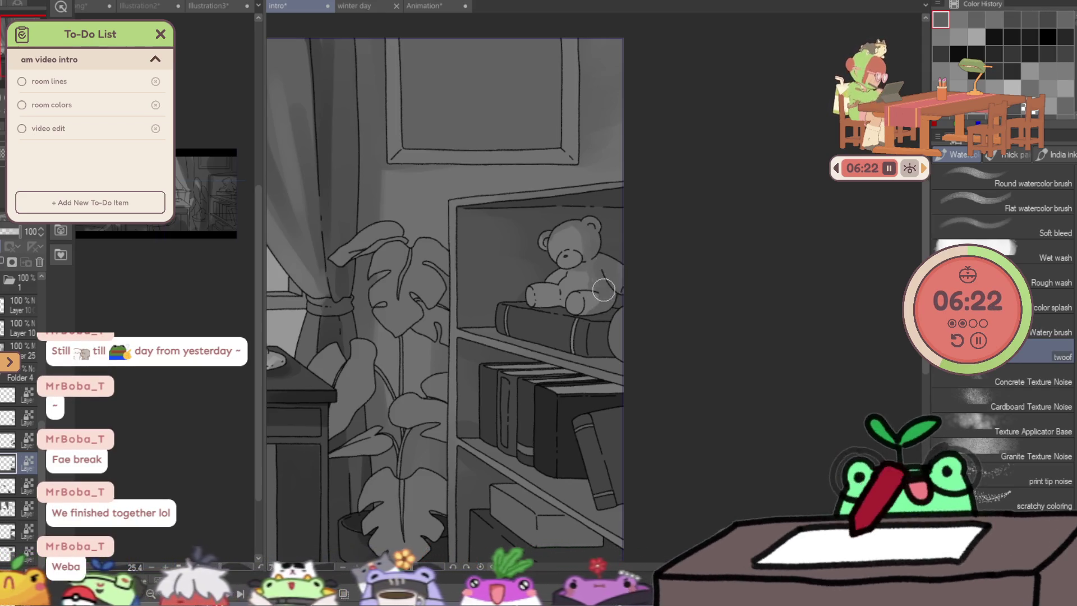
{"action": "scroll", "coordinate": [604, 290], "scroll_direction": "up", "scroll_amount": 1}
{"action": "scroll", "coordinate": [589, 274], "scroll_direction": "up", "scroll_amount": 2}
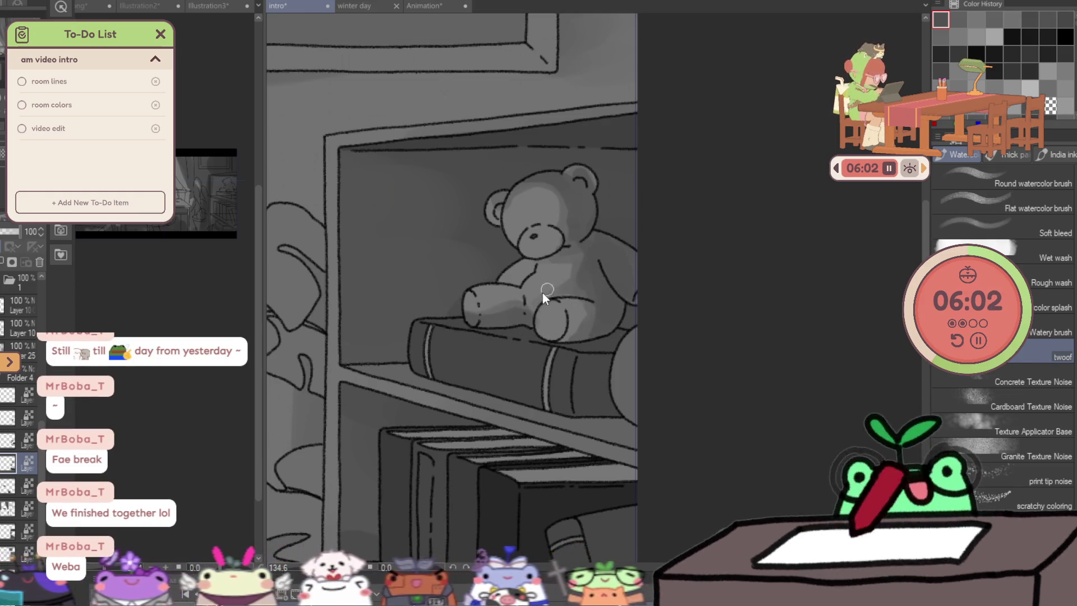
{"action": "mouse_move", "coordinate": [556, 252]}
{"action": "left_mouse_down"}
{"action": "mouse_move", "coordinate": [545, 232]}
{"action": "mouse_move", "coordinate": [578, 228]}
{"action": "left_mouse_up"}
{"action": "scroll", "coordinate": [560, 240], "scroll_direction": "down", "scroll_amount": 3}
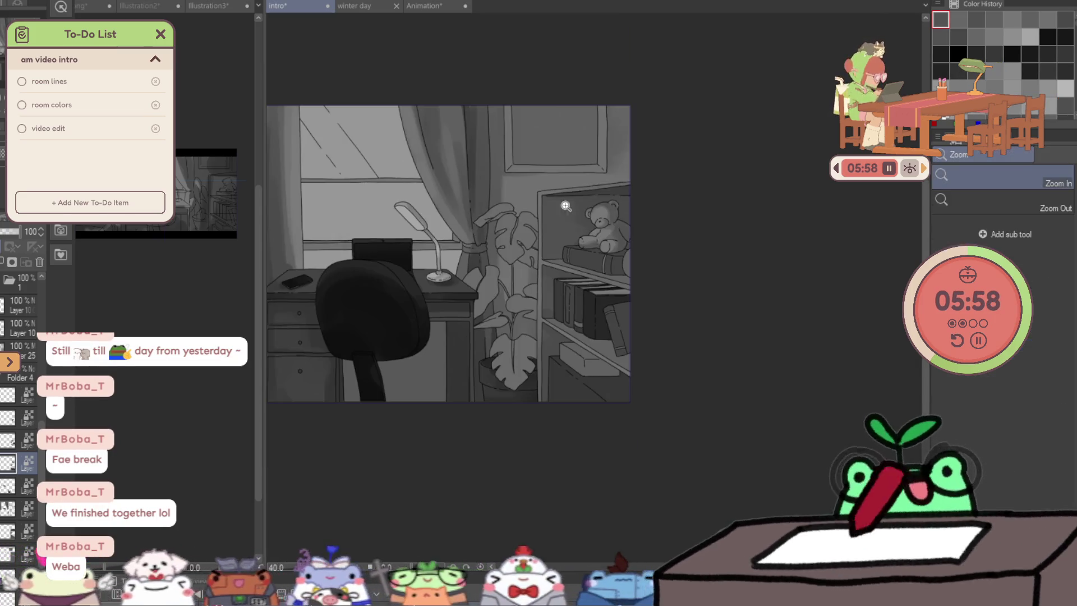
{"action": "scroll", "coordinate": [589, 253], "scroll_direction": "up", "scroll_amount": 3}
On the layer above, soften shading round the bear's feet and across the top-shelf book with a larger brush.
{"action": "left_click", "coordinate": [585, 262], "text": "alt"}
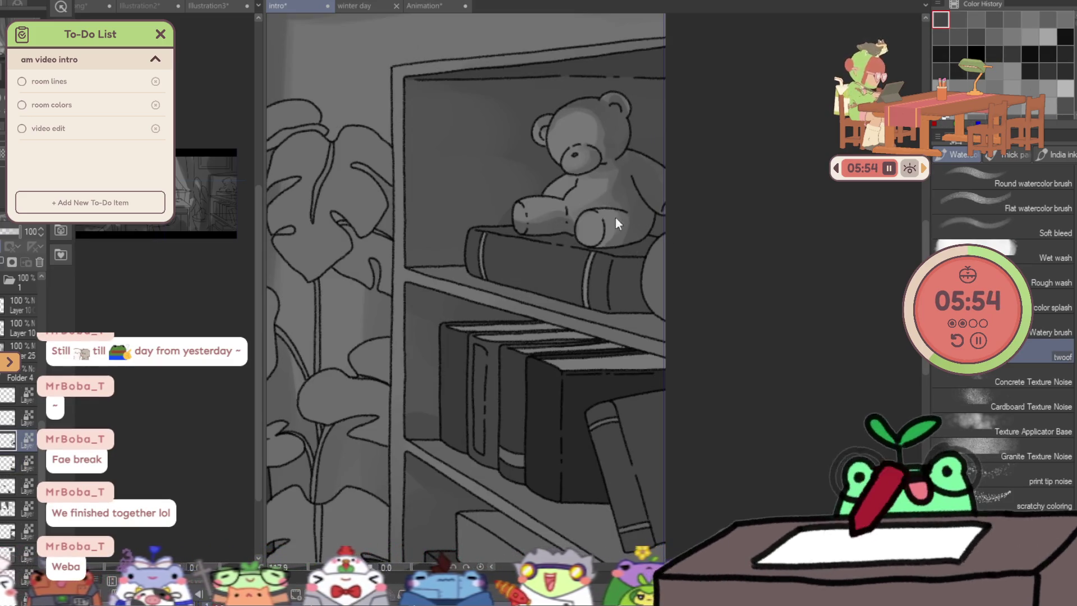
{"action": "left_click_drag", "start_coordinate": [558, 301], "coordinate": [513, 241]}
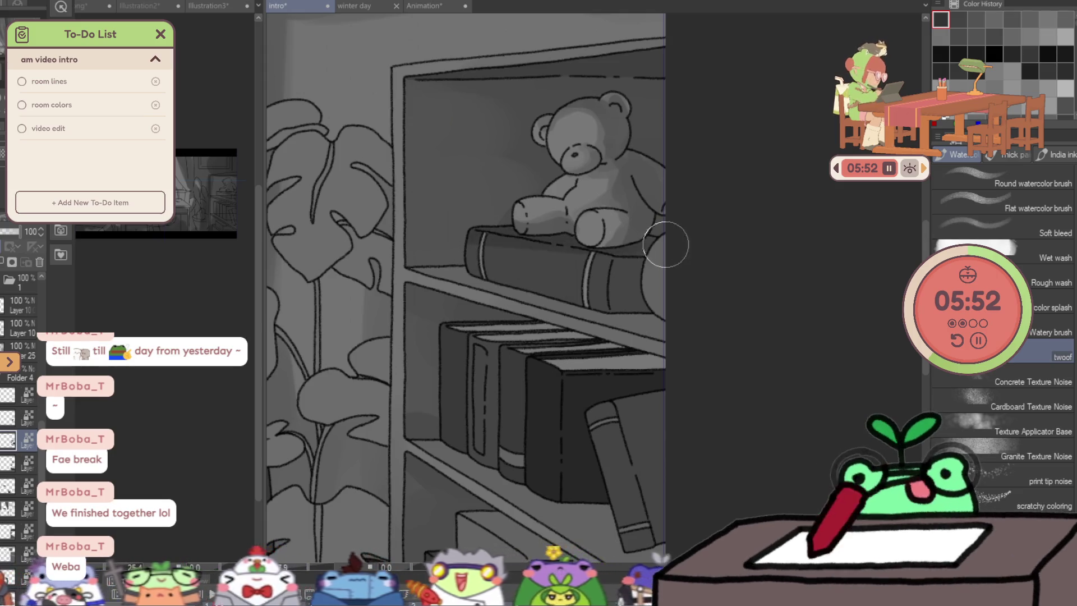
{"action": "key", "text": "bracketright"}
{"action": "mouse_move", "coordinate": [517, 260]}
{"action": "left_mouse_down"}
{"action": "mouse_move", "coordinate": [590, 280]}
{"action": "mouse_move", "coordinate": [464, 284]}
{"action": "left_mouse_up"}
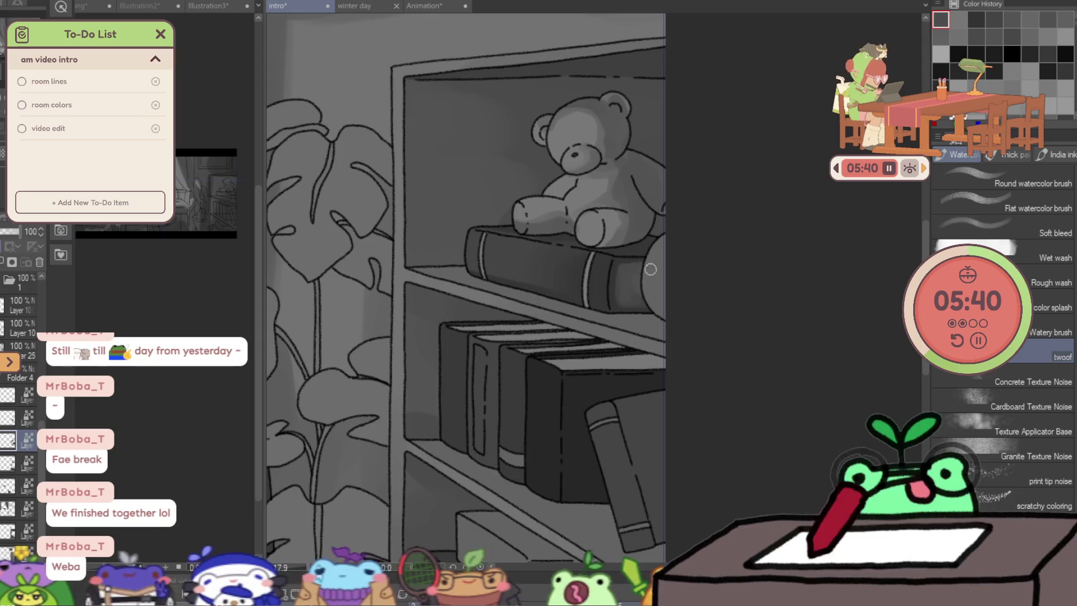
{"action": "scroll", "coordinate": [636, 300], "scroll_direction": "down", "scroll_amount": 2}
{"action": "scroll", "coordinate": [724, 279], "scroll_direction": "down", "scroll_amount": 2}
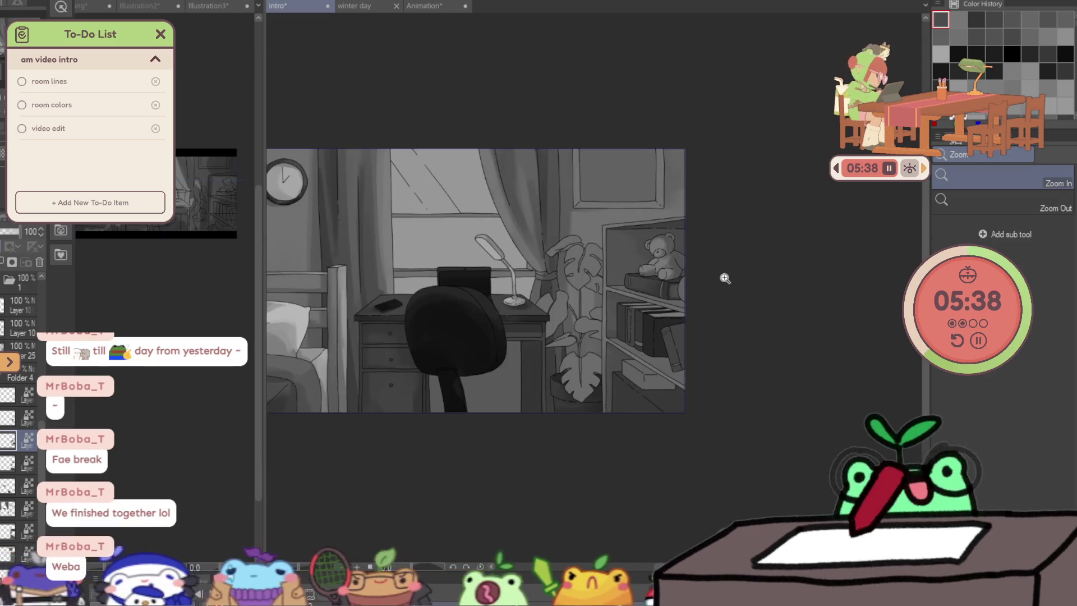
{"action": "scroll", "coordinate": [714, 290], "scroll_direction": "up", "scroll_amount": 3}
{"action": "scroll", "coordinate": [715, 290], "scroll_direction": "up", "scroll_amount": 3}
Draw a pencil line down the book's end beneath the bear, then return to the watercolor brush.
{"action": "key", "text": "p"}
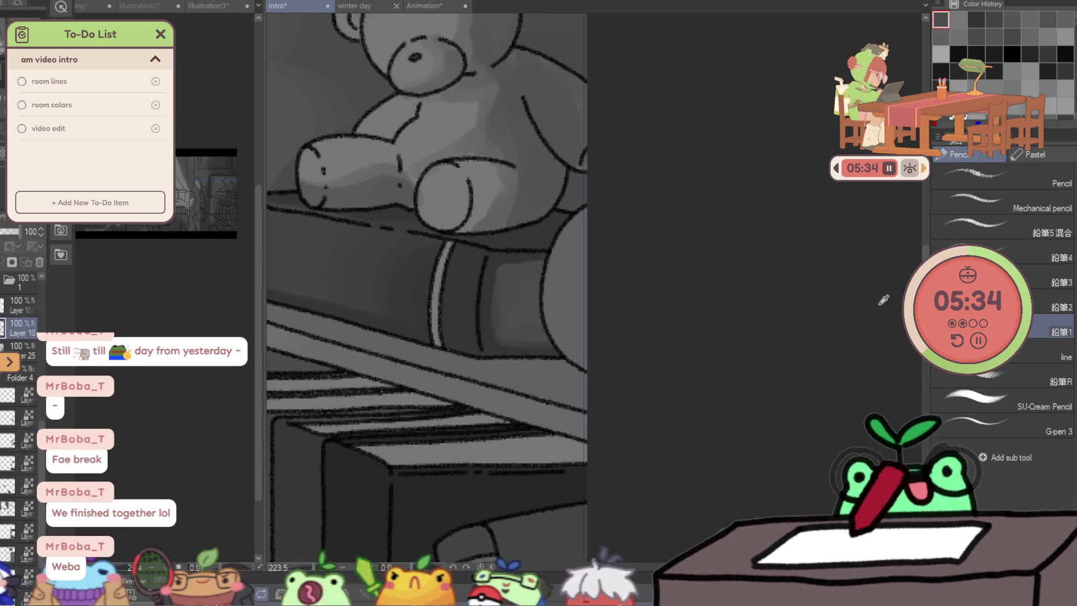
{"action": "scroll", "coordinate": [557, 270], "scroll_direction": "up", "scroll_amount": 2}
{"action": "mouse_move", "coordinate": [535, 309]}
{"action": "left_mouse_down"}
{"action": "mouse_move", "coordinate": [538, 422]}
{"action": "mouse_move", "coordinate": [644, 434]}
{"action": "left_mouse_up"}
{"action": "scroll", "coordinate": [626, 282], "scroll_direction": "down", "scroll_amount": 5}
{"action": "scroll", "coordinate": [705, 284], "scroll_direction": "up", "scroll_amount": 3}
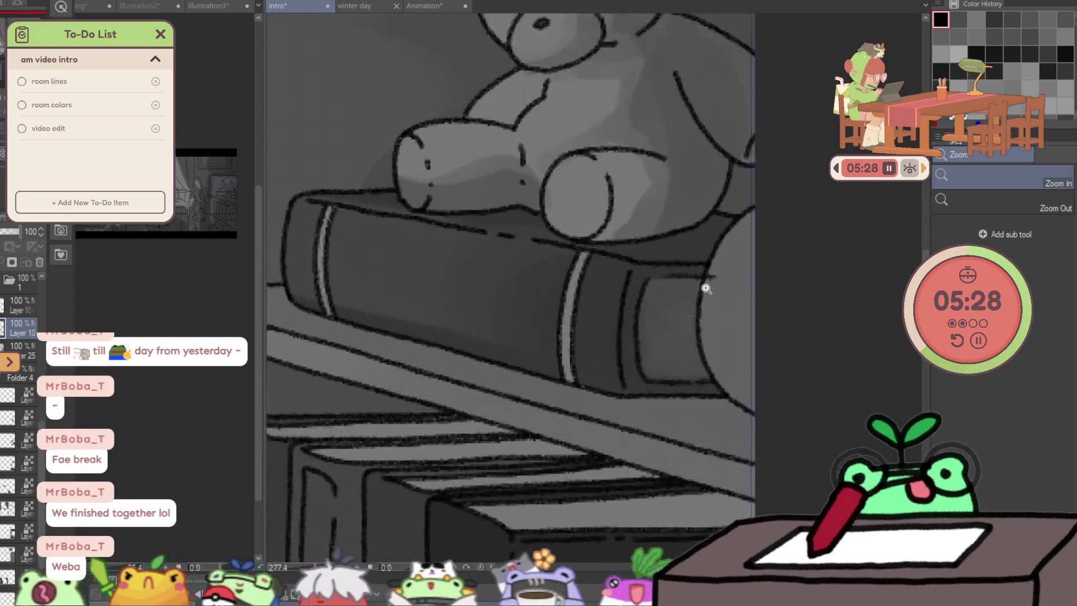
{"action": "scroll", "coordinate": [659, 275], "scroll_direction": "up", "scroll_amount": 2}
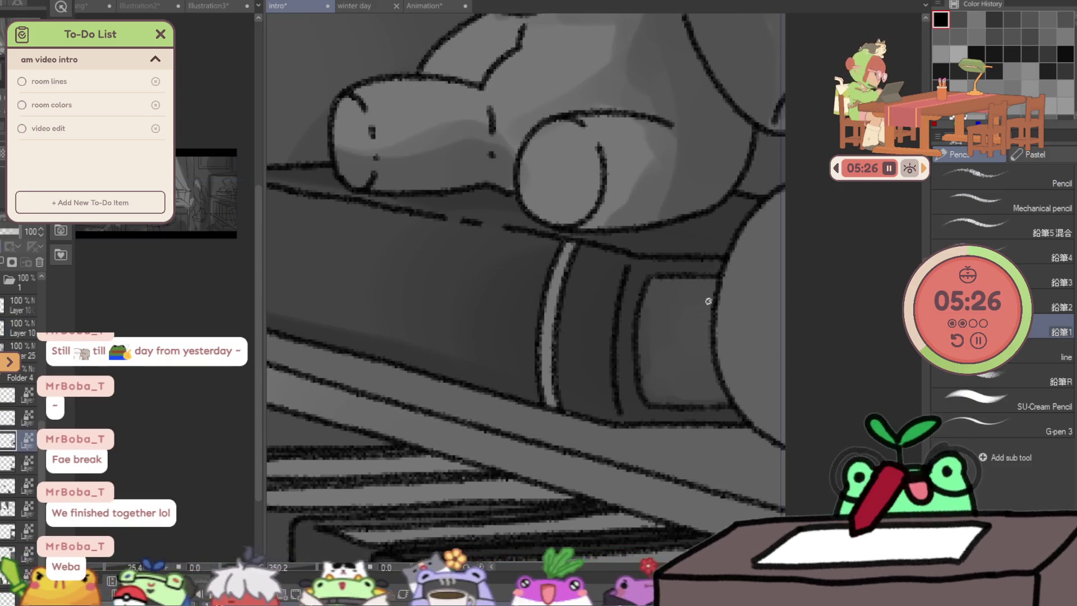
{"action": "scroll", "coordinate": [715, 285], "scroll_direction": "down", "scroll_amount": 3}
{"action": "key", "text": "b"}
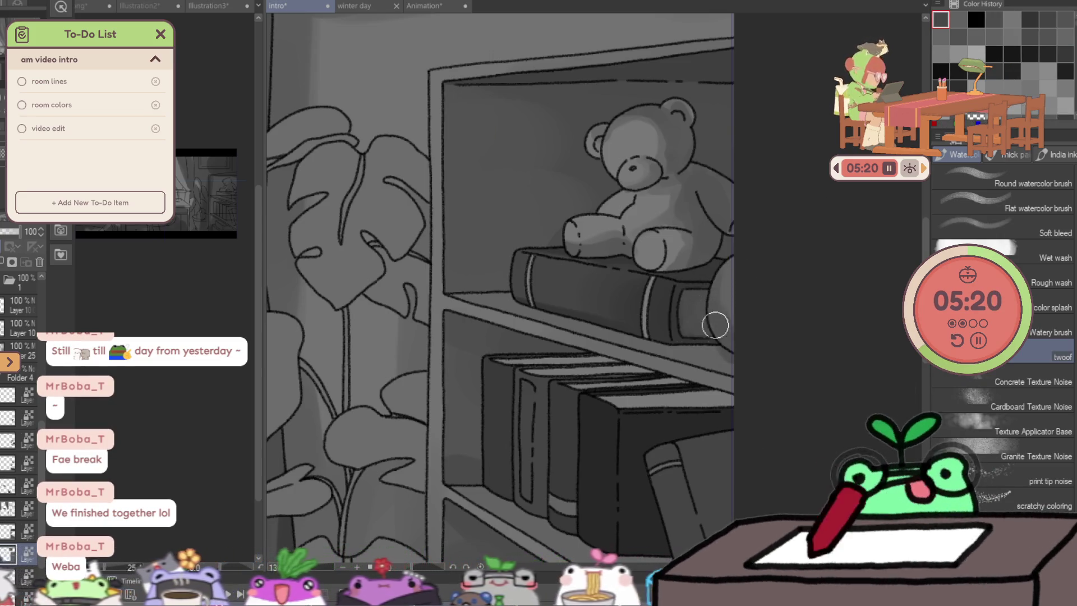
Sample a shade and darken the lower-shelf book spines, undoing the too-dark stroke.
{"action": "left_click_drag", "start_coordinate": [750, 344], "coordinate": [877, 198]}
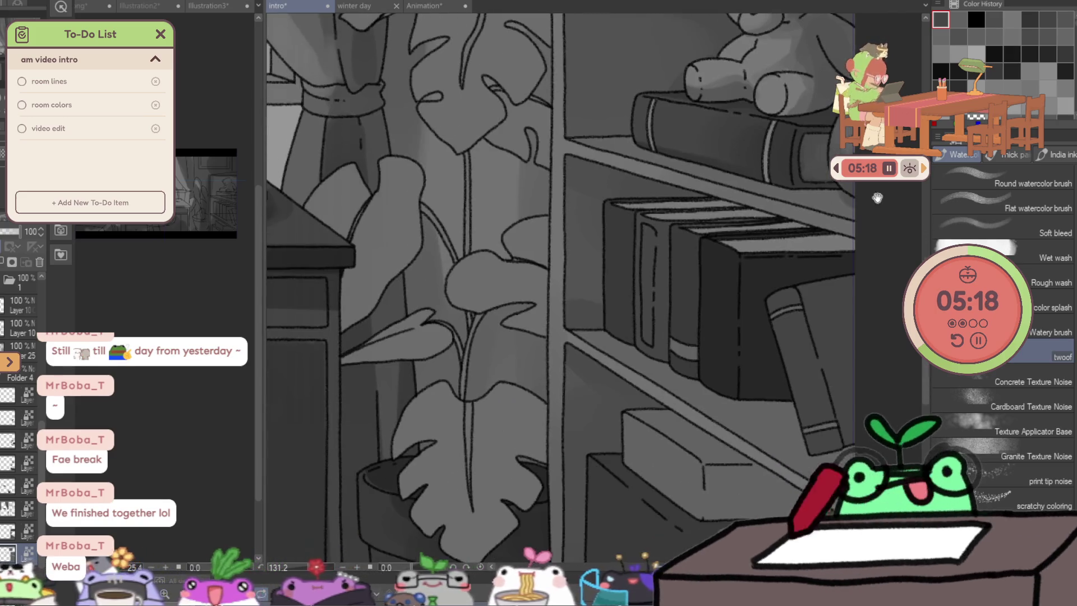
{"action": "left_click", "coordinate": [611, 261], "text": "ctrl"}
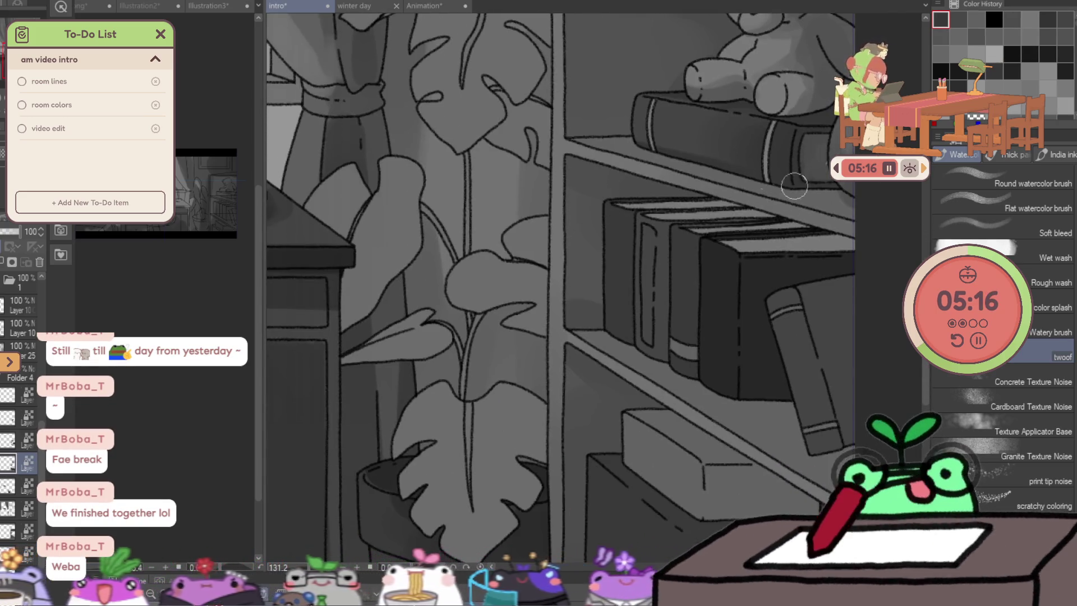
{"action": "left_click_drag", "start_coordinate": [631, 226], "coordinate": [633, 334]}
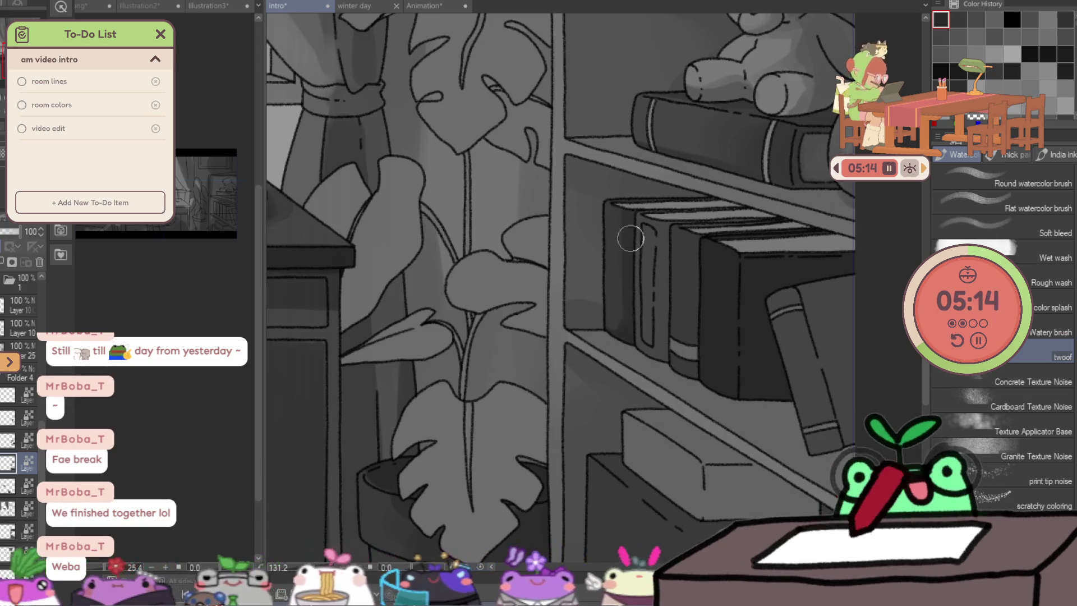
{"action": "left_click_drag", "start_coordinate": [694, 224], "coordinate": [689, 375]}
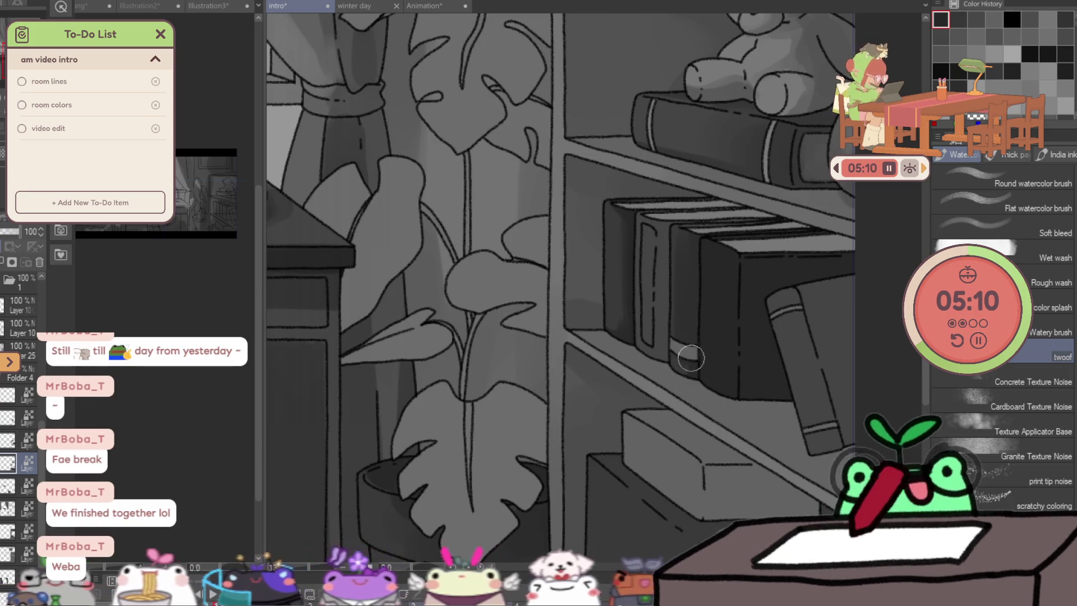
{"action": "key", "text": "ctrl+z"}
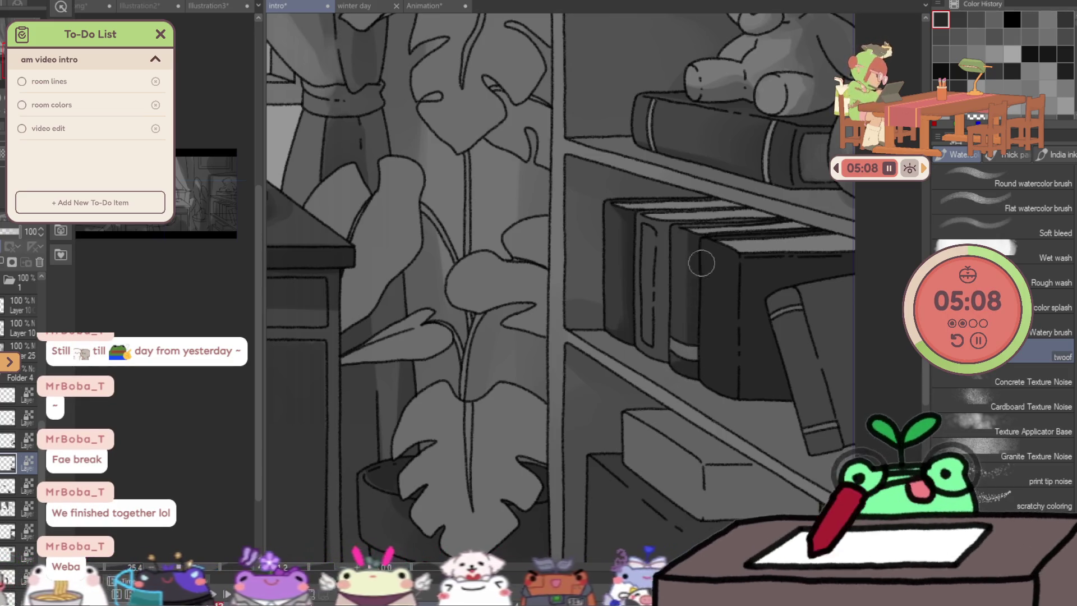
Move between layers, resize the brush and lighten the dark leaning book on the right.
{"action": "key", "text": "ctrl+]"}
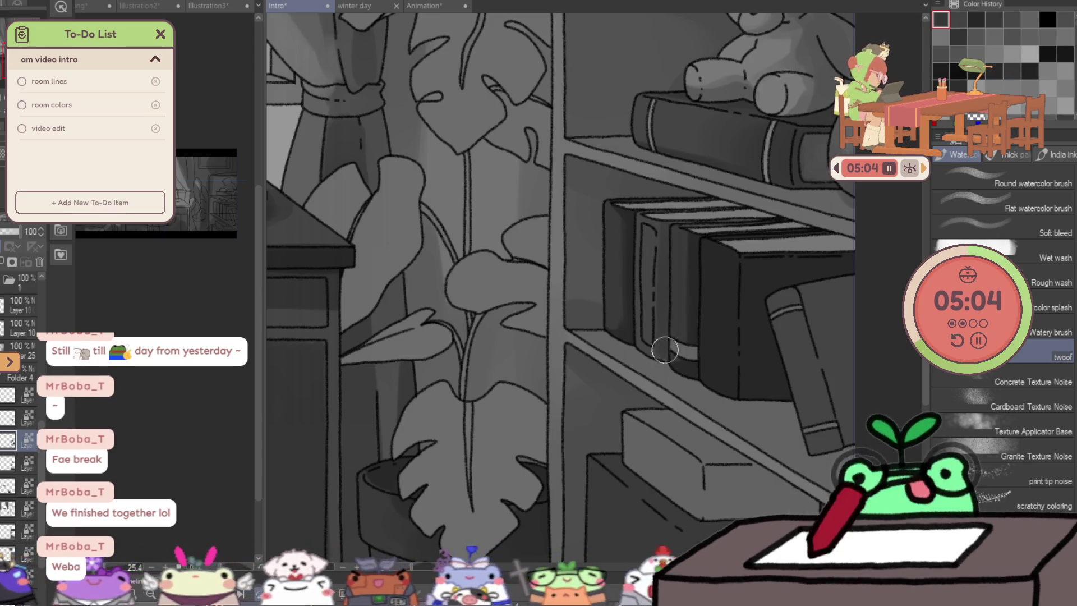
{"action": "key", "text": "alt+]"}
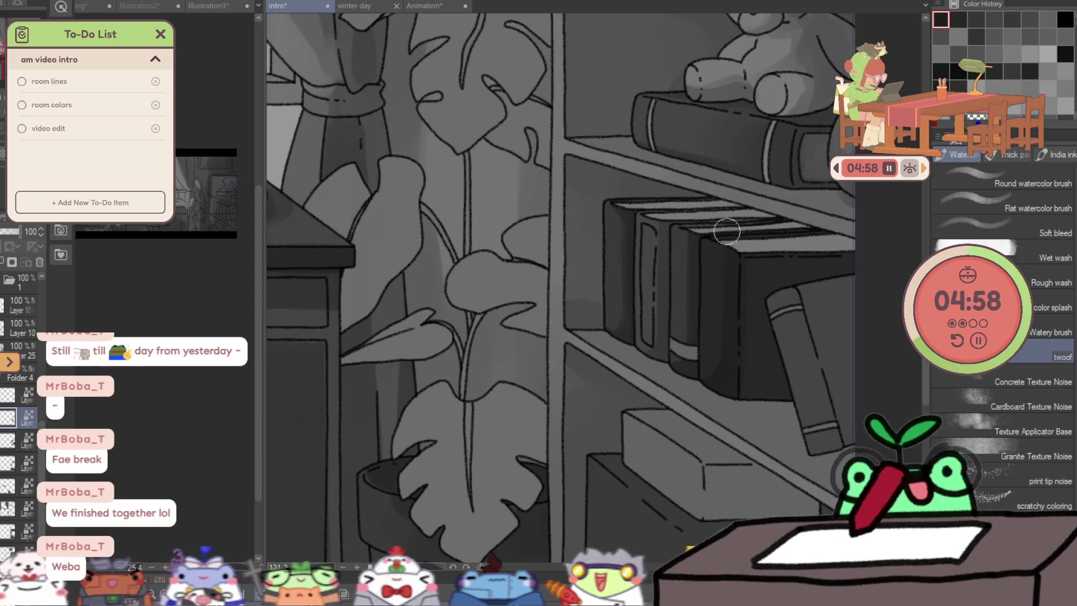
{"action": "key", "text": "bracketright"}
{"action": "key", "text": "bracketleft"}
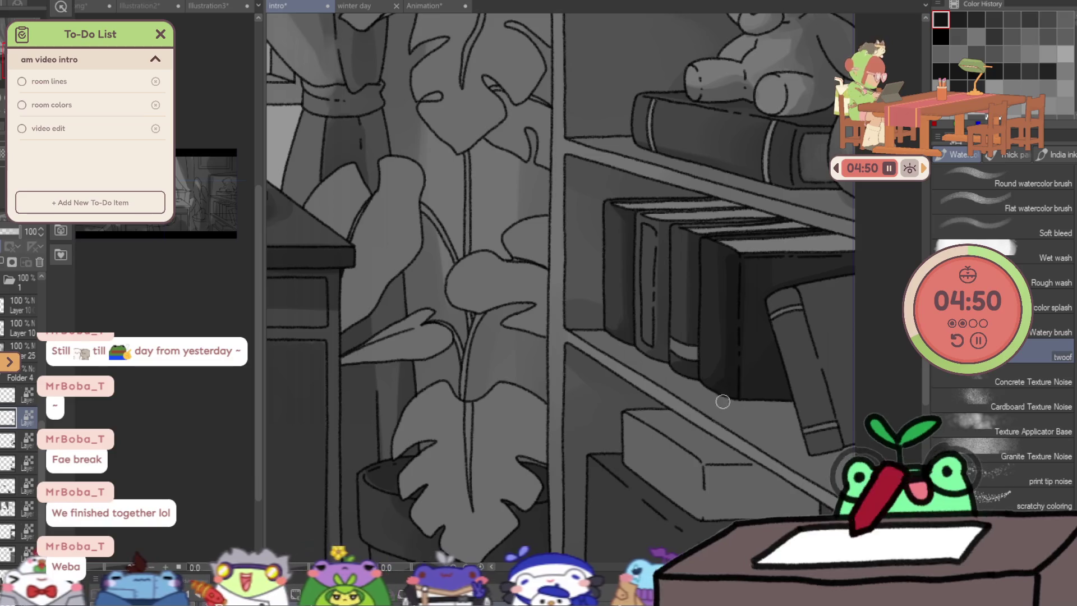
{"action": "key", "text": "bracketright"}
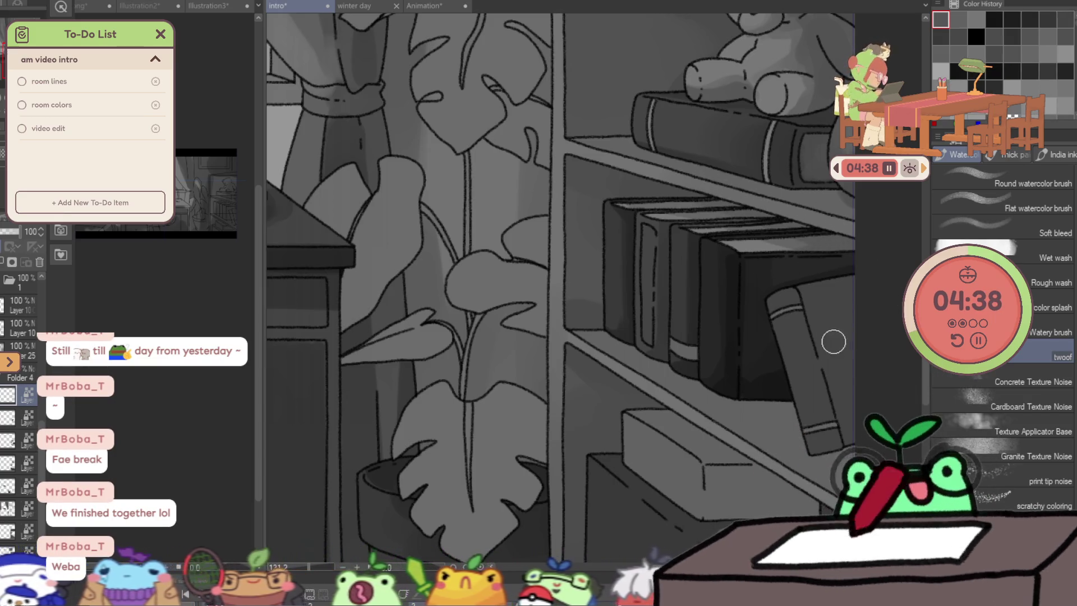
{"action": "key", "text": "alt+["}
{"action": "key", "text": "alt+["}
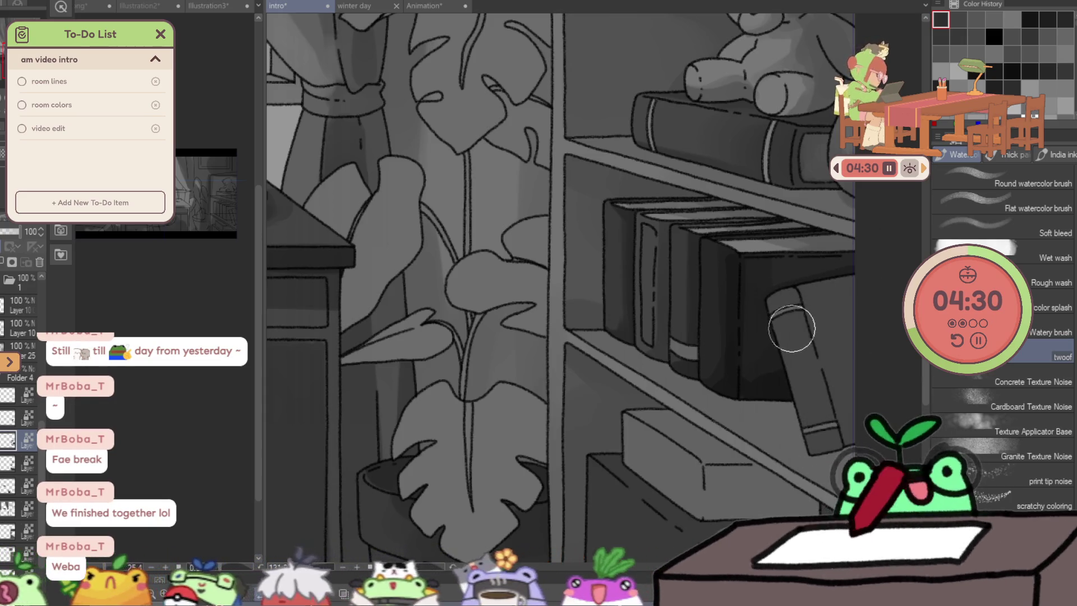
{"action": "left_click_drag", "start_coordinate": [791, 320], "coordinate": [820, 433]}
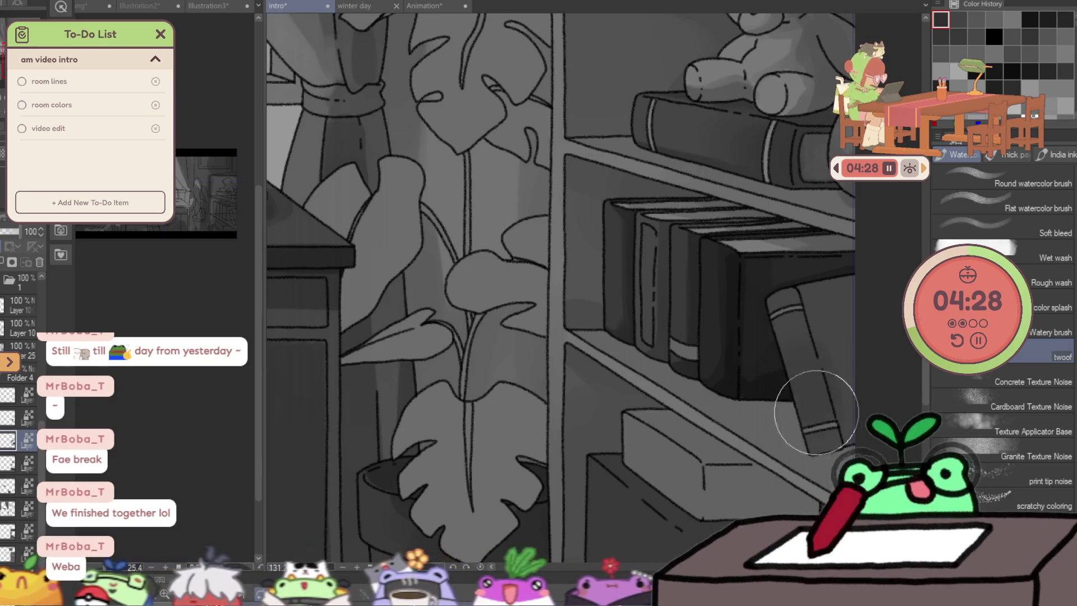
{"action": "key", "text": "bracketleft"}
{"action": "key", "text": "bracketleft"}
{"action": "key", "text": "bracketleft"}
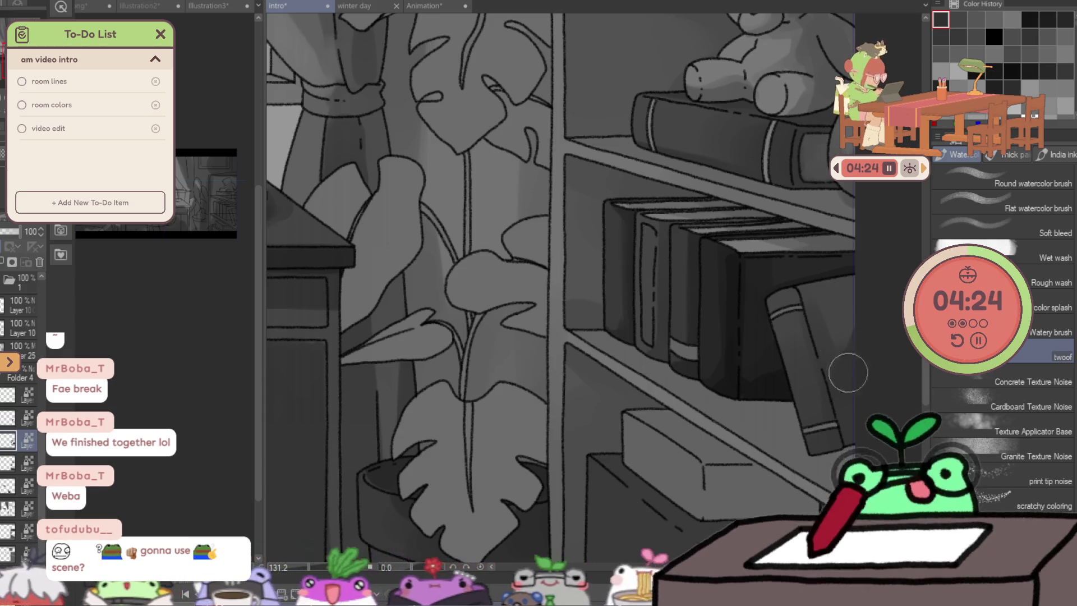
{"action": "scroll", "coordinate": [848, 373], "scroll_direction": "down", "scroll_amount": 5}
{"action": "scroll", "coordinate": [907, 450], "scroll_direction": "up", "scroll_amount": 3}
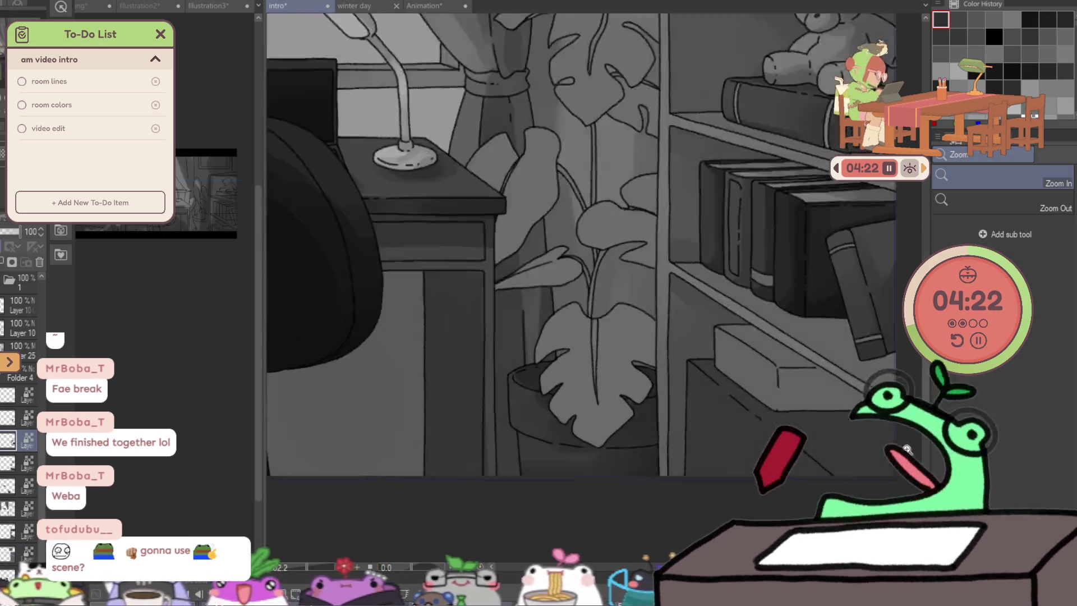
{"action": "scroll", "coordinate": [906, 449], "scroll_direction": "up", "scroll_amount": 2}
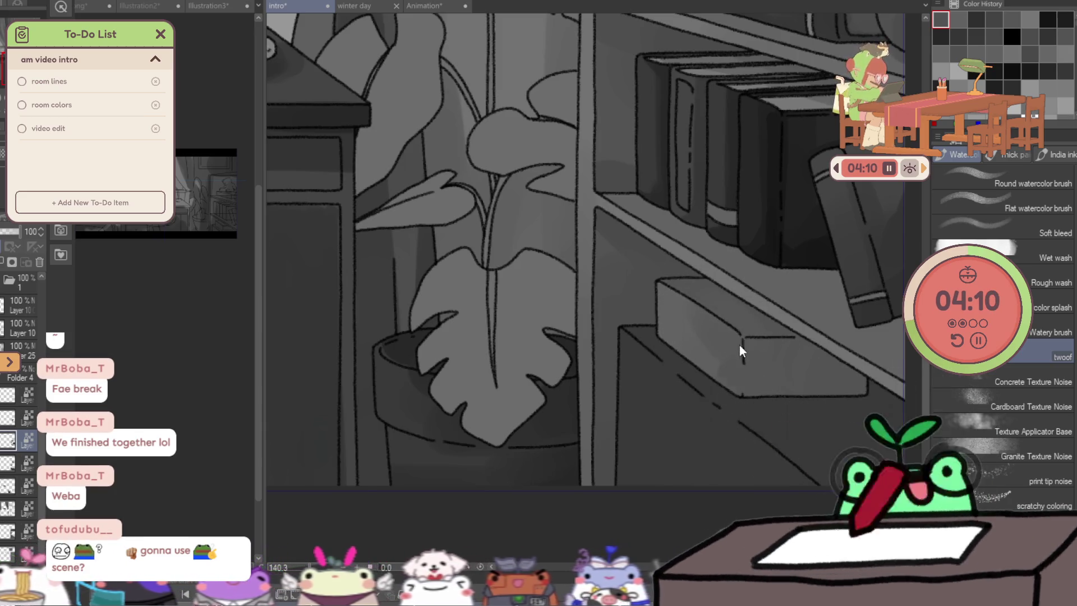
Add a short vertical line detail to the front of the box on the bookshelf.
{"action": "left_click_drag", "start_coordinate": [743, 337], "coordinate": [743, 367]}
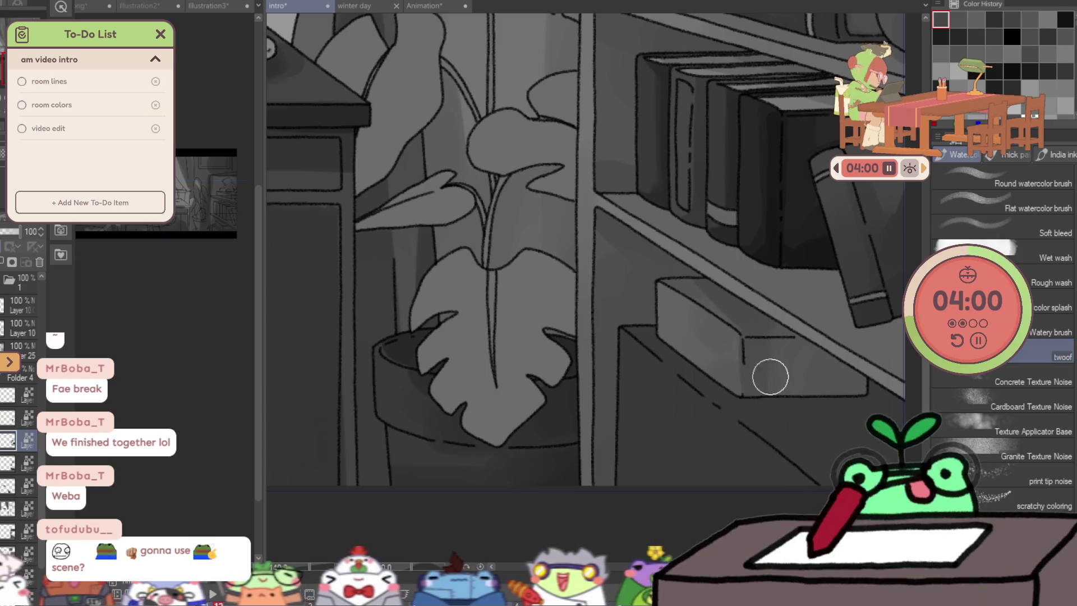
{"action": "scroll", "coordinate": [861, 392], "scroll_direction": "down", "scroll_amount": 2}
{"action": "scroll", "coordinate": [852, 201], "scroll_direction": "down", "scroll_amount": 2}
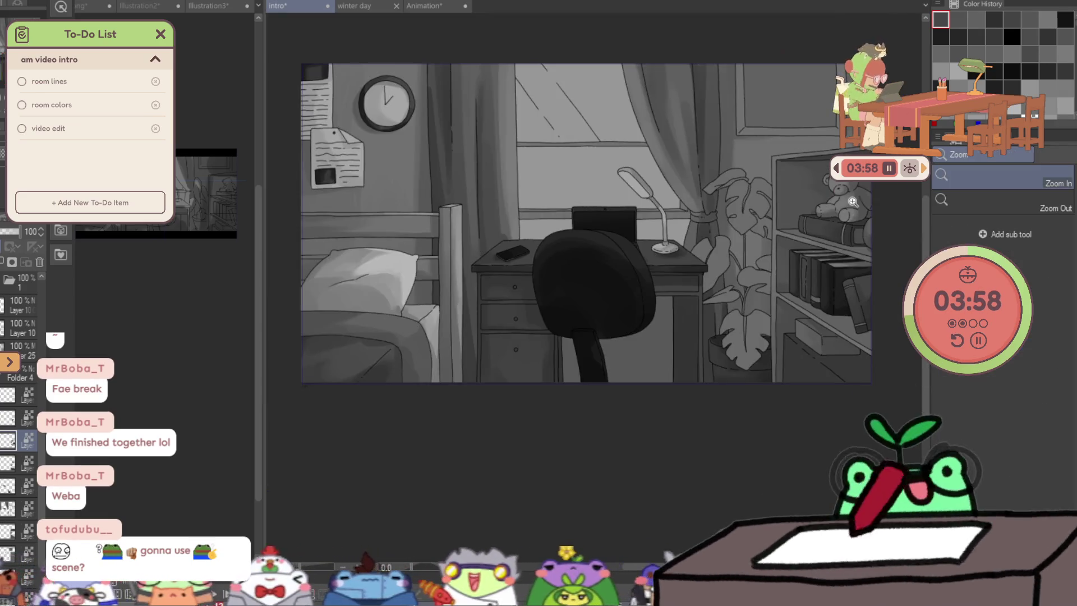
{"action": "scroll", "coordinate": [843, 347], "scroll_direction": "up", "scroll_amount": 2}
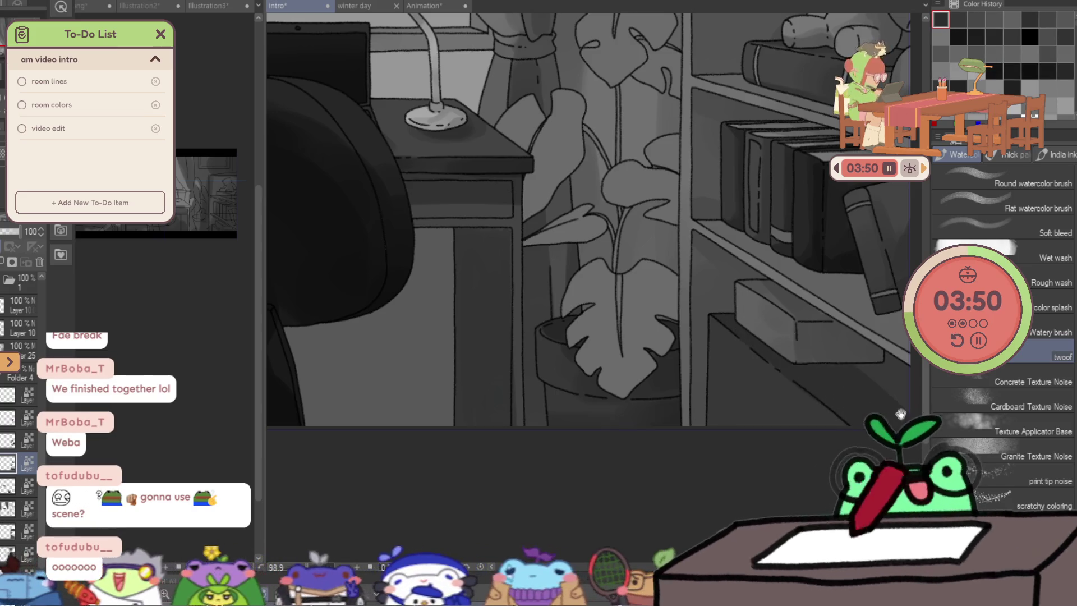
{"action": "scroll", "coordinate": [573, 248], "scroll_direction": "down", "scroll_amount": 1}
{"action": "scroll", "coordinate": [578, 216], "scroll_direction": "down", "scroll_amount": 3}
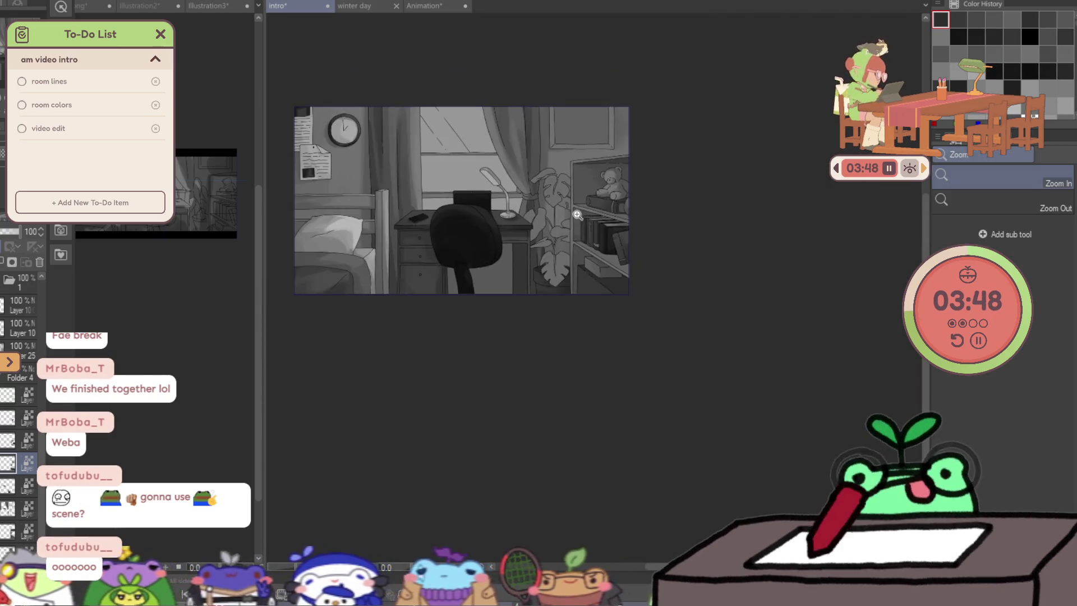
{"action": "scroll", "coordinate": [578, 216], "scroll_direction": "up", "scroll_amount": 3}
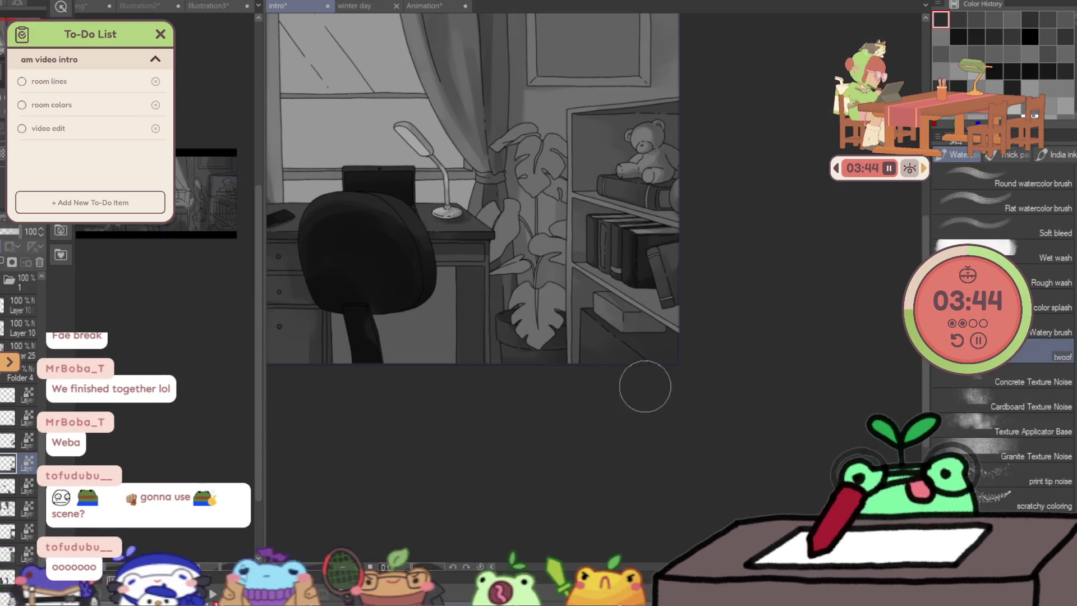
Ink a new line on the monstera leaf and deepen its grey shading.
{"action": "left_click_drag", "start_coordinate": [644, 386], "coordinate": [791, 458]}
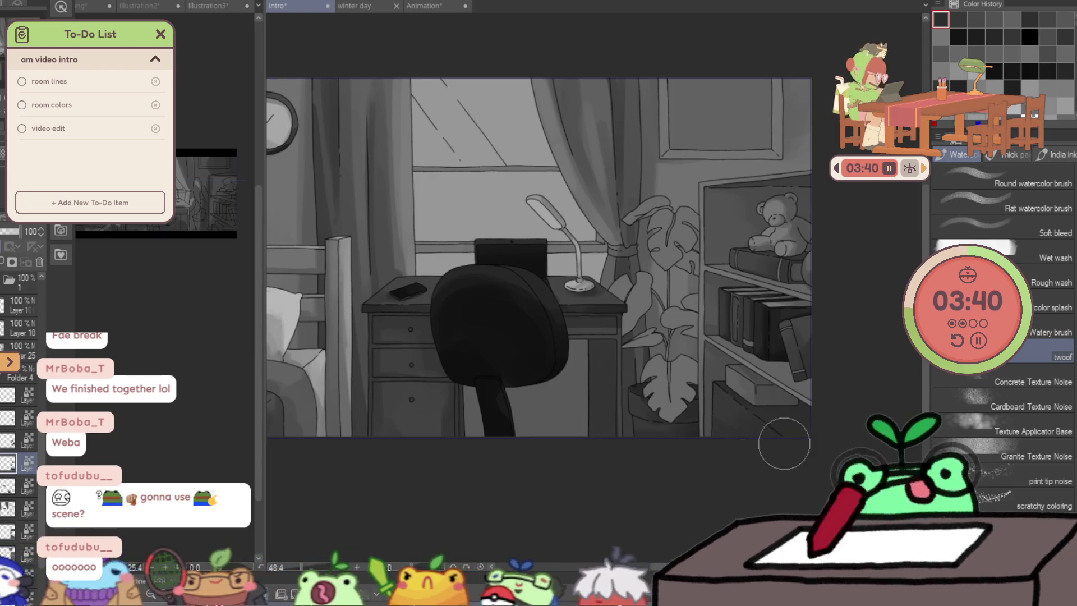
{"action": "scroll", "coordinate": [808, 446], "scroll_direction": "down", "scroll_amount": 2}
{"action": "scroll", "coordinate": [808, 446], "scroll_direction": "up", "scroll_amount": 5}
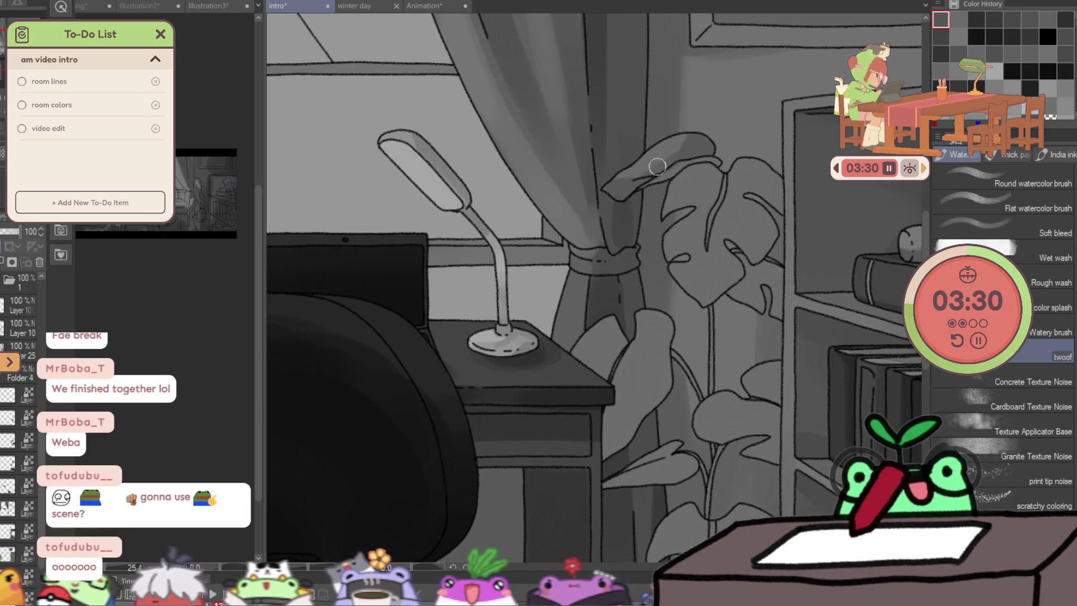
{"action": "left_click_drag", "start_coordinate": [721, 172], "coordinate": [726, 239]}
{"action": "left_click_drag", "start_coordinate": [717, 278], "coordinate": [757, 168]}
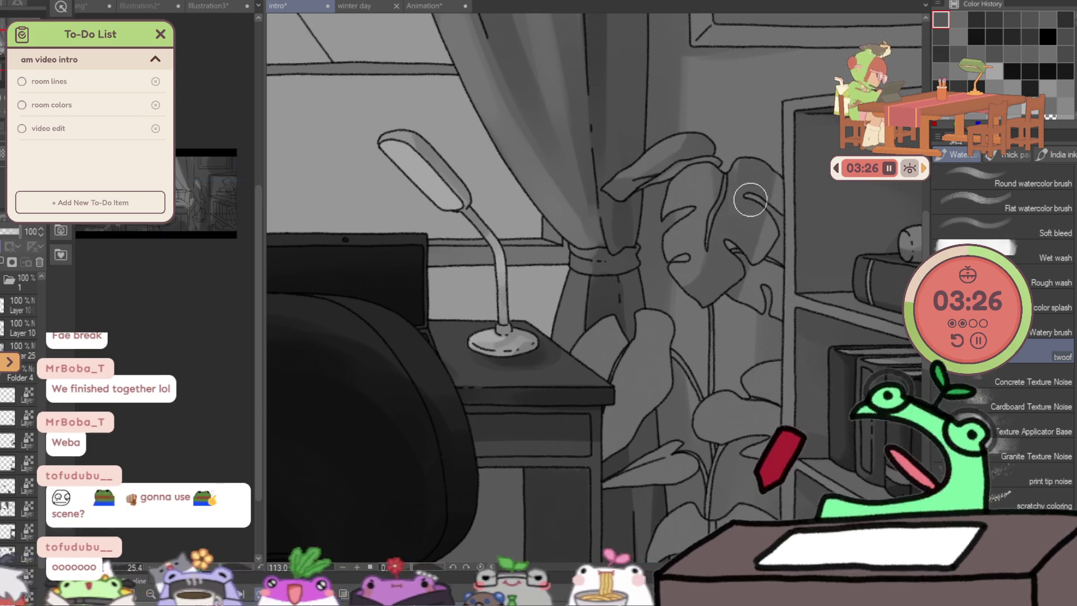
{"action": "left_click_drag", "start_coordinate": [755, 251], "coordinate": [769, 262]}
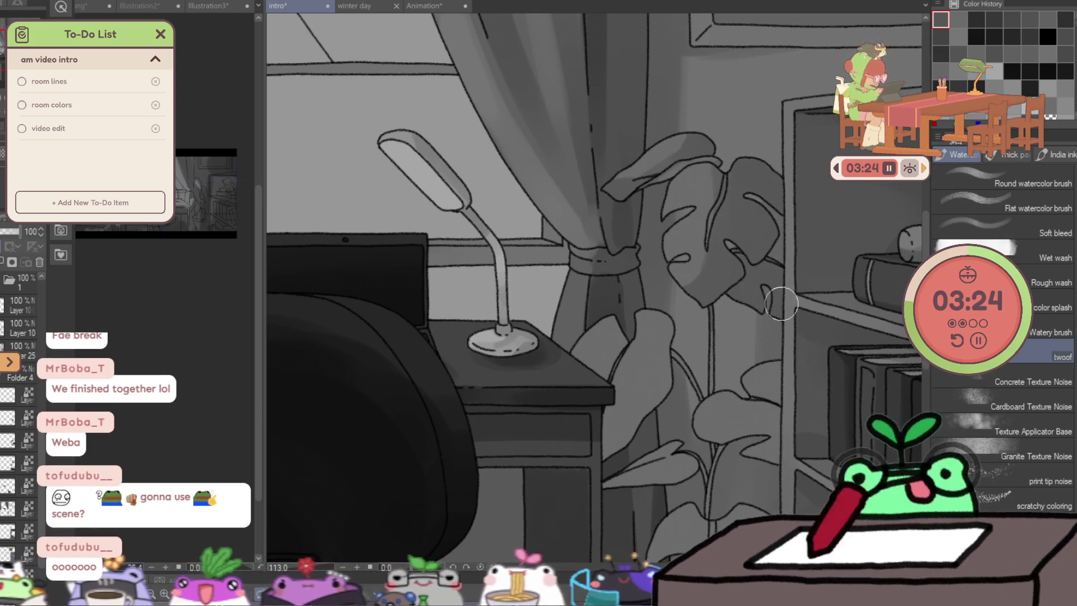
{"action": "scroll", "coordinate": [781, 303], "scroll_direction": "down", "scroll_amount": 3}
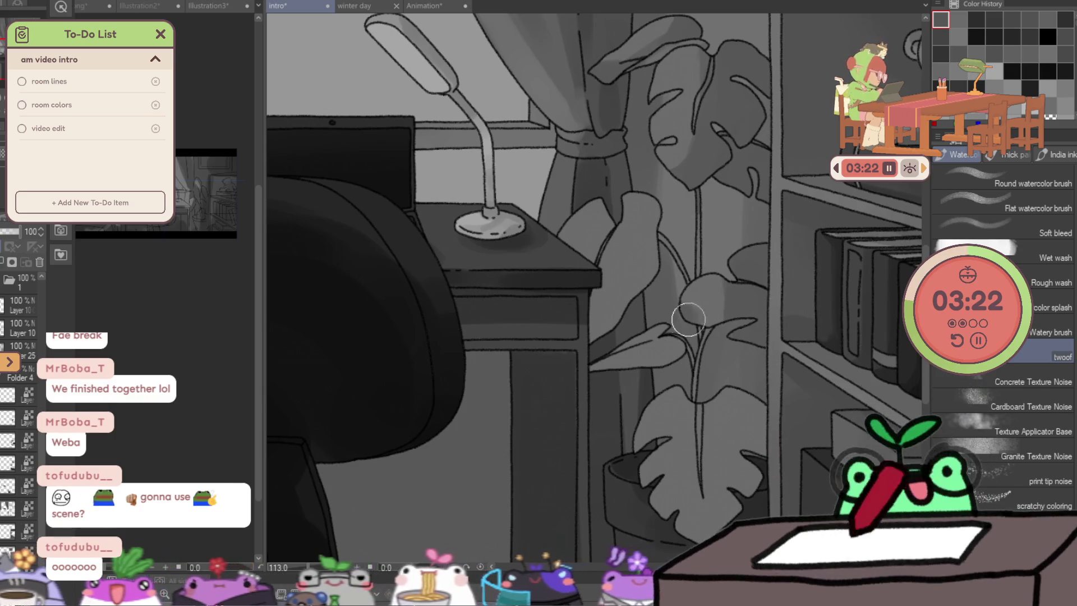
{"action": "left_click_drag", "start_coordinate": [688, 318], "coordinate": [734, 312]}
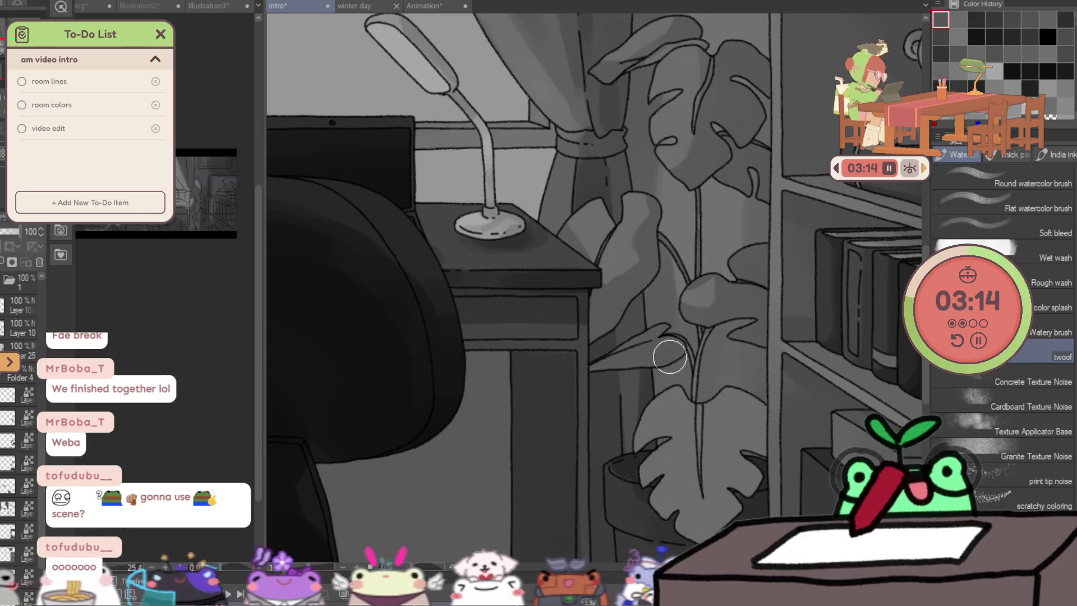
Add lighter shading to the plant's lower leaf and zoom out to view the whole illustration.
{"action": "mouse_move", "coordinate": [720, 385]}
{"action": "left_mouse_down"}
{"action": "mouse_move", "coordinate": [698, 260]}
{"action": "mouse_move", "coordinate": [711, 257]}
{"action": "left_mouse_up"}
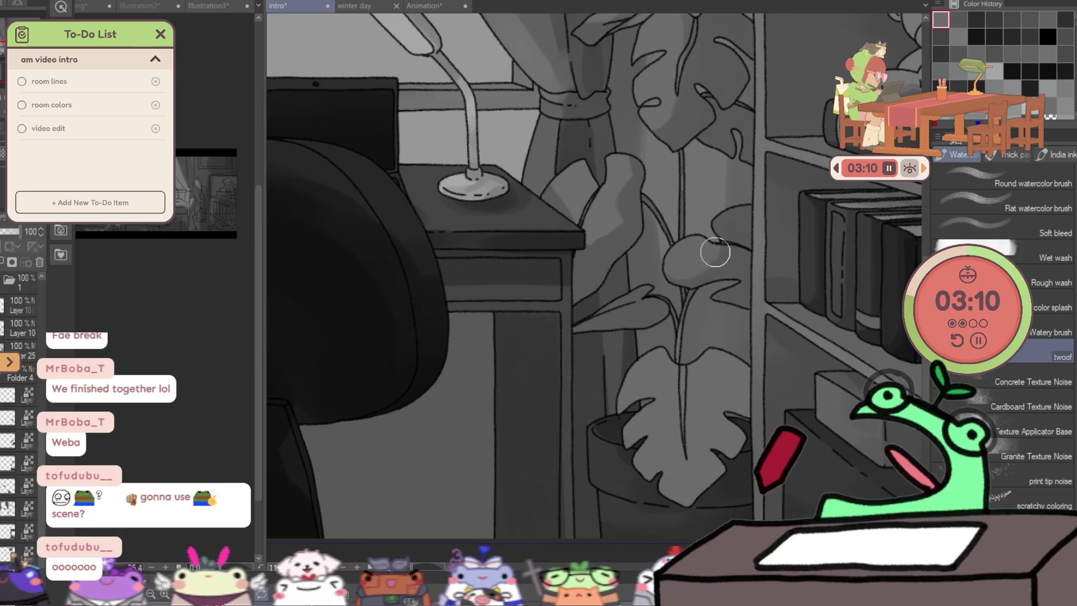
{"action": "left_click_drag", "start_coordinate": [711, 380], "coordinate": [690, 325]}
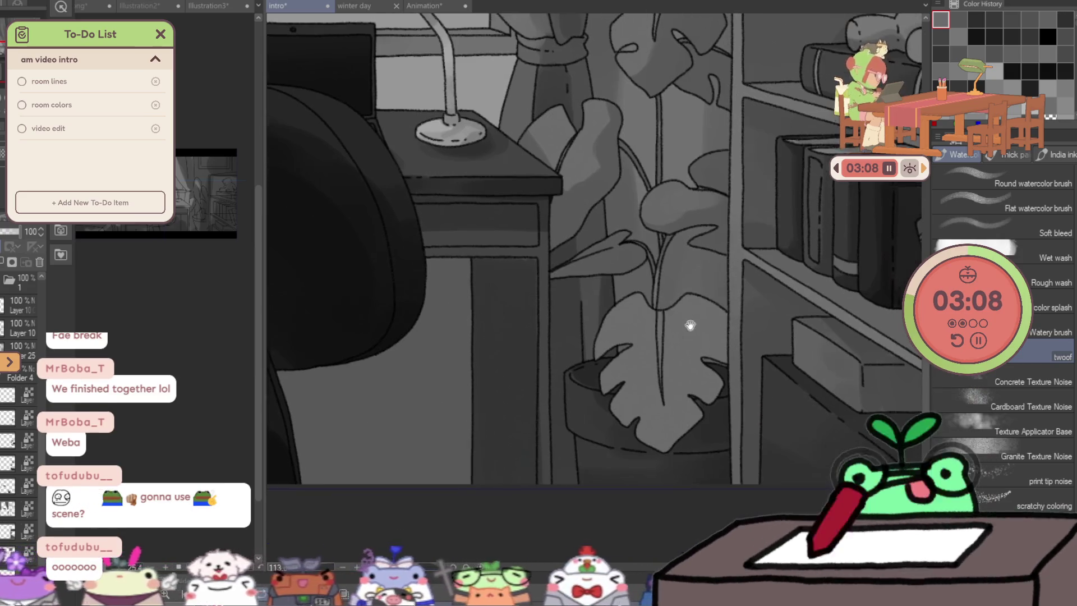
{"action": "left_click_drag", "start_coordinate": [703, 288], "coordinate": [693, 365]}
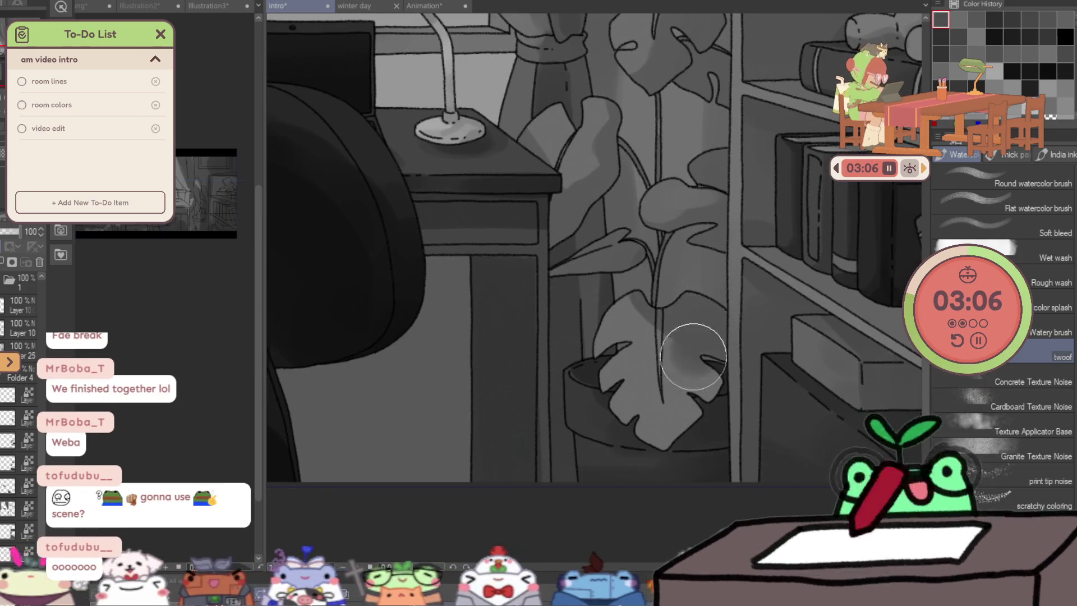
{"action": "key", "text": "slash"}
{"action": "key", "text": "ctrl+0"}
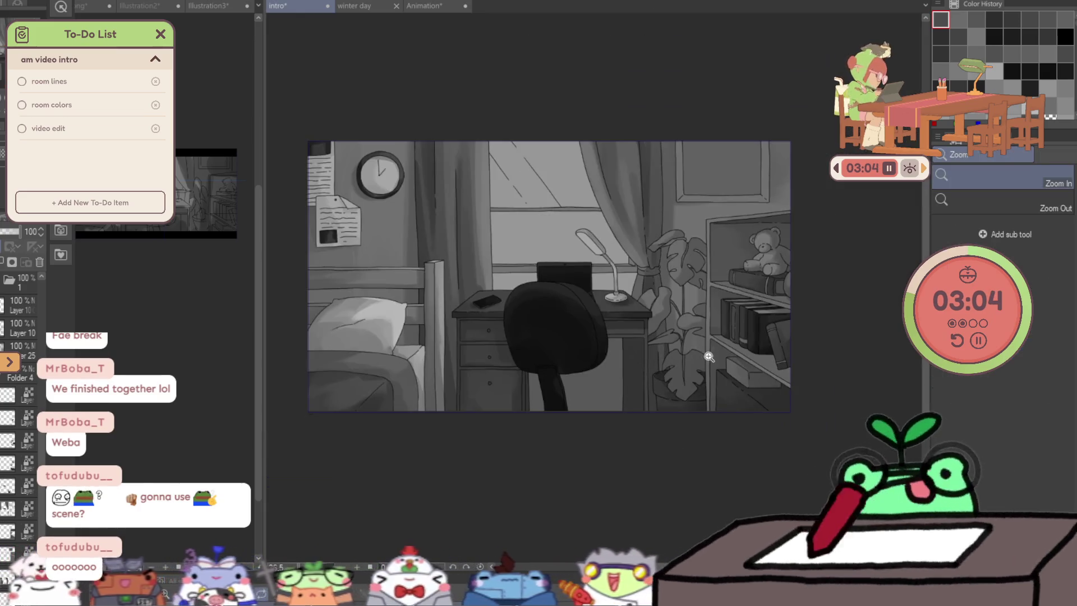
{"action": "left_click_drag", "start_coordinate": [685, 378], "coordinate": [730, 352]}
{"action": "key", "text": "b"}
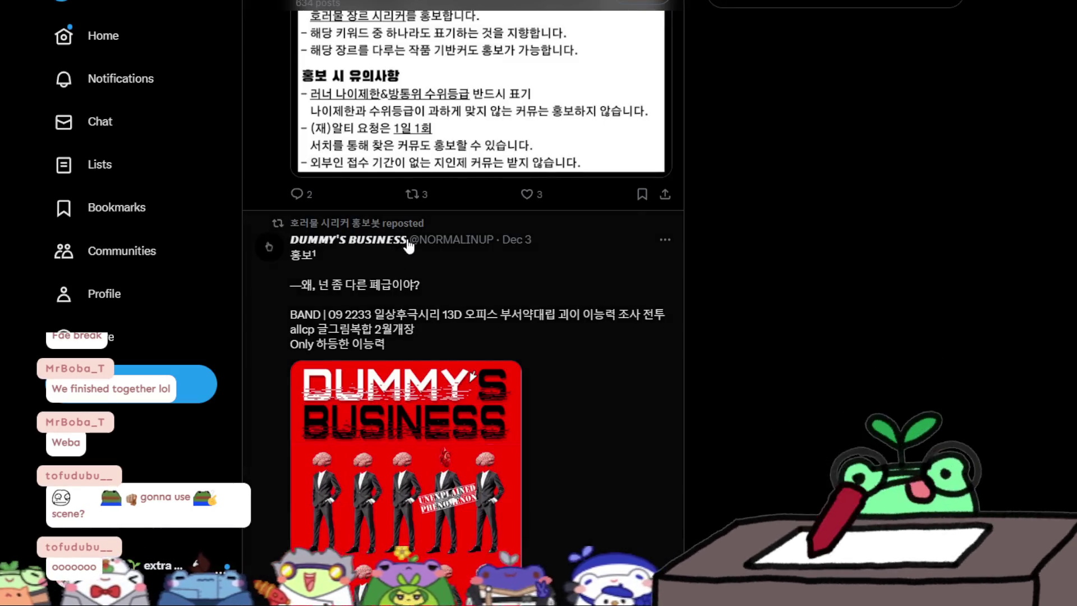
{"action": "scroll", "coordinate": [406, 244], "scroll_direction": "down", "scroll_amount": 4}
{"action": "scroll", "coordinate": [406, 245], "scroll_direction": "down", "scroll_amount": 2}
{"action": "scroll", "coordinate": [406, 245], "scroll_direction": "down", "scroll_amount": 3}
{"action": "scroll", "coordinate": [406, 246], "scroll_direction": "down", "scroll_amount": 4}
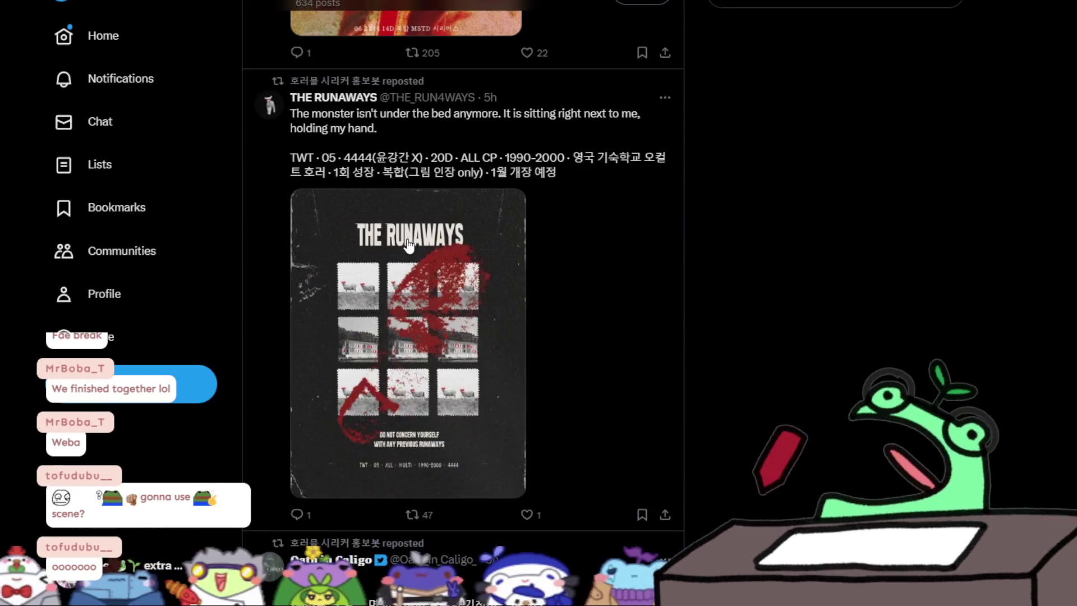
{"action": "scroll", "coordinate": [406, 245], "scroll_direction": "down", "scroll_amount": 4}
{"action": "scroll", "coordinate": [409, 250], "scroll_direction": "down", "scroll_amount": 3}
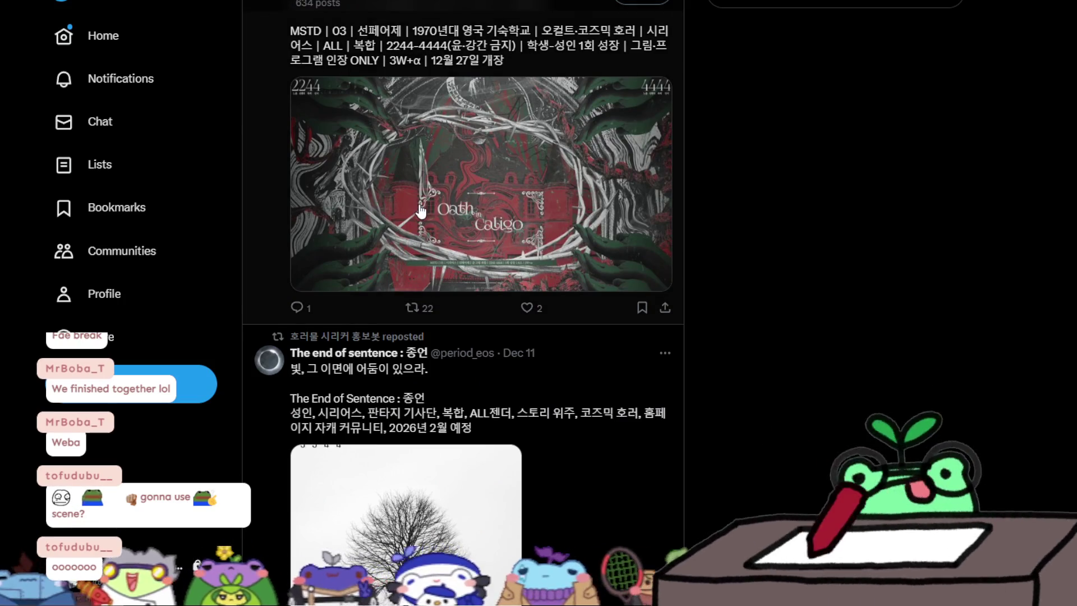
{"action": "left_click", "coordinate": [419, 210]}
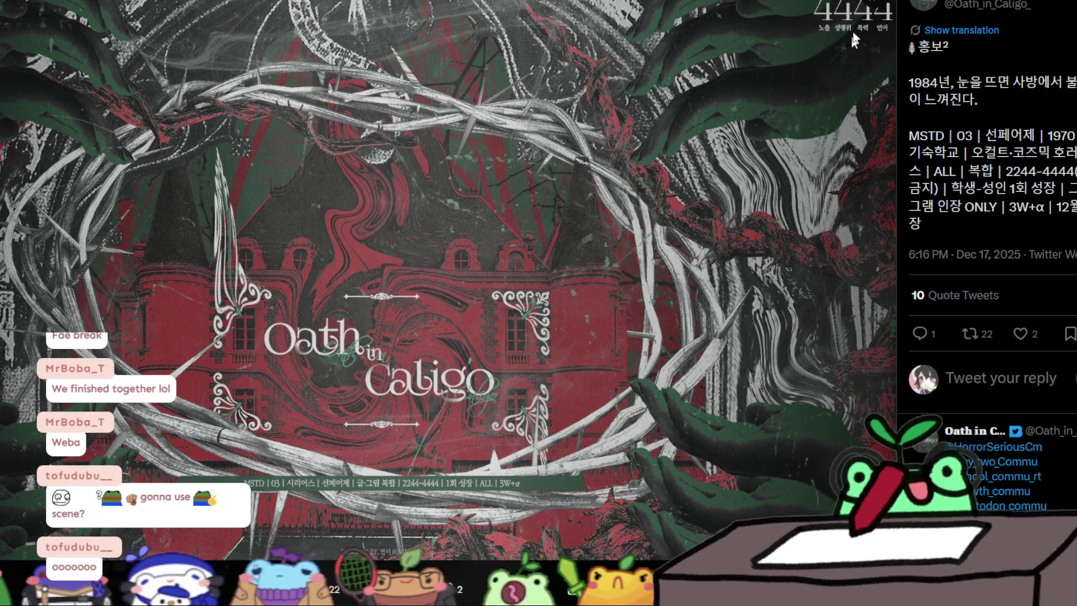
{"action": "key", "text": "Escape"}
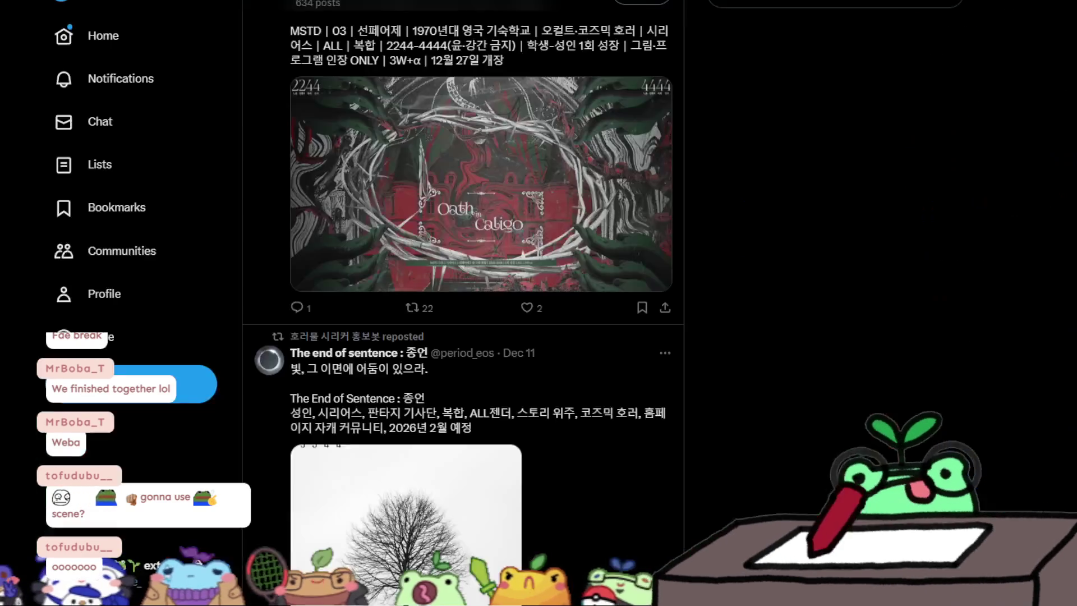
{"action": "scroll", "coordinate": [460, 160], "scroll_direction": "down", "scroll_amount": 3}
{"action": "scroll", "coordinate": [461, 163], "scroll_direction": "down", "scroll_amount": 3}
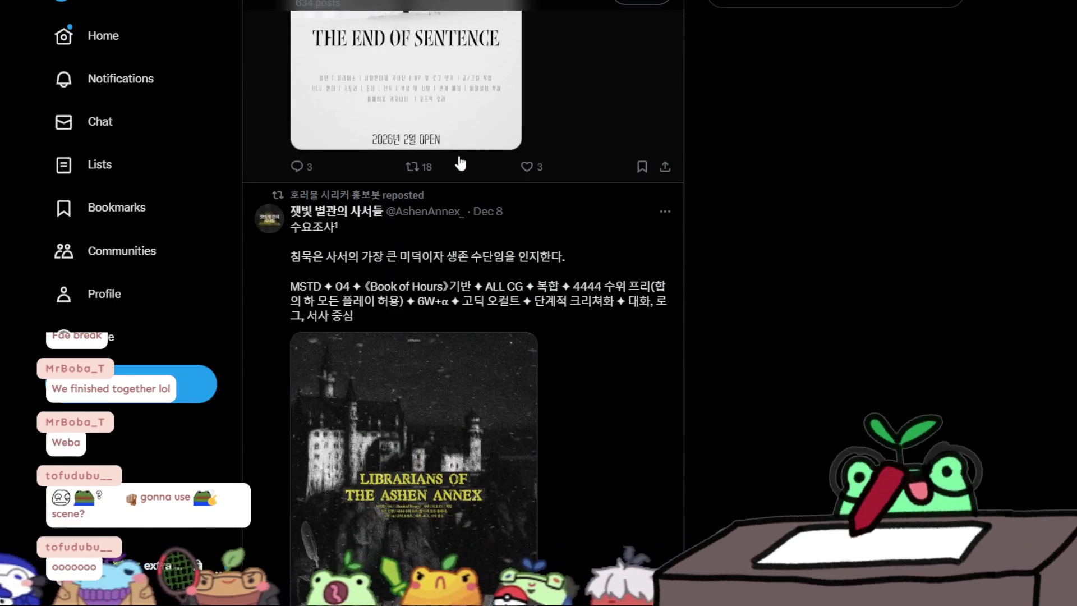
{"action": "scroll", "coordinate": [460, 163], "scroll_direction": "down", "scroll_amount": 3}
{"action": "scroll", "coordinate": [461, 163], "scroll_direction": "down", "scroll_amount": 1}
{"action": "scroll", "coordinate": [461, 163], "scroll_direction": "down", "scroll_amount": 3}
{"action": "scroll", "coordinate": [436, 223], "scroll_direction": "down", "scroll_amount": 2}
{"action": "scroll", "coordinate": [435, 223], "scroll_direction": "down", "scroll_amount": 3}
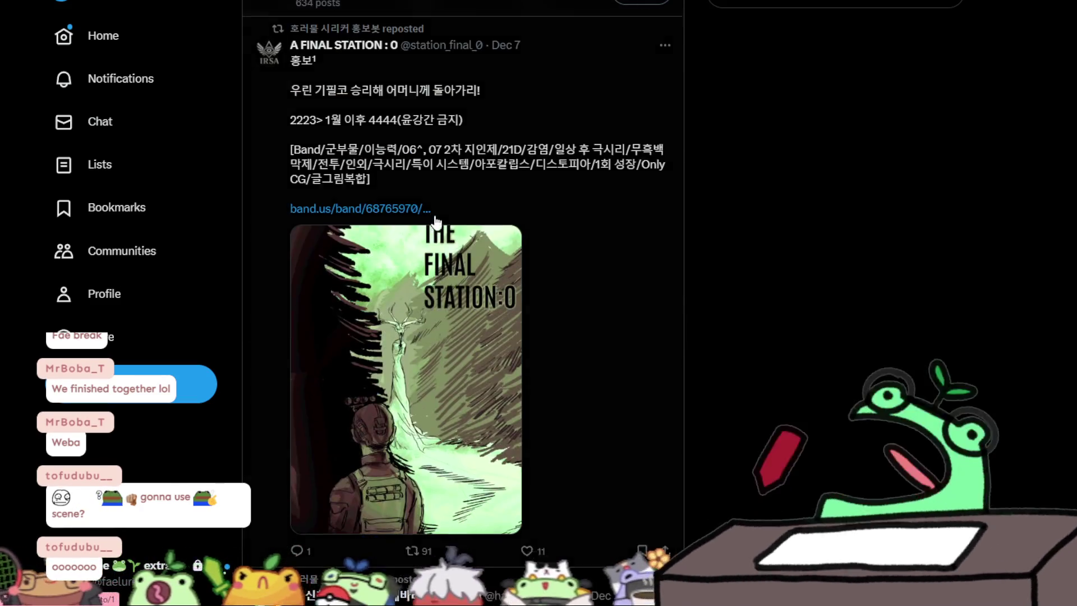
{"action": "scroll", "coordinate": [437, 223], "scroll_direction": "down", "scroll_amount": 3}
{"action": "scroll", "coordinate": [436, 223], "scroll_direction": "down", "scroll_amount": 5}
{"action": "scroll", "coordinate": [436, 223], "scroll_direction": "down", "scroll_amount": 2}
{"action": "scroll", "coordinate": [436, 223], "scroll_direction": "down", "scroll_amount": 4}
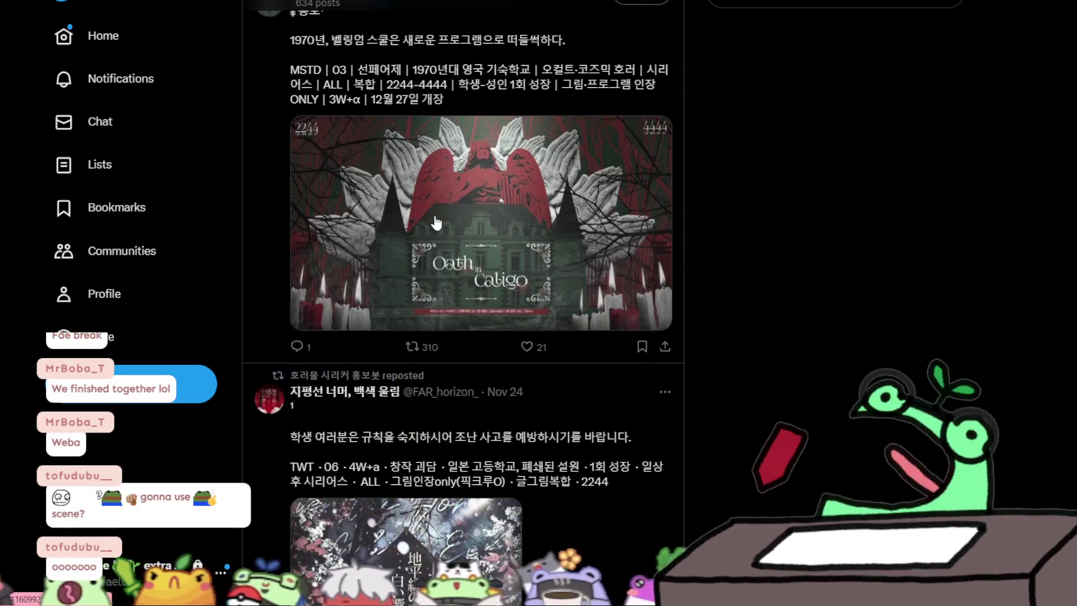
{"action": "scroll", "coordinate": [436, 223], "scroll_direction": "down", "scroll_amount": 3}
{"action": "scroll", "coordinate": [435, 224], "scroll_direction": "down", "scroll_amount": 2}
{"action": "scroll", "coordinate": [436, 223], "scroll_direction": "down", "scroll_amount": 4}
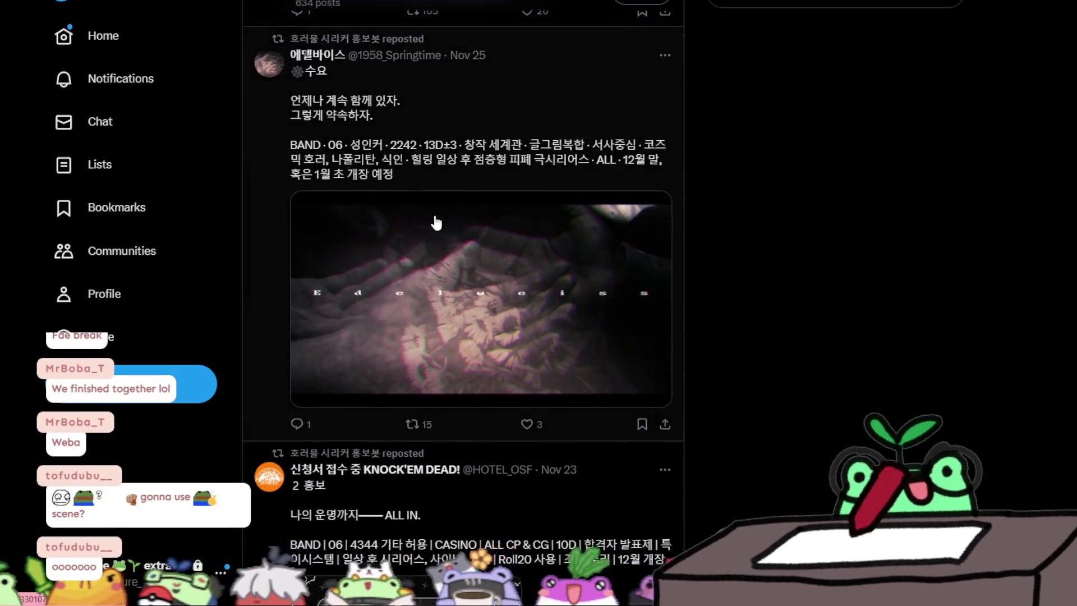
{"action": "scroll", "coordinate": [437, 224], "scroll_direction": "down", "scroll_amount": 4}
{"action": "scroll", "coordinate": [437, 224], "scroll_direction": "down", "scroll_amount": 3}
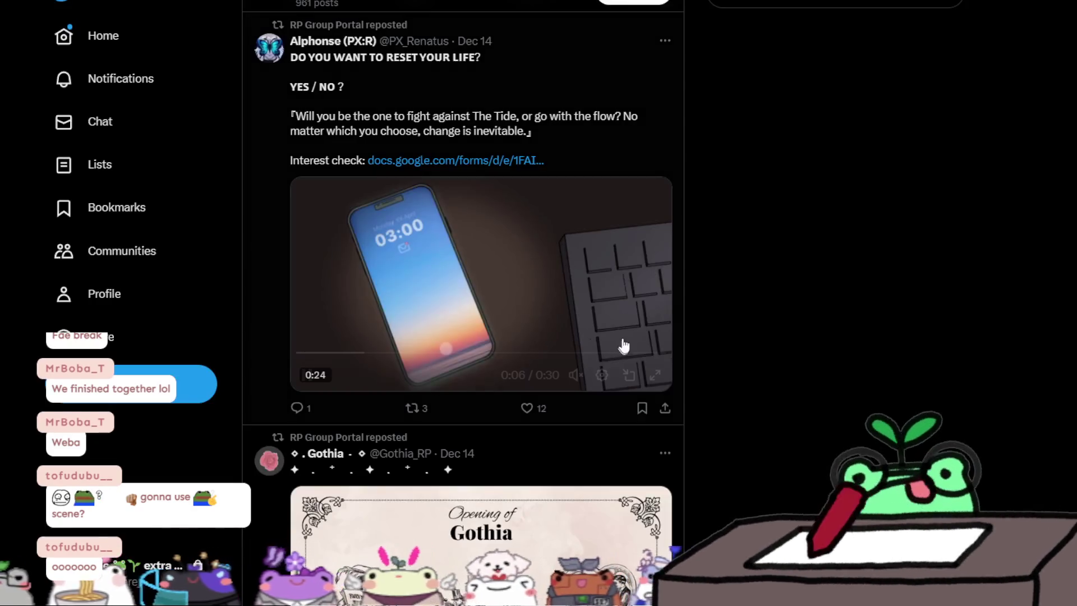
{"action": "scroll", "coordinate": [624, 346], "scroll_direction": "down", "scroll_amount": 2}
{"action": "scroll", "coordinate": [673, 288], "scroll_direction": "up", "scroll_amount": 2}
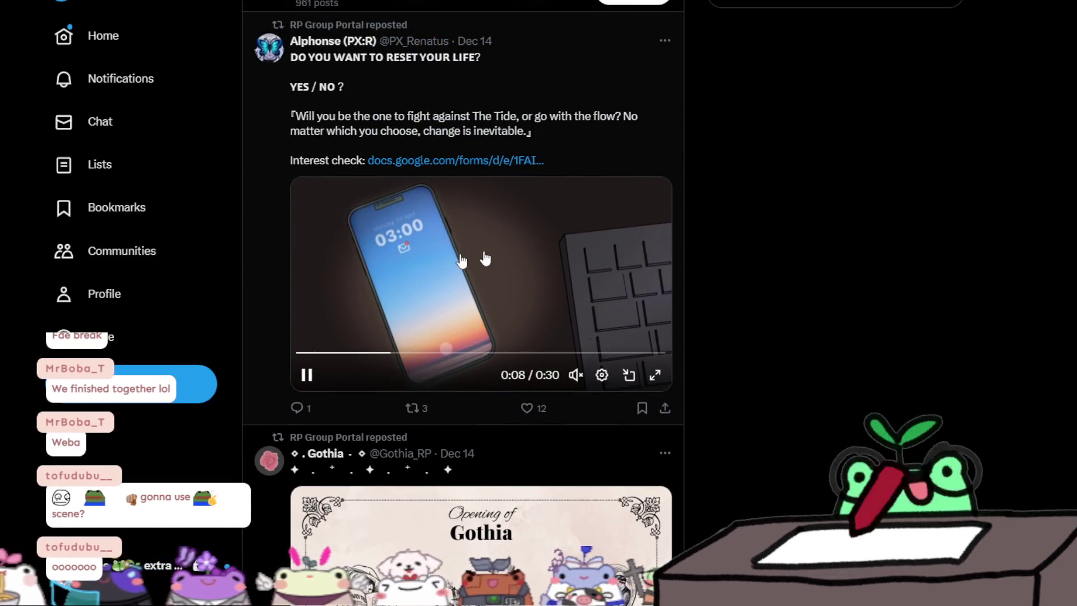
{"action": "scroll", "coordinate": [487, 252], "scroll_direction": "down", "scroll_amount": 4}
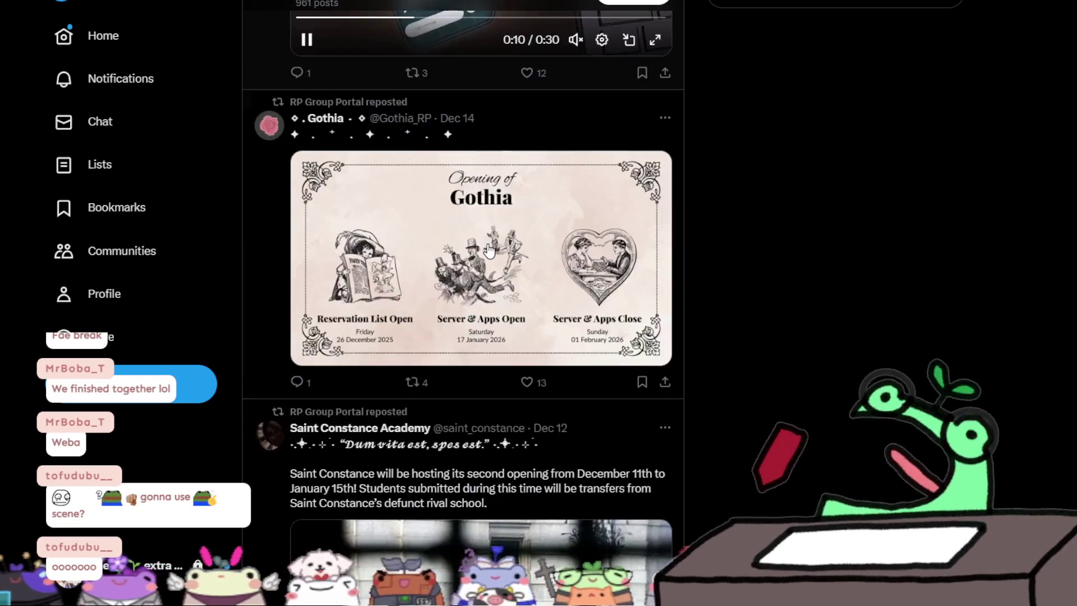
{"action": "scroll", "coordinate": [489, 250], "scroll_direction": "down", "scroll_amount": 5}
{"action": "scroll", "coordinate": [492, 253], "scroll_direction": "down", "scroll_amount": 5}
{"action": "scroll", "coordinate": [497, 255], "scroll_direction": "down", "scroll_amount": 5}
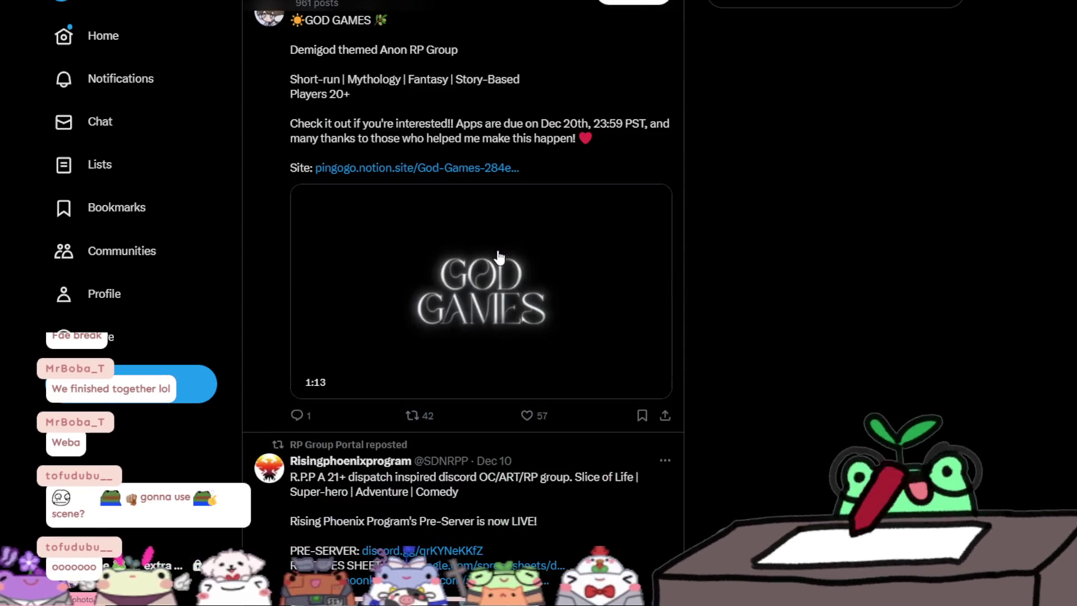
{"action": "scroll", "coordinate": [498, 256], "scroll_direction": "down", "scroll_amount": 5}
{"action": "scroll", "coordinate": [499, 257], "scroll_direction": "up", "scroll_amount": 4}
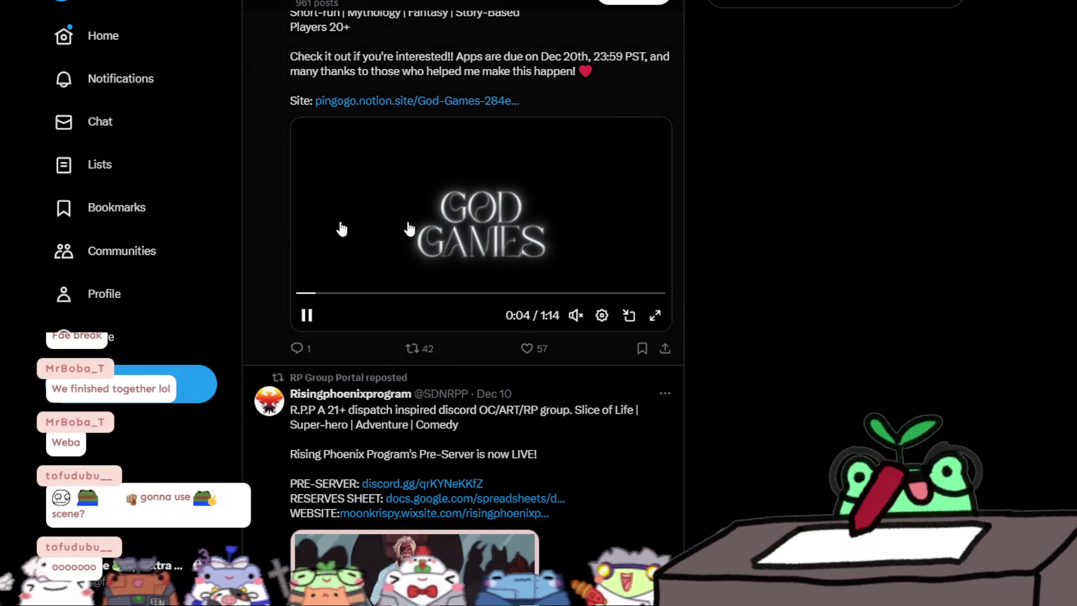
{"action": "scroll", "coordinate": [446, 228], "scroll_direction": "down", "scroll_amount": 4}
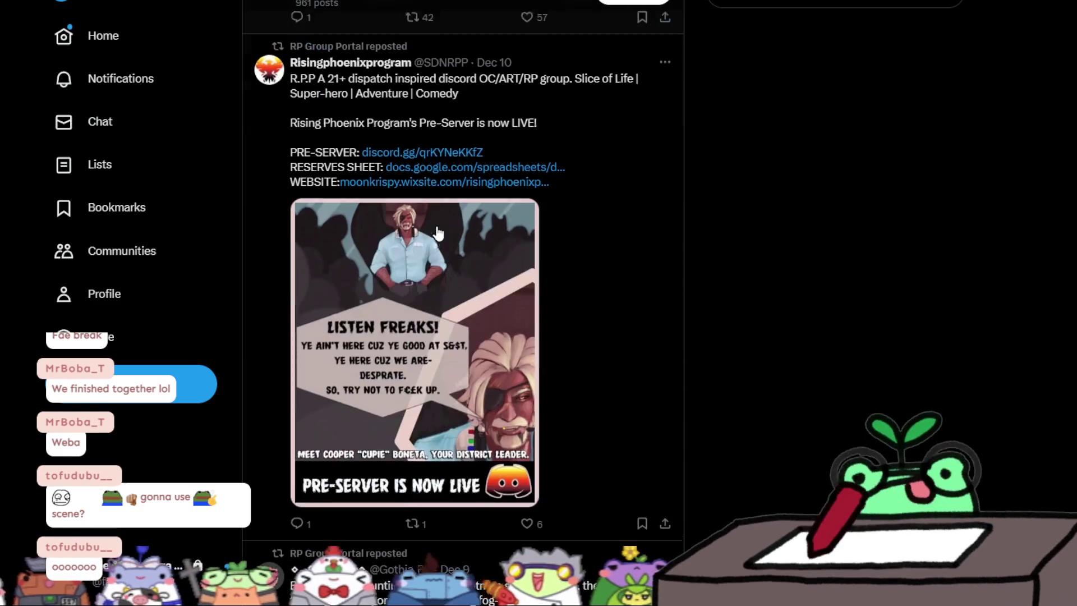
{"action": "scroll", "coordinate": [437, 236], "scroll_direction": "down", "scroll_amount": 8}
{"action": "scroll", "coordinate": [439, 252], "scroll_direction": "up", "scroll_amount": 3}
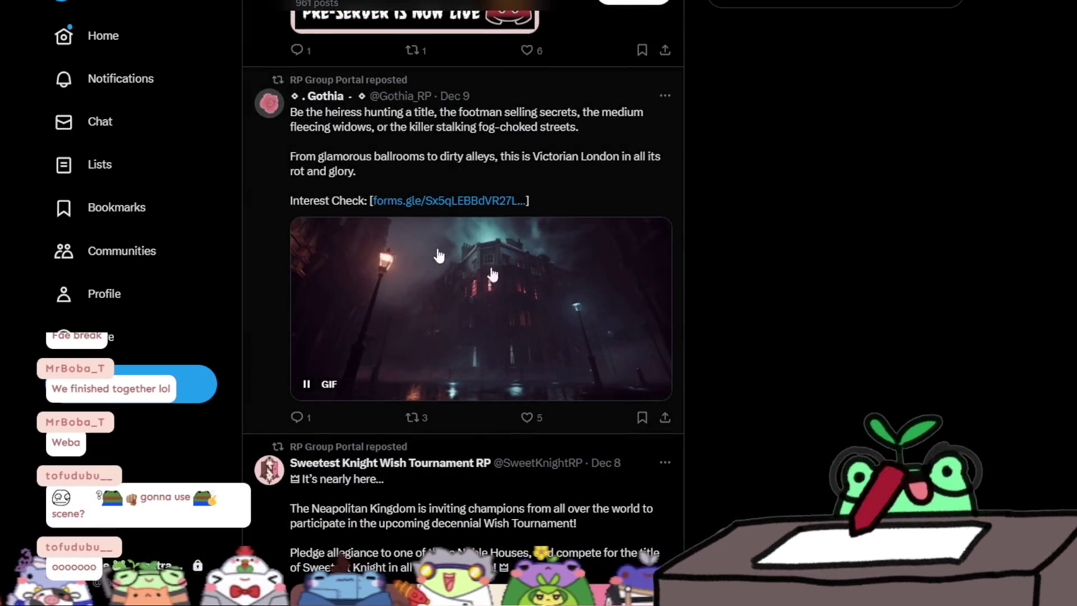
{"action": "scroll", "coordinate": [438, 255], "scroll_direction": "down", "scroll_amount": 4}
{"action": "scroll", "coordinate": [439, 255], "scroll_direction": "down", "scroll_amount": 2}
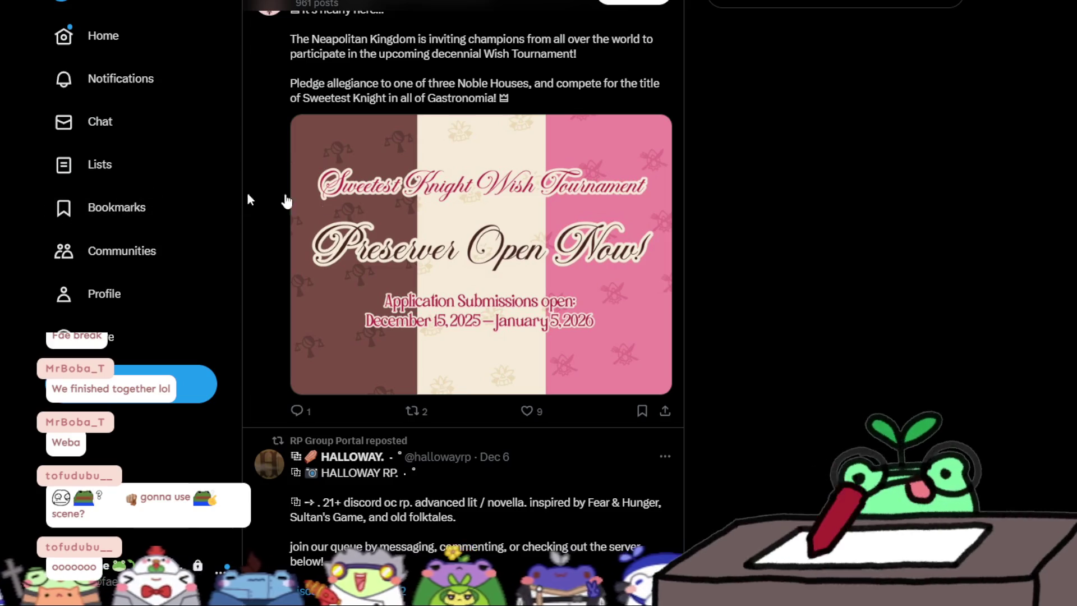
{"action": "scroll", "coordinate": [285, 200], "scroll_direction": "down", "scroll_amount": 3}
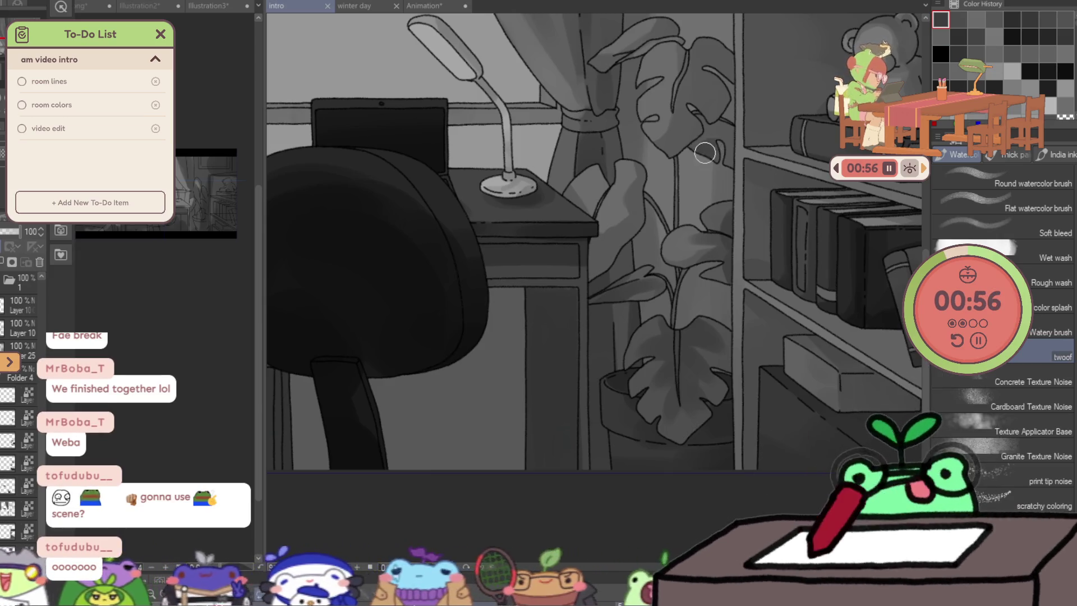
Darken the shading beside the plant, then check the room with a quick zoom.
{"action": "left_click_drag", "start_coordinate": [705, 152], "coordinate": [702, 149]}
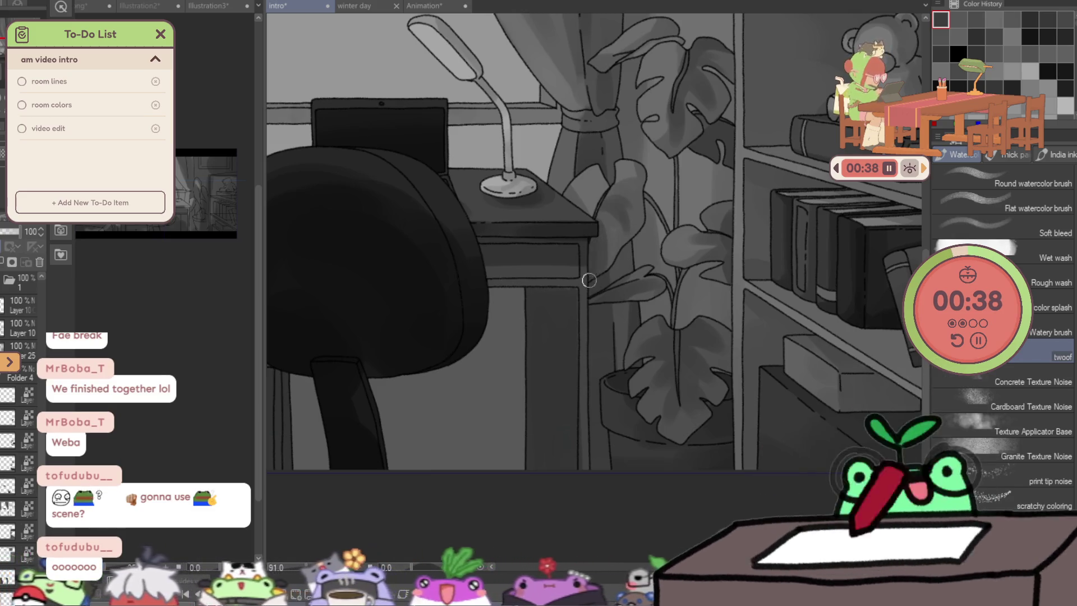
{"action": "scroll", "coordinate": [707, 270], "scroll_direction": "down", "scroll_amount": 5}
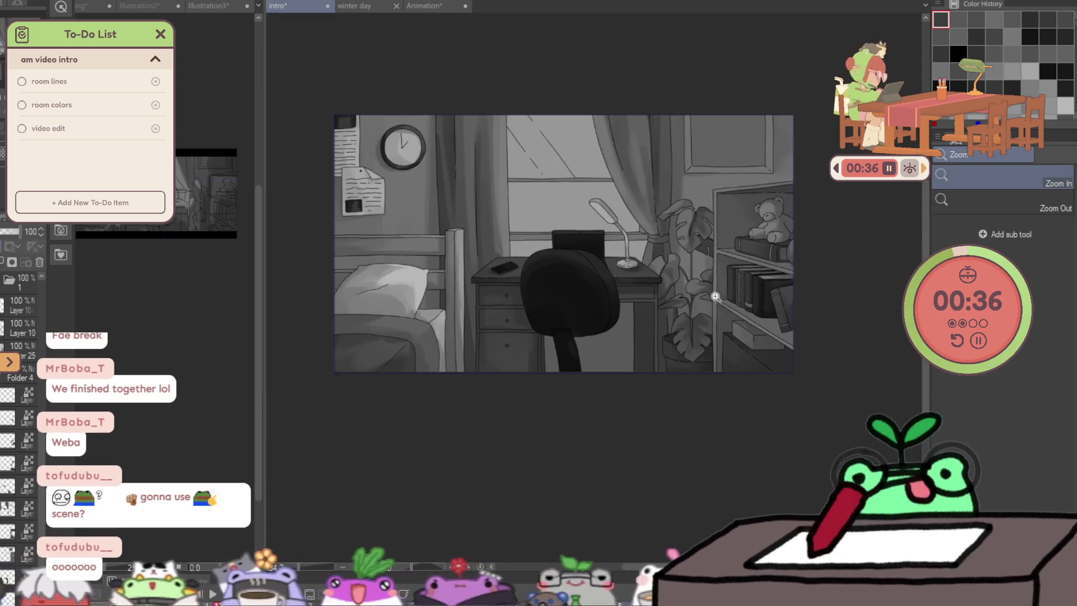
{"action": "scroll", "coordinate": [715, 296], "scroll_direction": "up", "scroll_amount": 3}
{"action": "scroll", "coordinate": [730, 317], "scroll_direction": "up", "scroll_amount": 1}
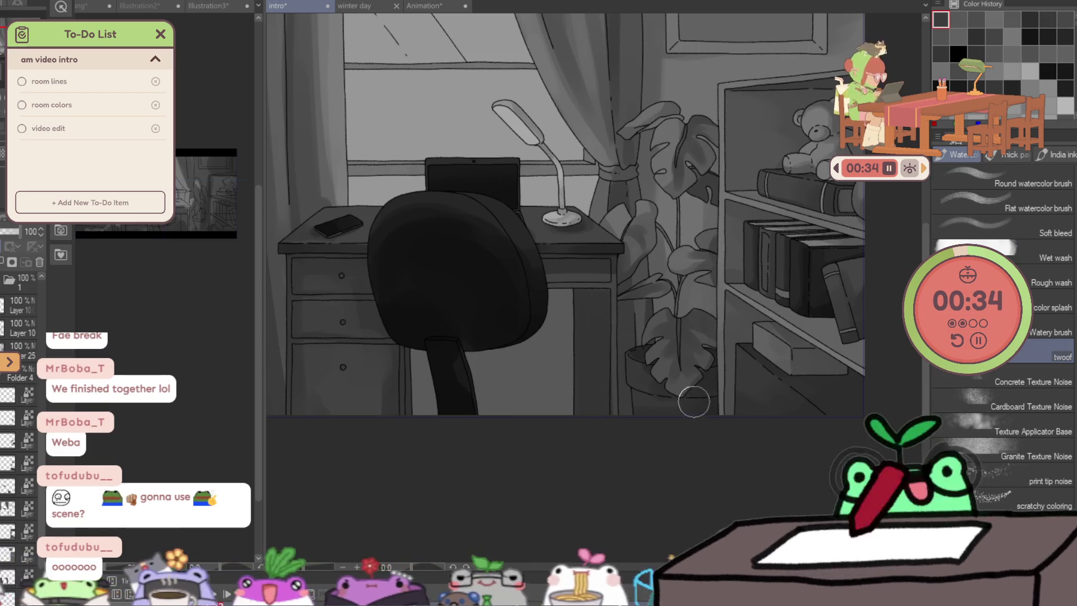
{"action": "key", "text": "slash"}
{"action": "scroll", "coordinate": [724, 349], "scroll_direction": "down", "scroll_amount": 3}
{"action": "scroll", "coordinate": [728, 336], "scroll_direction": "up", "scroll_amount": 2}
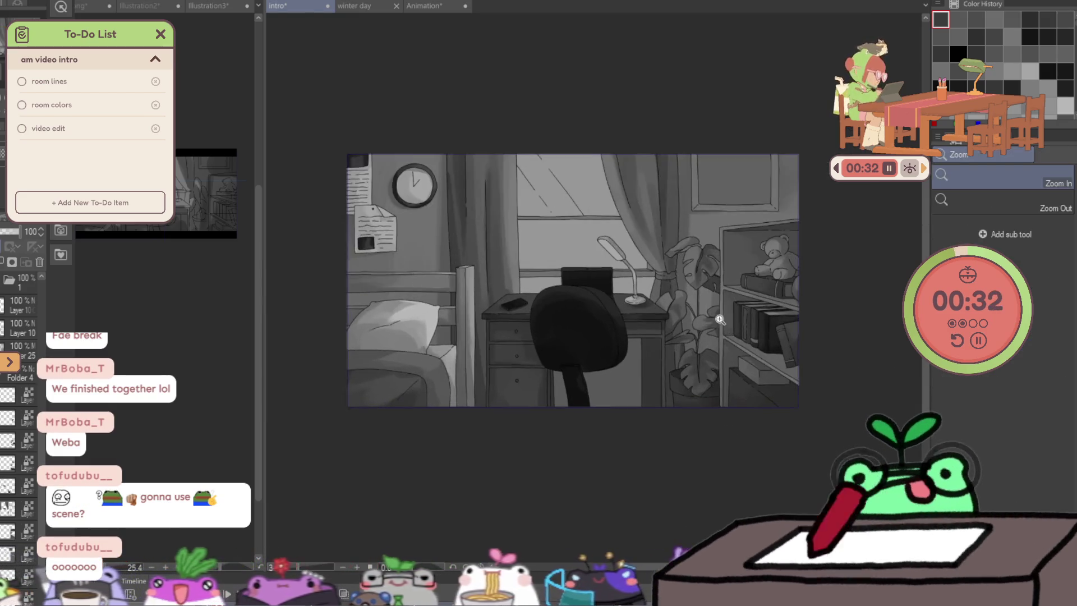
{"action": "scroll", "coordinate": [758, 253], "scroll_direction": "up", "scroll_amount": 3}
{"action": "key", "text": "b"}
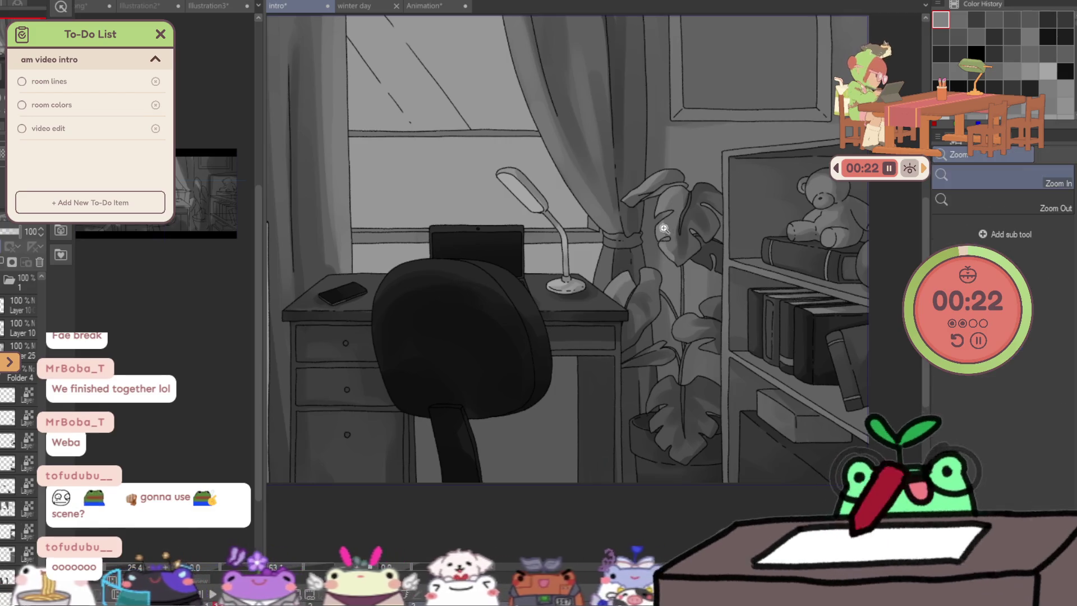
{"action": "scroll", "coordinate": [620, 278], "scroll_direction": "down", "scroll_amount": 2}
{"action": "scroll", "coordinate": [620, 278], "scroll_direction": "up", "scroll_amount": 2}
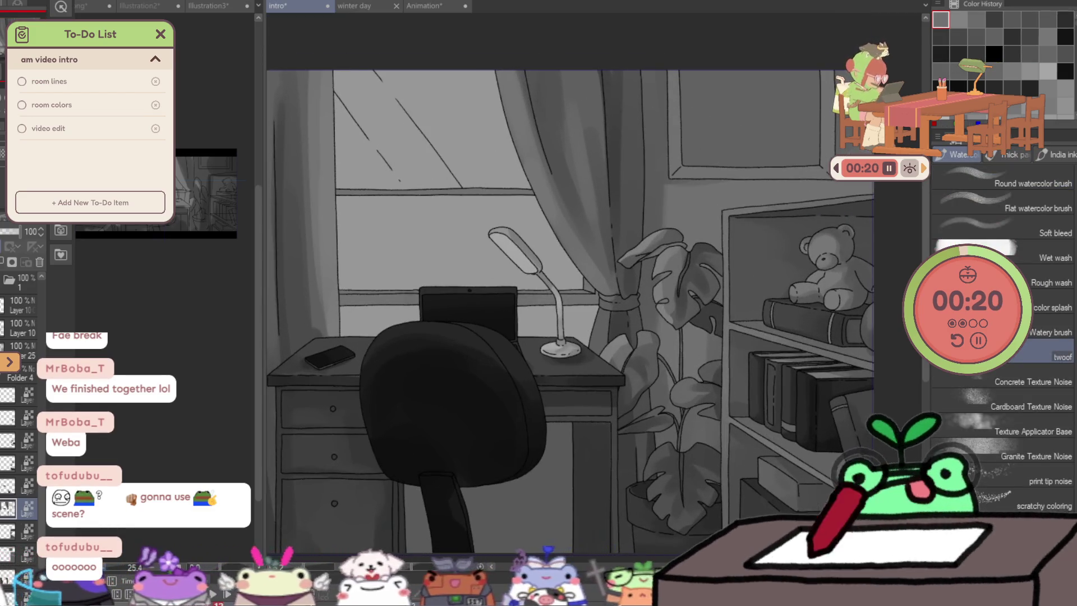
Reframe toward the upper picture frame and make the brush about twice as large.
{"action": "left_click_drag", "start_coordinate": [696, 183], "coordinate": [666, 210]}
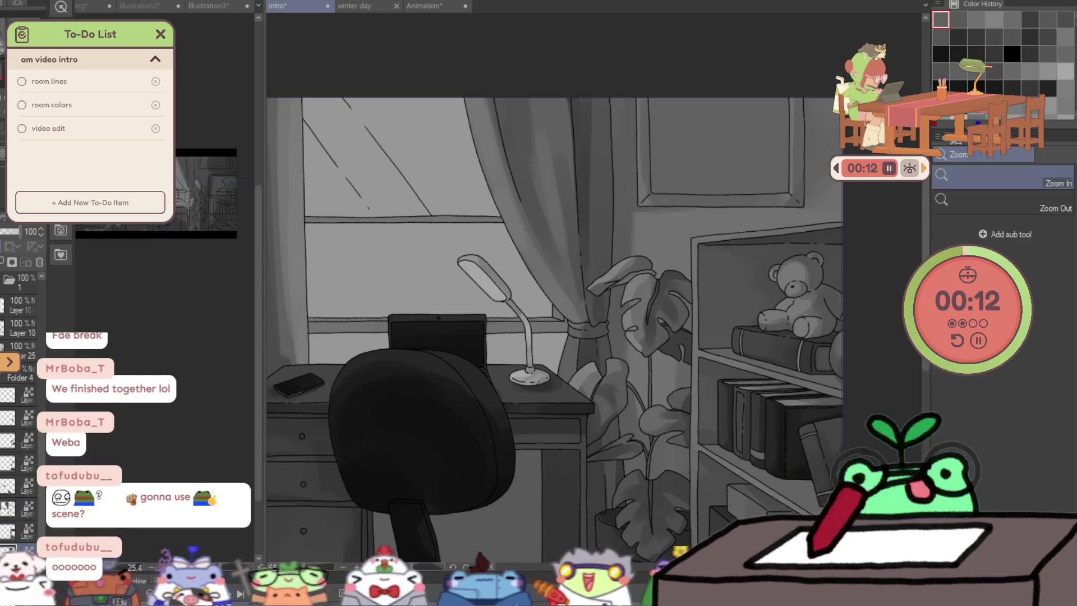
{"action": "scroll", "coordinate": [726, 158], "scroll_direction": "up", "scroll_amount": 1}
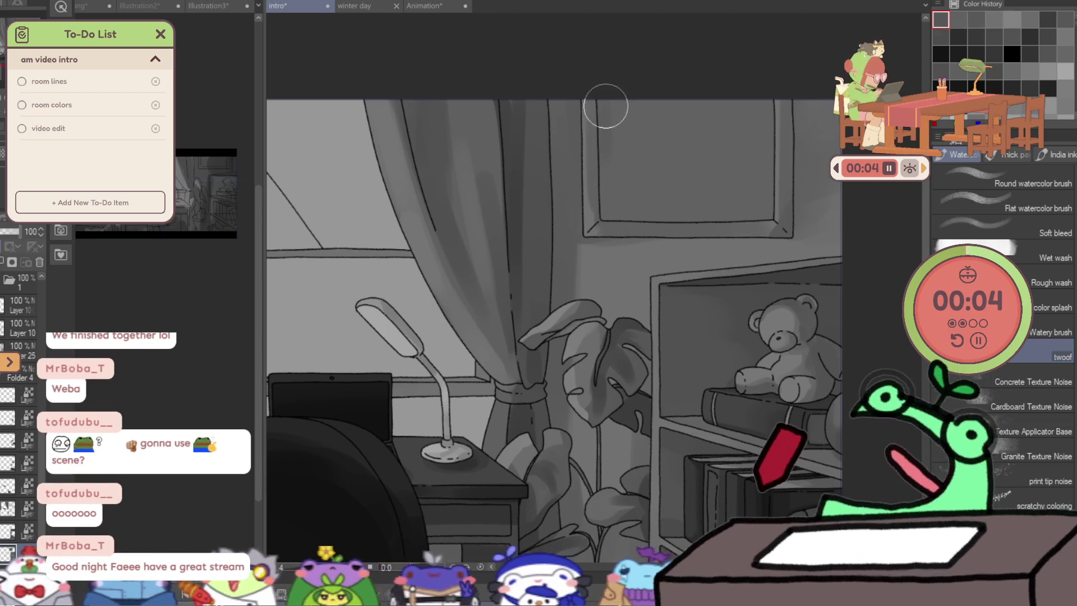
{"action": "key", "text": "bracketright"}
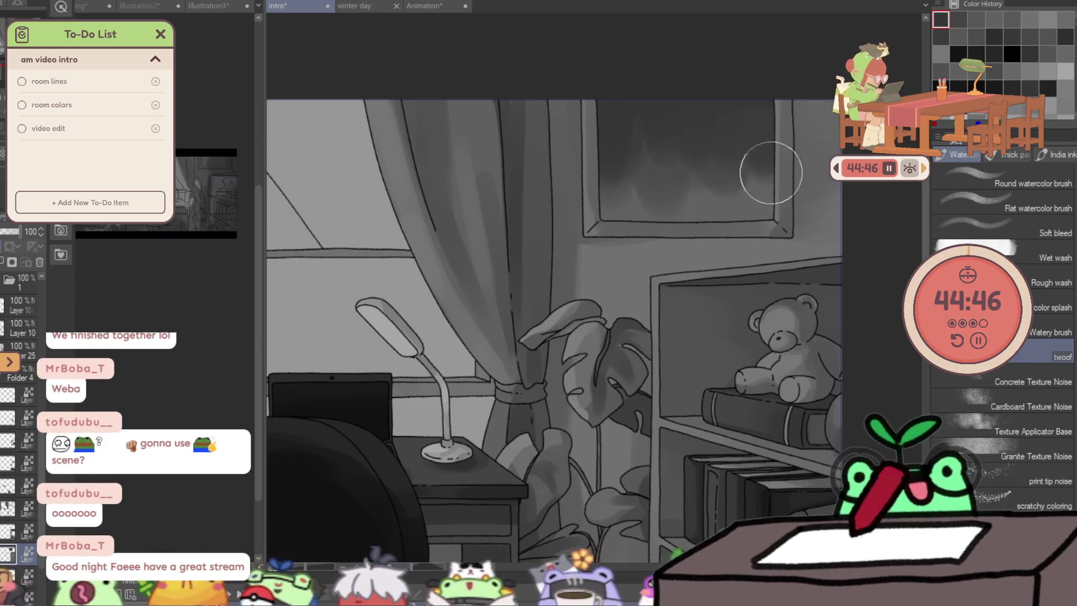
Darken the picture frame's interior with dark grey strokes including a widened vertical shape.
{"action": "mouse_move", "coordinate": [638, 174]}
{"action": "left_mouse_down"}
{"action": "mouse_move", "coordinate": [649, 191]}
{"action": "mouse_move", "coordinate": [640, 224]}
{"action": "mouse_move", "coordinate": [753, 200]}
{"action": "mouse_move", "coordinate": [716, 199]}
{"action": "left_mouse_up"}
{"action": "mouse_move", "coordinate": [624, 118]}
{"action": "left_mouse_down"}
{"action": "mouse_move", "coordinate": [649, 163]}
{"action": "mouse_move", "coordinate": [769, 157]}
{"action": "mouse_move", "coordinate": [677, 148]}
{"action": "left_mouse_up"}
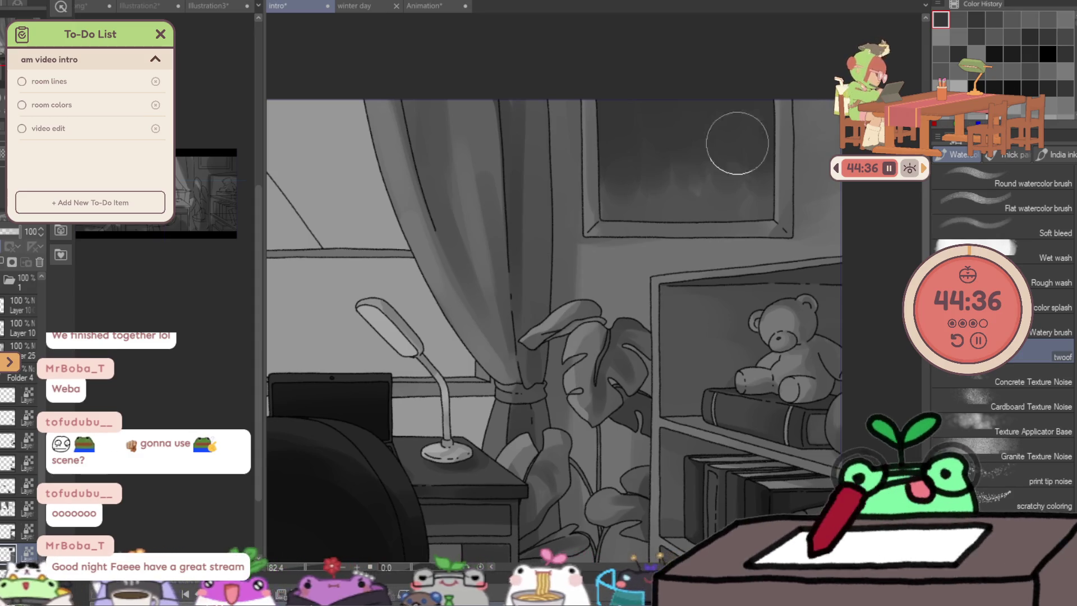
{"action": "left_click_drag", "start_coordinate": [621, 132], "coordinate": [622, 136]}
{"action": "mouse_move", "coordinate": [626, 205]}
{"action": "left_mouse_down"}
{"action": "mouse_move", "coordinate": [631, 126]}
{"action": "mouse_move", "coordinate": [637, 169]}
{"action": "mouse_move", "coordinate": [673, 194]}
{"action": "mouse_move", "coordinate": [682, 219]}
{"action": "mouse_move", "coordinate": [695, 216]}
{"action": "mouse_move", "coordinate": [697, 111]}
{"action": "mouse_move", "coordinate": [710, 210]}
{"action": "mouse_move", "coordinate": [707, 110]}
{"action": "mouse_move", "coordinate": [737, 106]}
{"action": "mouse_move", "coordinate": [729, 147]}
{"action": "mouse_move", "coordinate": [717, 141]}
{"action": "mouse_move", "coordinate": [725, 150]}
{"action": "mouse_move", "coordinate": [730, 129]}
{"action": "mouse_move", "coordinate": [729, 197]}
{"action": "mouse_move", "coordinate": [656, 197]}
{"action": "left_mouse_up"}
{"action": "mouse_move", "coordinate": [748, 195]}
{"action": "left_mouse_down"}
{"action": "mouse_move", "coordinate": [771, 215]}
{"action": "mouse_move", "coordinate": [777, 186]}
{"action": "mouse_move", "coordinate": [777, 210]}
{"action": "mouse_move", "coordinate": [773, 162]}
{"action": "left_mouse_up"}
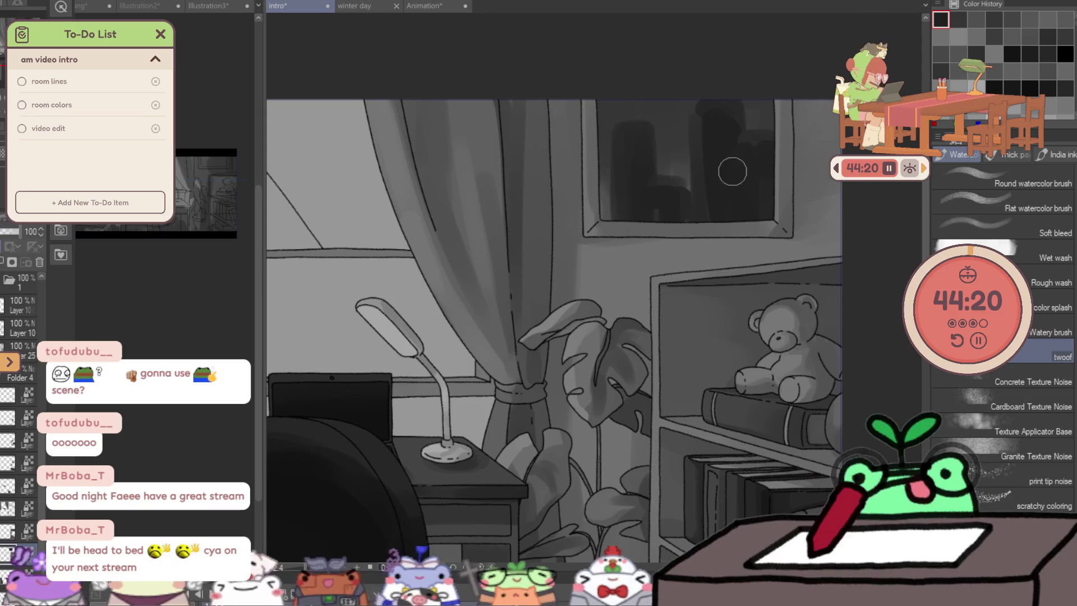
{"action": "left_click_drag", "start_coordinate": [769, 163], "coordinate": [729, 191]}
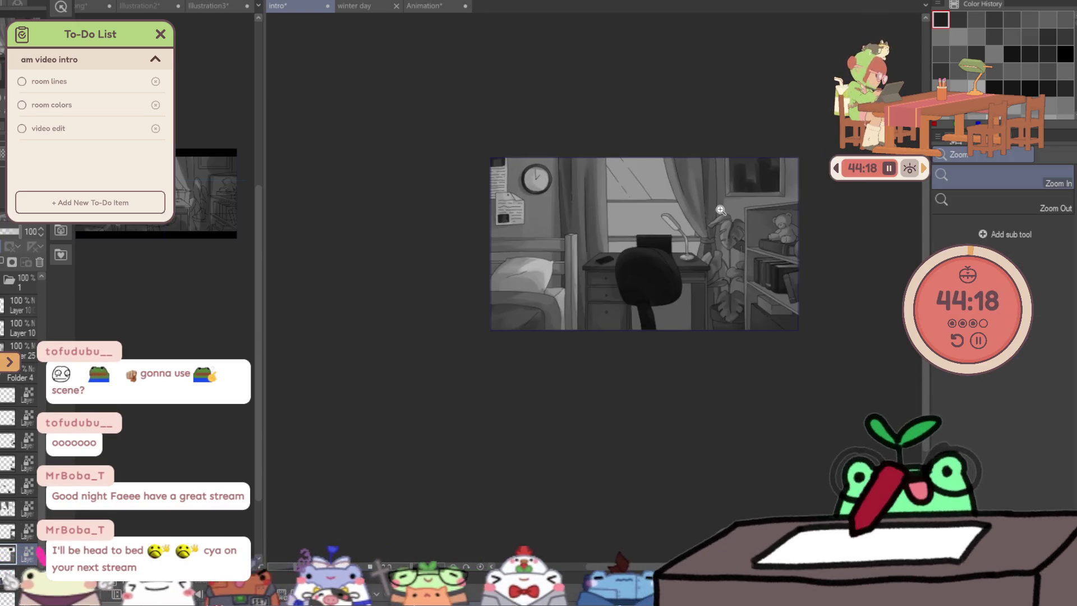
Paint a dark figure inside the picture frame, then undo the silhouette strokes.
{"action": "left_click", "coordinate": [719, 210]}
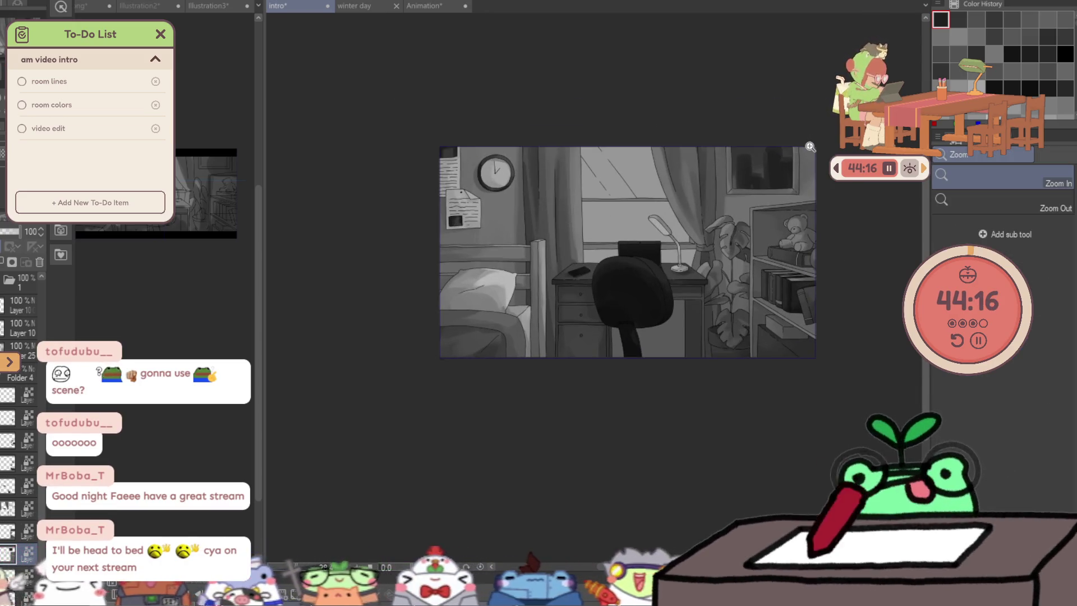
{"action": "left_click", "coordinate": [809, 149]}
{"action": "key", "text": "b"}
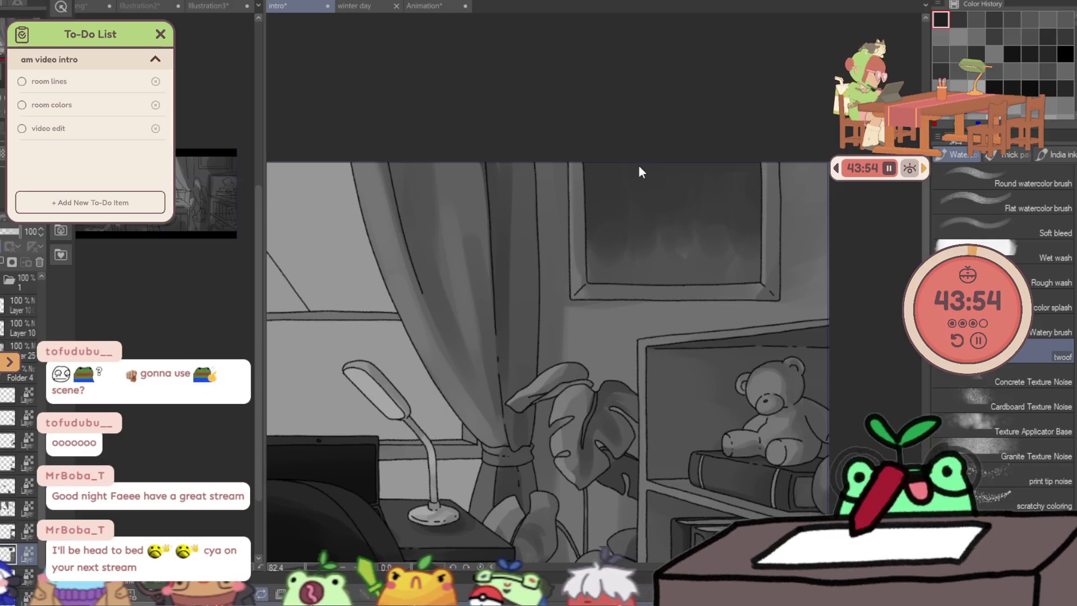
{"action": "mouse_move", "coordinate": [634, 168]}
{"action": "left_mouse_down"}
{"action": "mouse_move", "coordinate": [635, 201]}
{"action": "mouse_move", "coordinate": [654, 176]}
{"action": "mouse_move", "coordinate": [654, 211]}
{"action": "mouse_move", "coordinate": [660, 181]}
{"action": "mouse_move", "coordinate": [634, 199]}
{"action": "mouse_move", "coordinate": [657, 234]}
{"action": "mouse_move", "coordinate": [609, 271]}
{"action": "mouse_move", "coordinate": [637, 260]}
{"action": "mouse_move", "coordinate": [700, 269]}
{"action": "mouse_move", "coordinate": [667, 281]}
{"action": "left_mouse_up"}
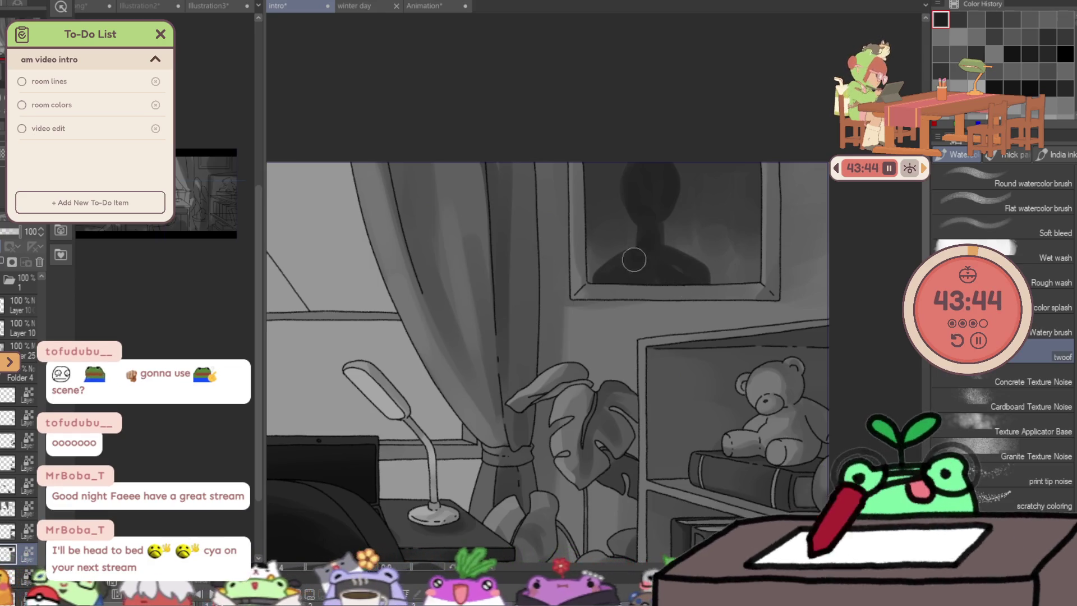
{"action": "scroll", "coordinate": [640, 277], "scroll_direction": "down", "scroll_amount": 5}
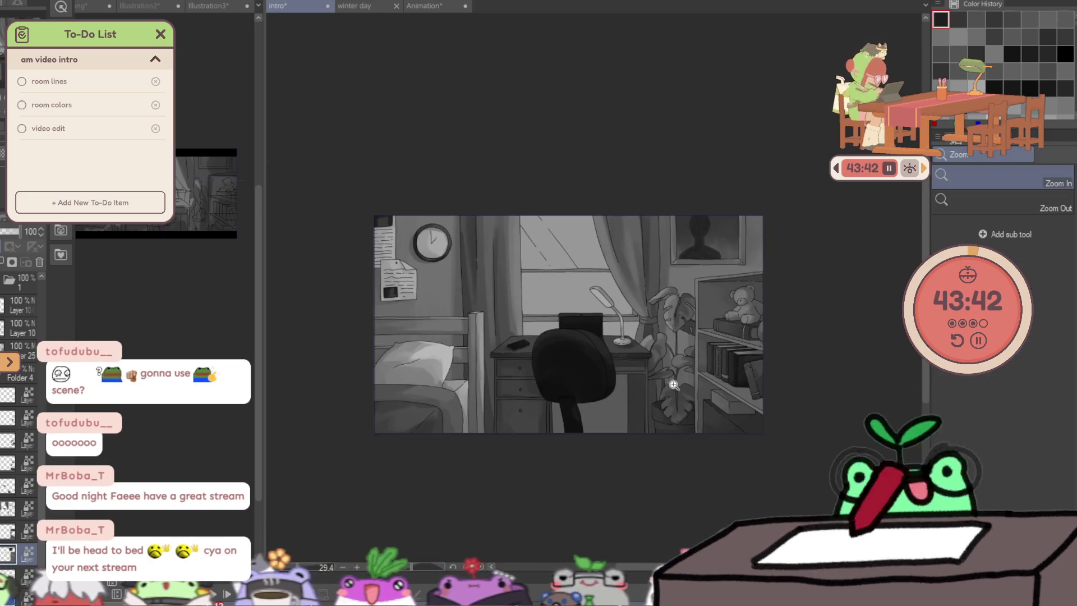
{"action": "left_click_drag", "start_coordinate": [674, 270], "coordinate": [765, 133]}
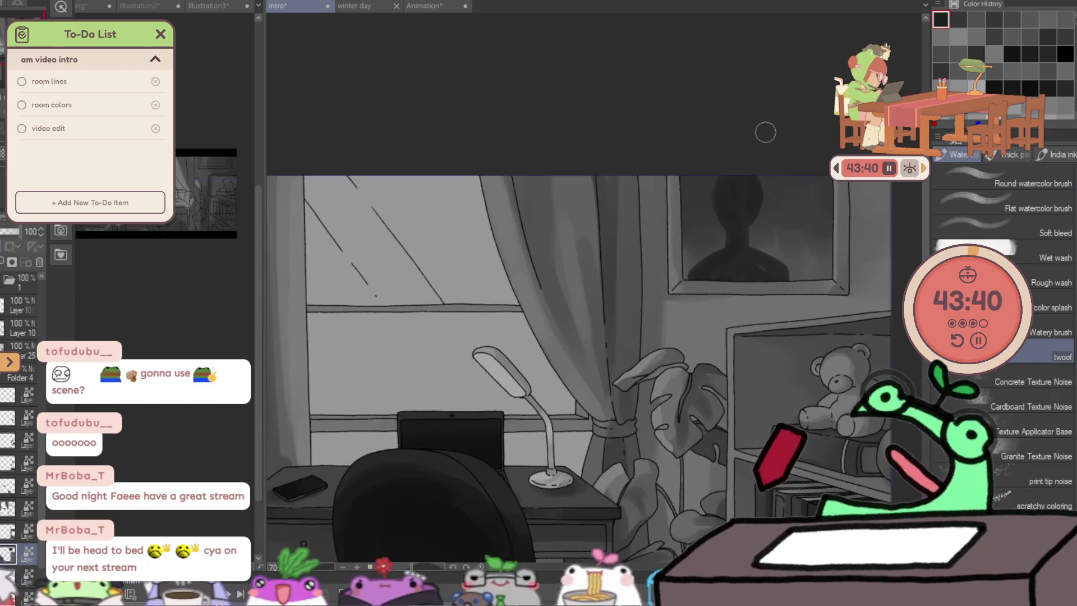
{"action": "key", "text": "ctrl+z"}
{"action": "key", "text": "ctrl+z"}
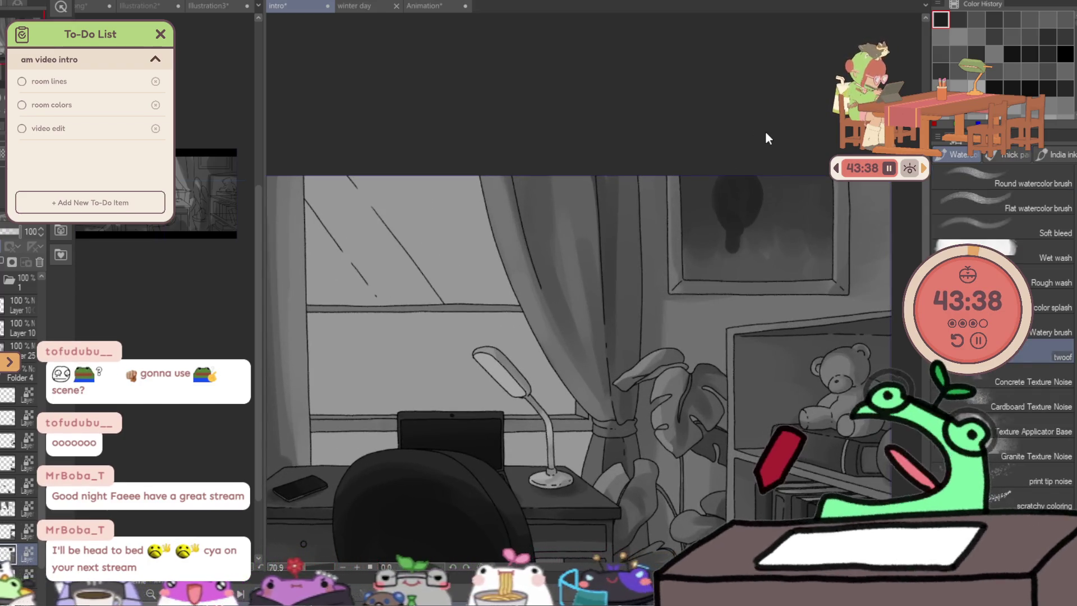
{"action": "key", "text": "ctrl+z"}
{"action": "key", "text": "ctrl+z"}
{"action": "key", "text": "ctrl+z"}
{"action": "key", "text": "ctrl+z"}
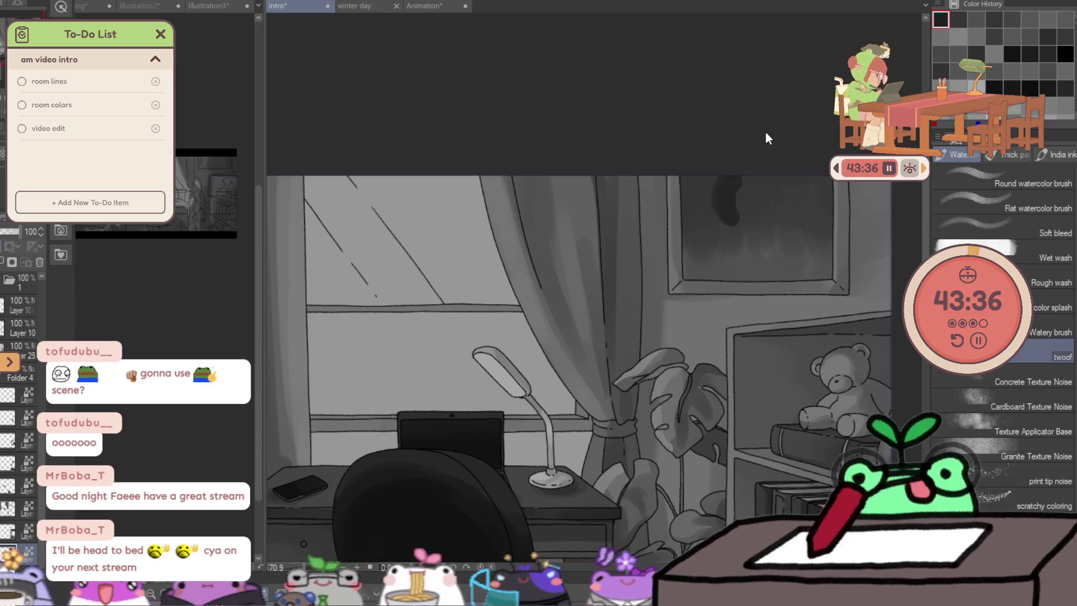
{"action": "key", "text": "ctrl+z"}
{"action": "key", "text": "ctrl+z"}
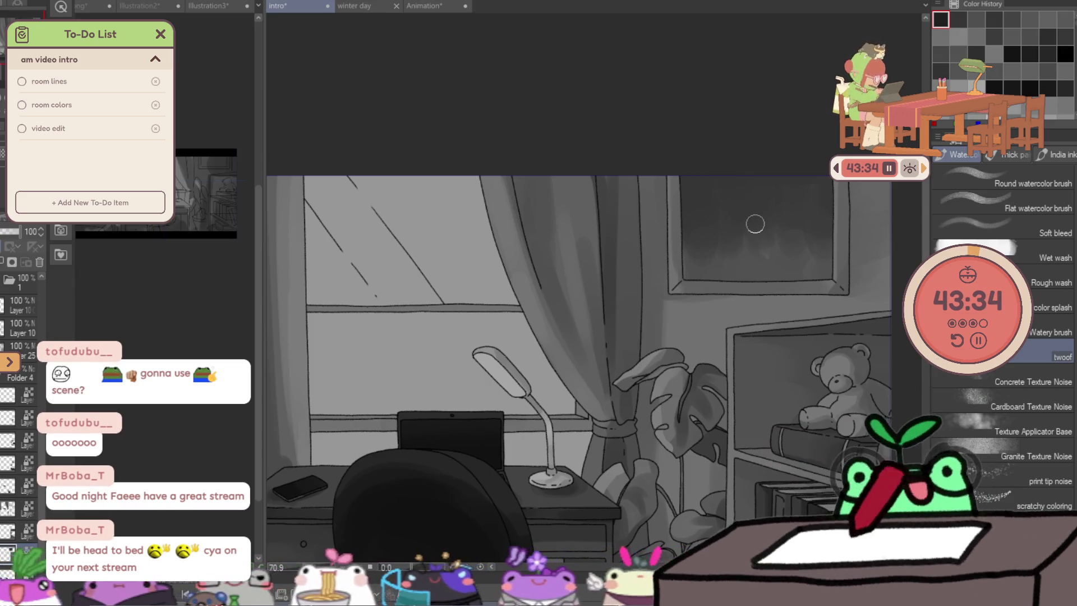
Repaint a dark cat-eared silhouette filling the picture frame.
{"action": "left_click_drag", "start_coordinate": [720, 283], "coordinate": [743, 197]}
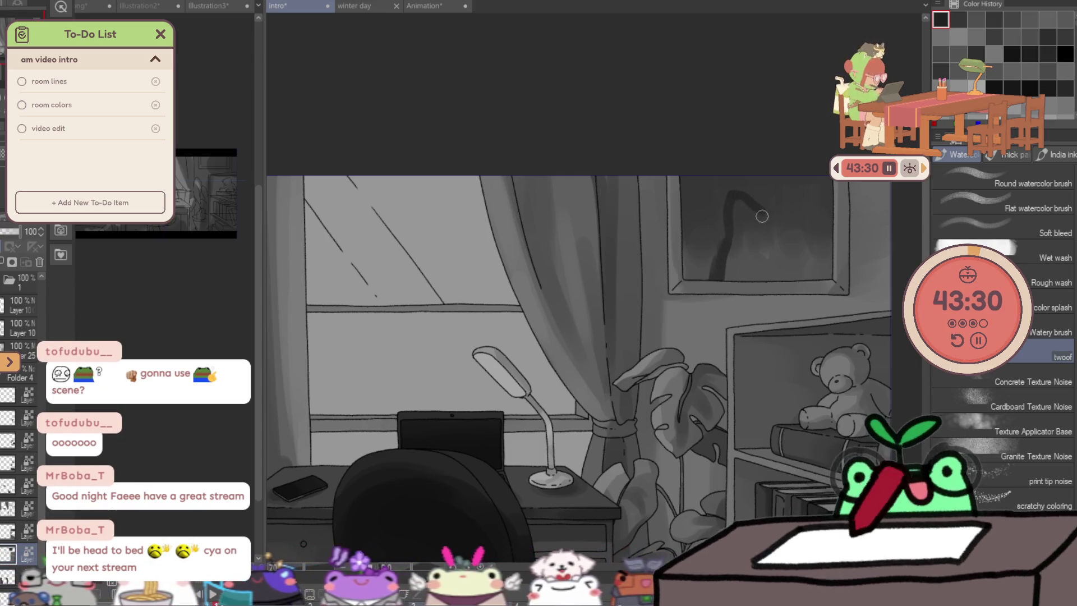
{"action": "mouse_move", "coordinate": [840, 199]}
{"action": "left_mouse_down"}
{"action": "mouse_move", "coordinate": [817, 233]}
{"action": "mouse_move", "coordinate": [740, 233]}
{"action": "mouse_move", "coordinate": [761, 270]}
{"action": "mouse_move", "coordinate": [818, 275]}
{"action": "left_mouse_up"}
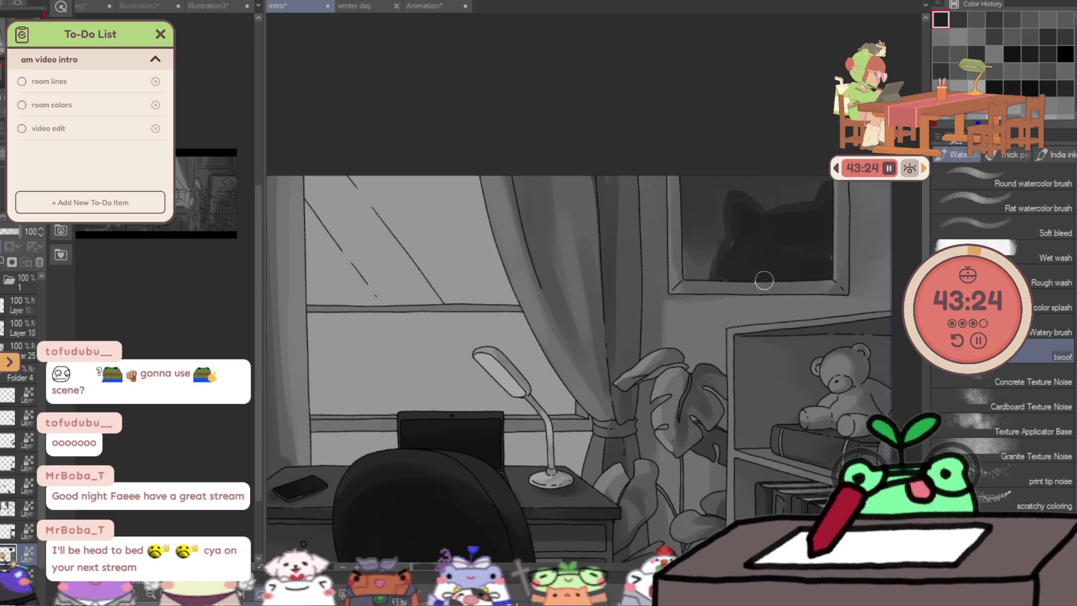
{"action": "left_click", "coordinate": [795, 261], "text": "ctrl+alt"}
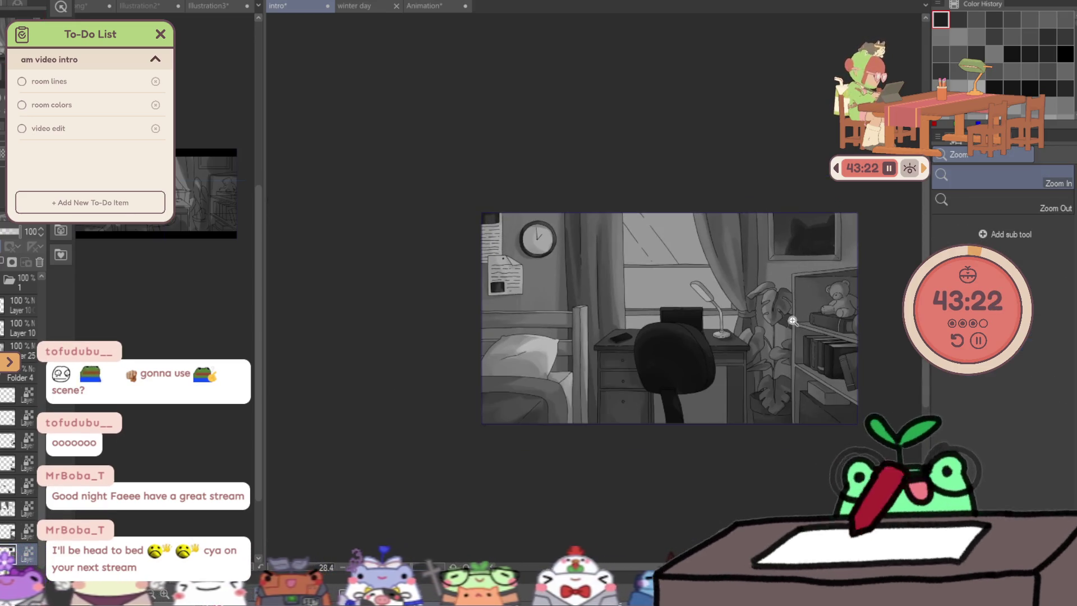
{"action": "scroll", "coordinate": [808, 253], "scroll_direction": "up", "scroll_amount": 2}
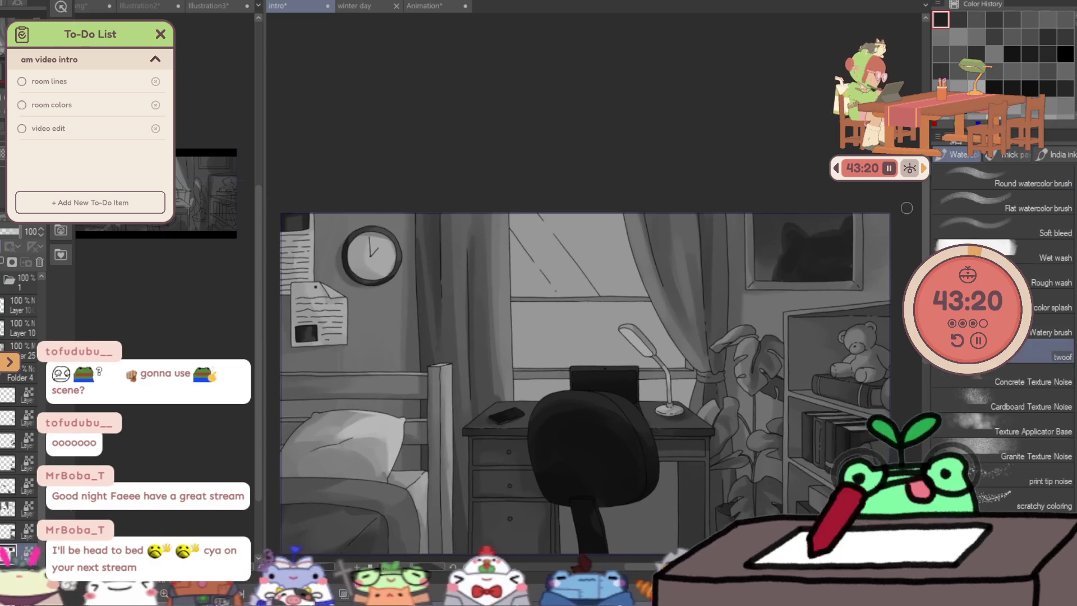
Undo the stray dark stroke and, with the watercolor twoof brush, paint a light scribble inside the wall picture.
{"action": "key", "text": "ctrl+z"}
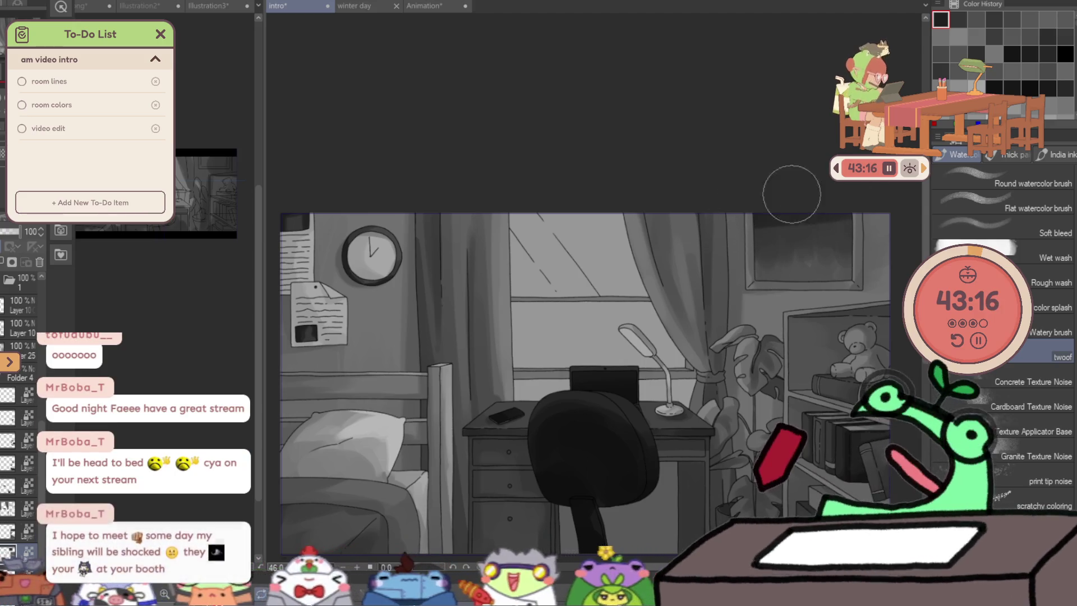
{"action": "key", "text": "b"}
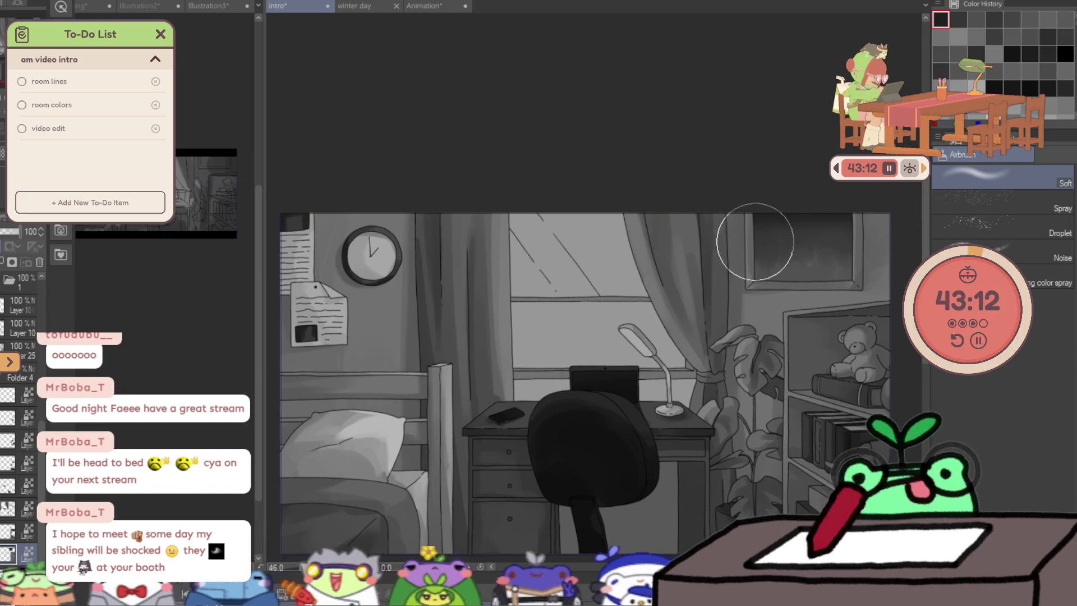
{"action": "scroll", "coordinate": [908, 269], "scroll_direction": "down", "scroll_amount": 2}
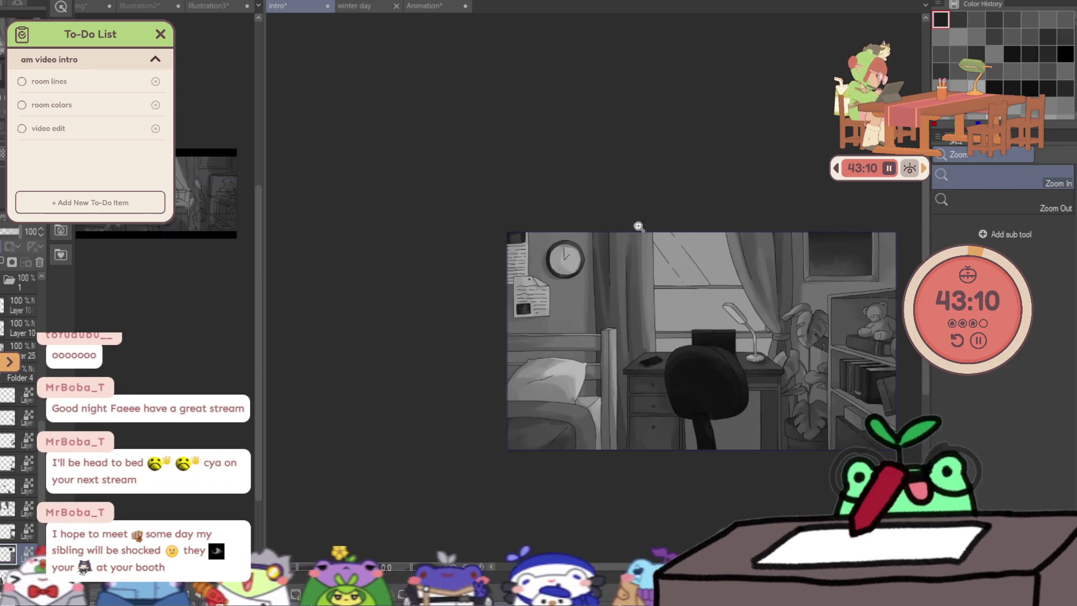
{"action": "key", "text": "b"}
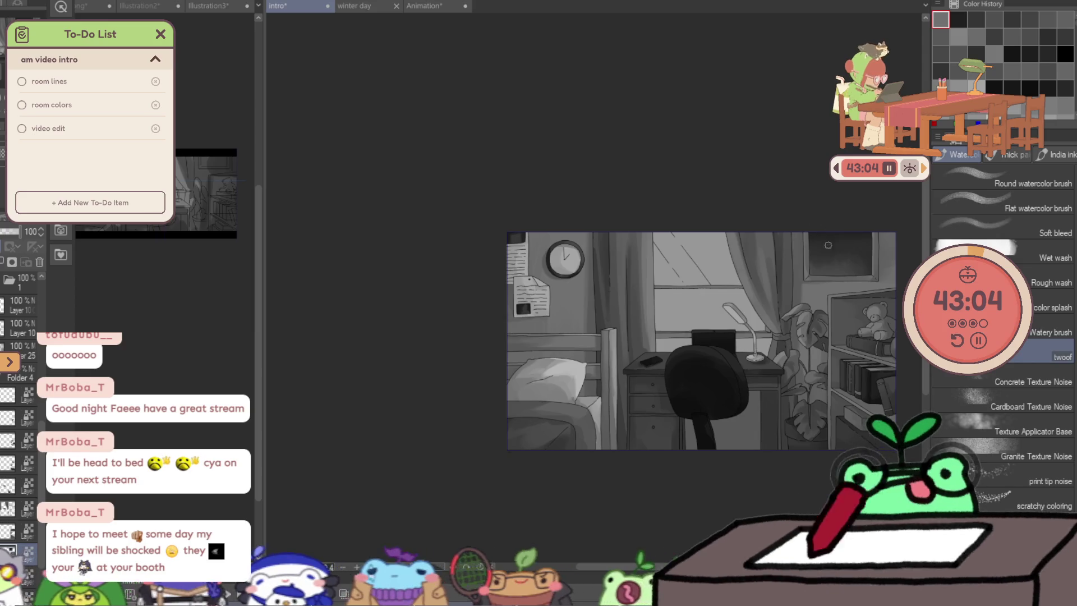
{"action": "left_click_drag", "start_coordinate": [825, 245], "coordinate": [889, 253]}
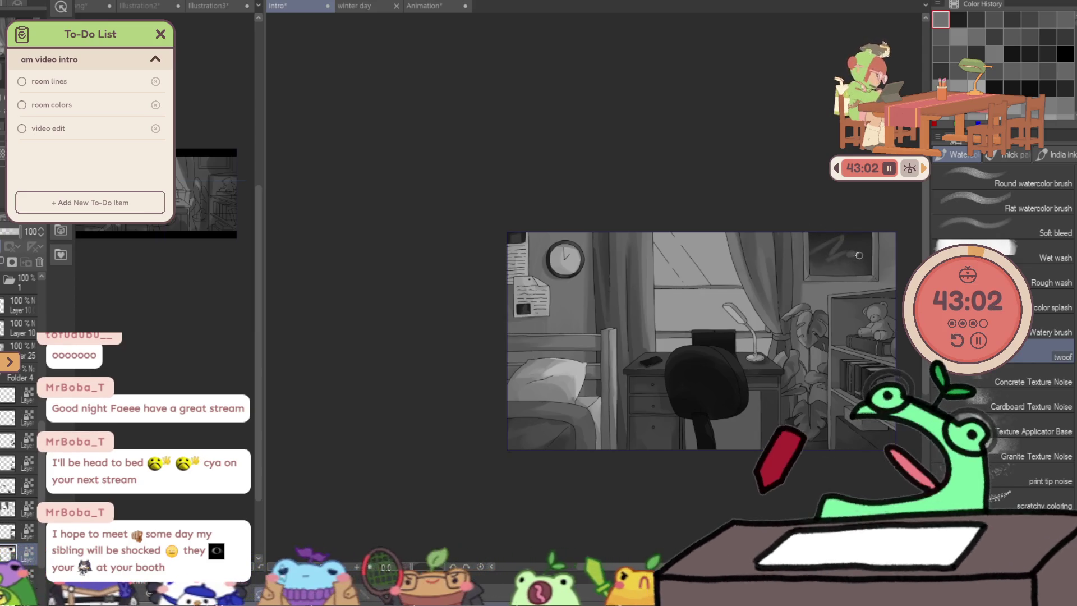
Add a faint light stroke to the wall picture and zoom out to view the whole bedroom.
{"action": "key", "text": "ctrl+alt+space"}
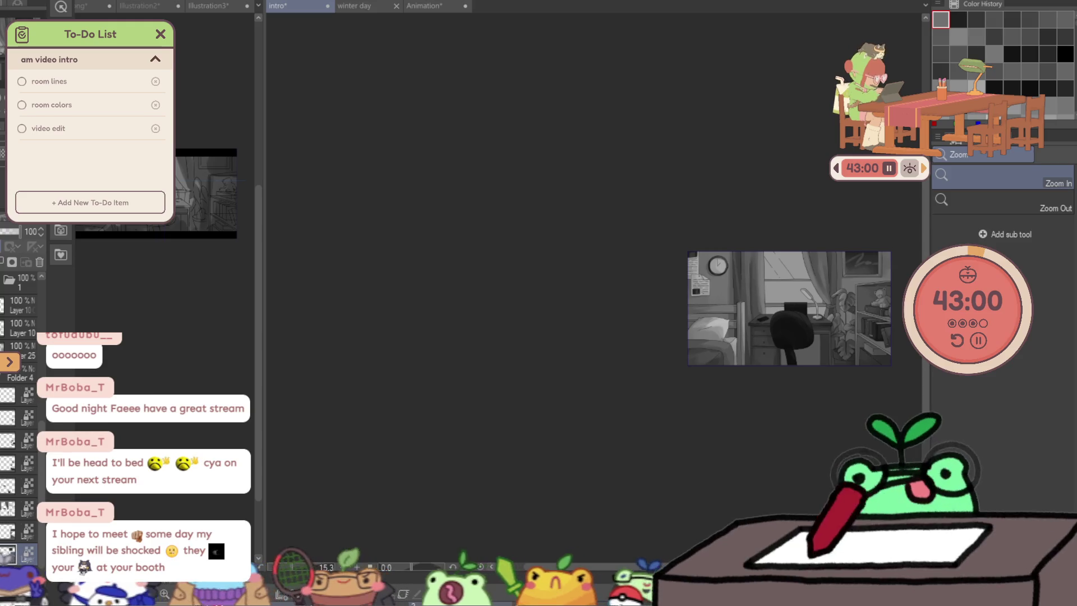
{"action": "left_click", "coordinate": [905, 270]}
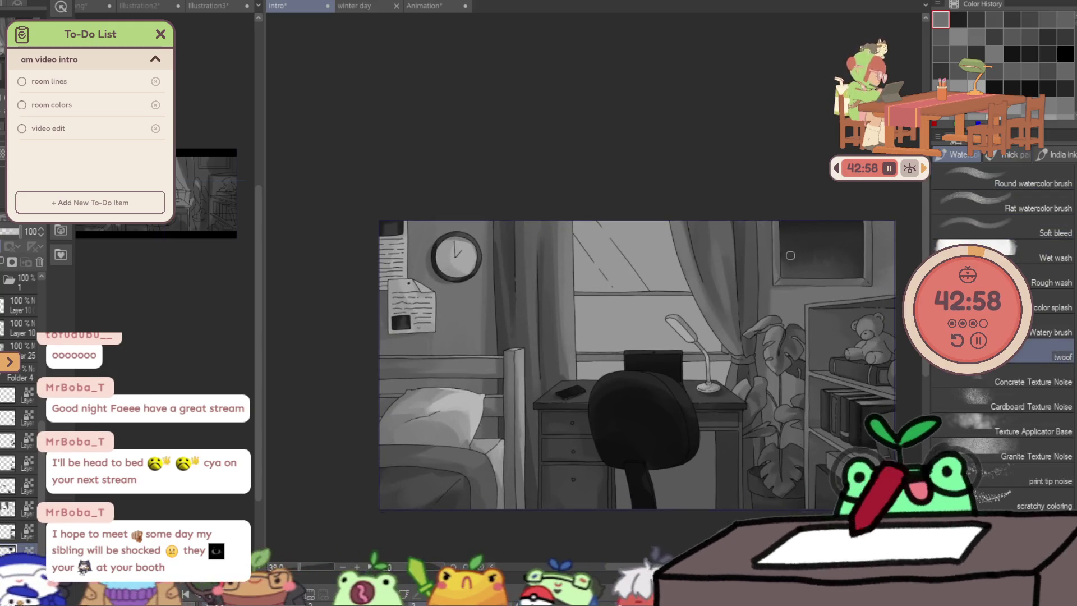
{"action": "mouse_move", "coordinate": [791, 256]}
{"action": "left_mouse_down"}
{"action": "mouse_move", "coordinate": [826, 250]}
{"action": "mouse_move", "coordinate": [791, 275]}
{"action": "left_mouse_up"}
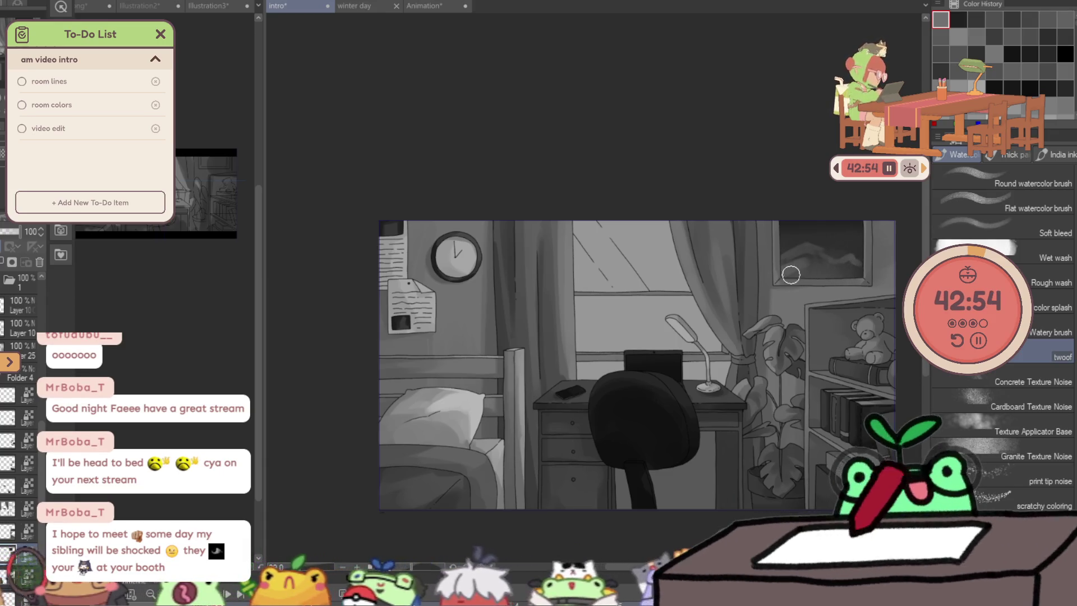
{"action": "left_click", "coordinate": [856, 279], "text": "ctrl+alt"}
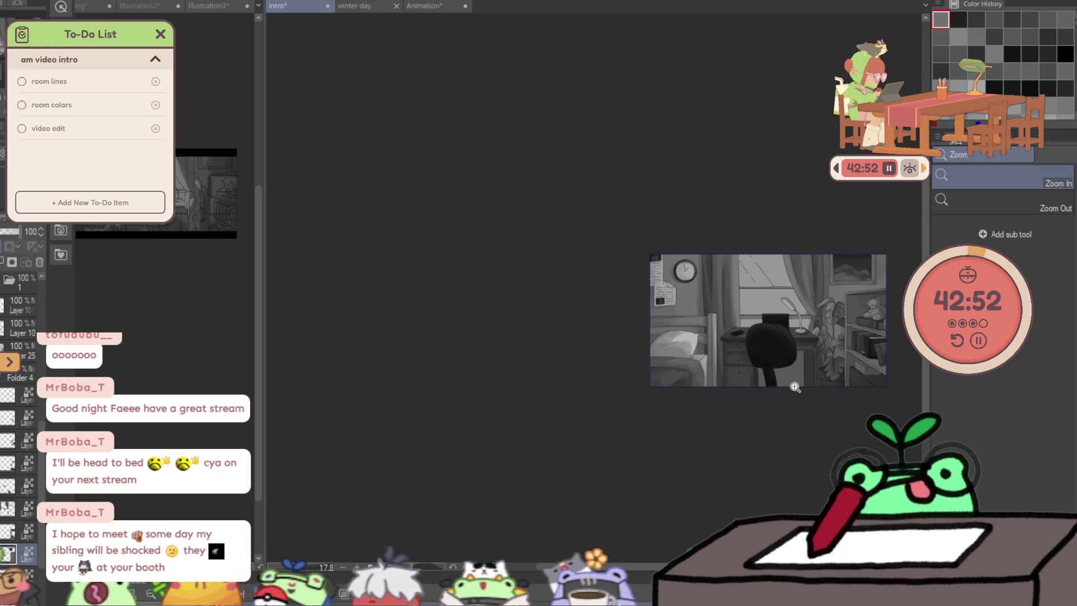
{"action": "scroll", "coordinate": [851, 353], "scroll_direction": "up", "scroll_amount": 5}
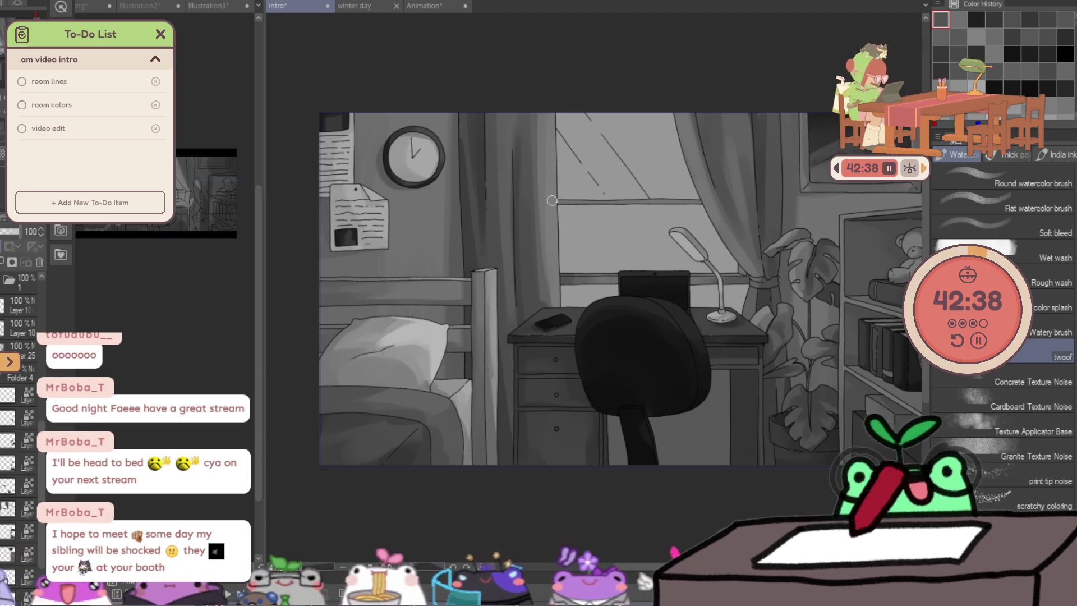
Paint across the window and lighten the lower pane, undoing the first attempt and redoing it.
{"action": "left_click", "coordinate": [606, 192]}
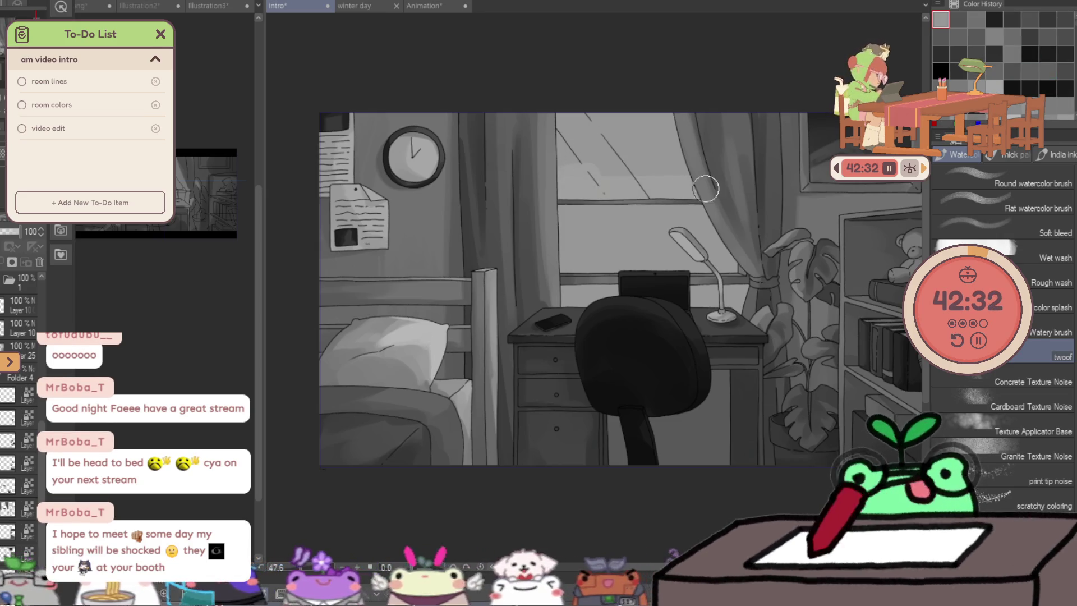
{"action": "left_click_drag", "start_coordinate": [581, 172], "coordinate": [686, 118]}
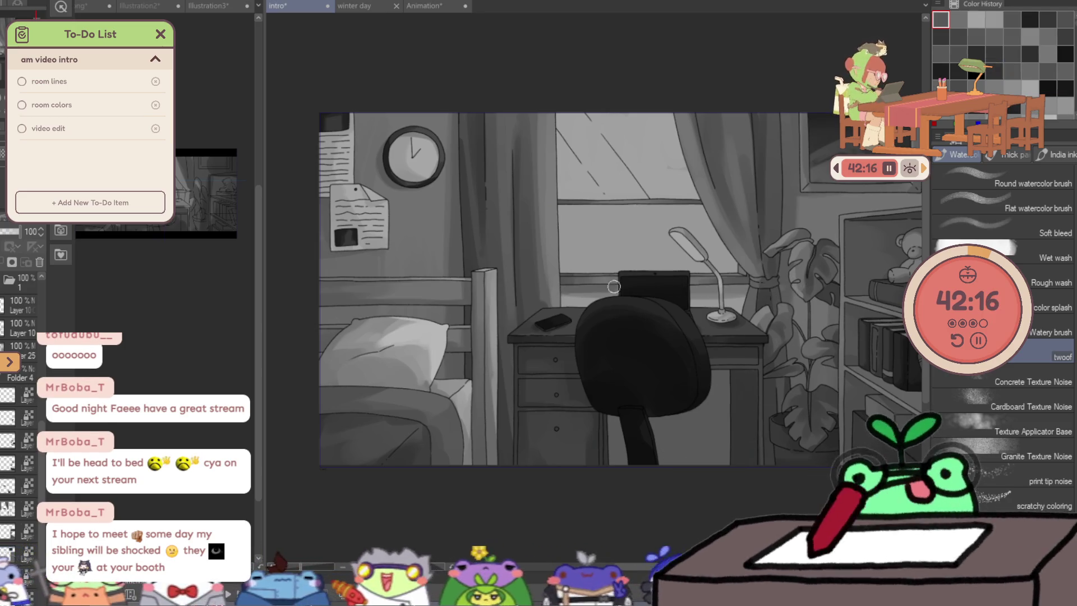
{"action": "scroll", "coordinate": [852, 225], "scroll_direction": "down", "scroll_amount": 2}
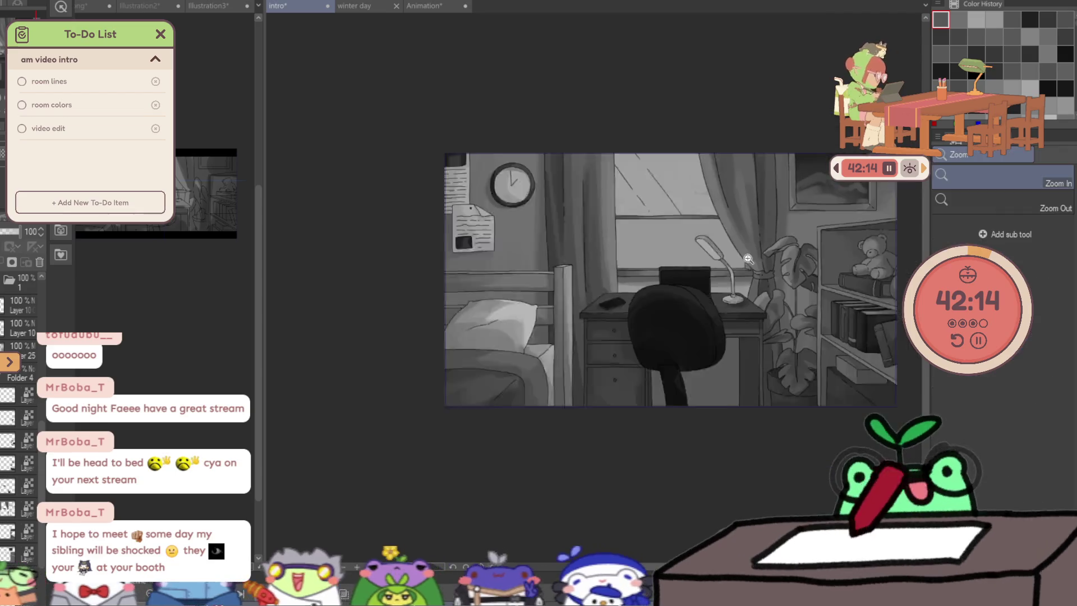
{"action": "scroll", "coordinate": [662, 247], "scroll_direction": "up", "scroll_amount": 2}
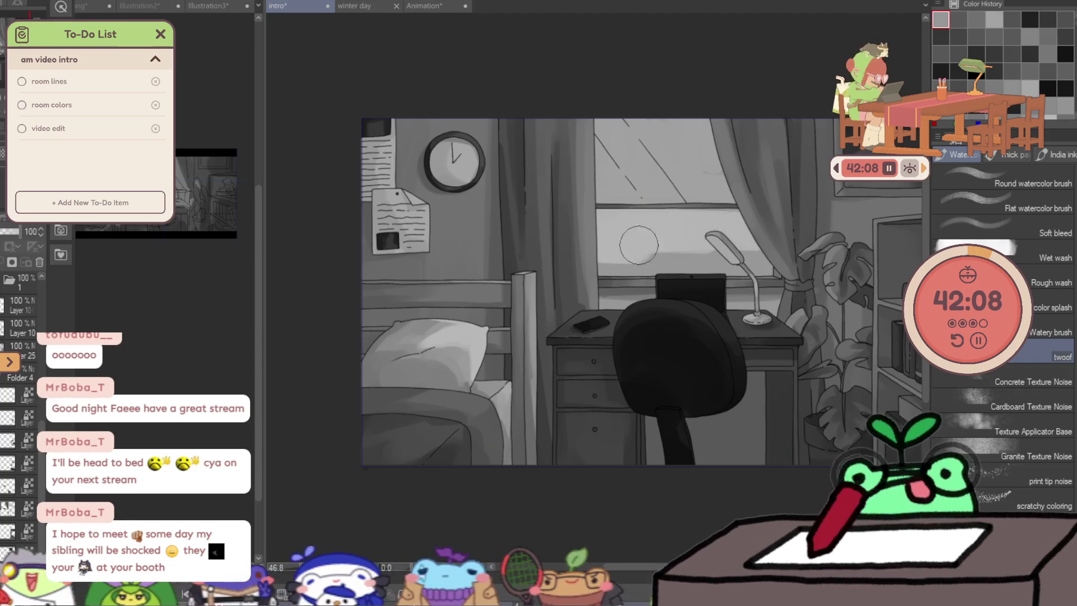
{"action": "left_click_drag", "start_coordinate": [587, 237], "coordinate": [767, 258]}
{"action": "key", "text": "ctrl+z"}
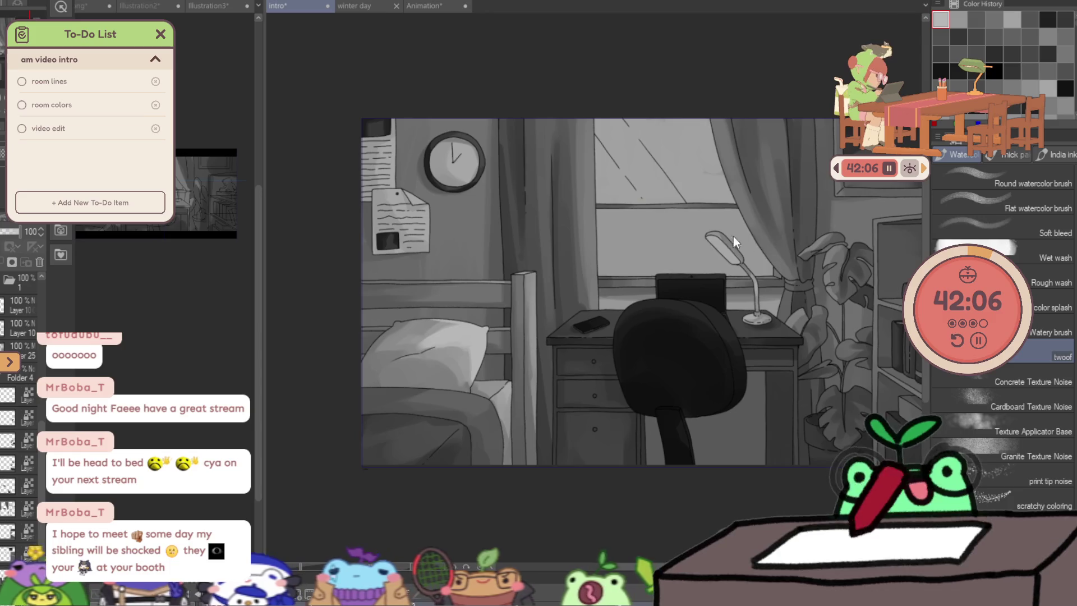
{"action": "left_click_drag", "start_coordinate": [623, 224], "coordinate": [590, 241]}
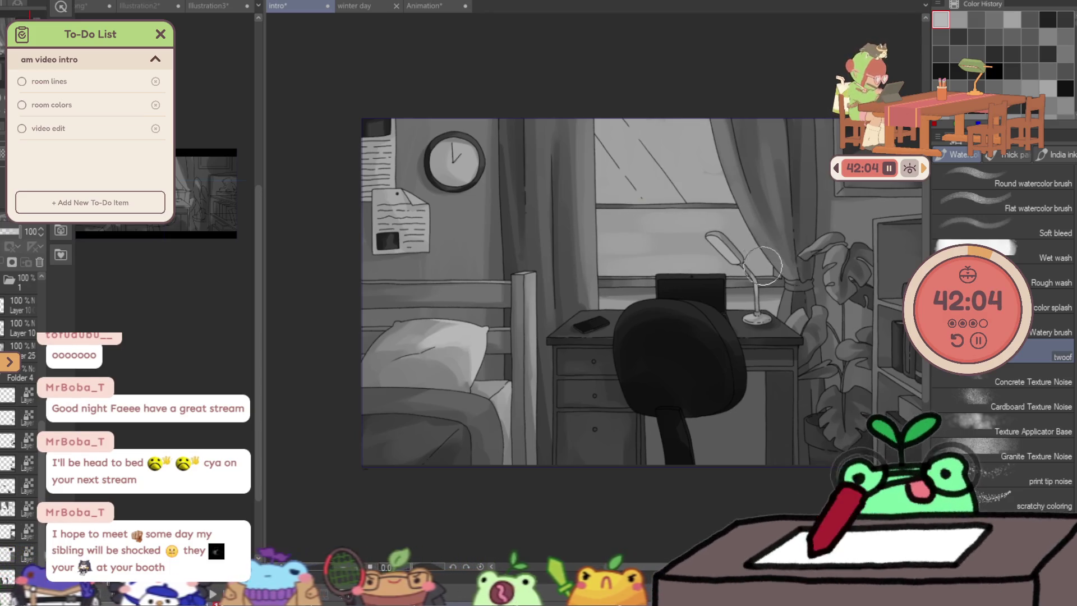
{"action": "scroll", "coordinate": [741, 249], "scroll_direction": "down", "scroll_amount": 5}
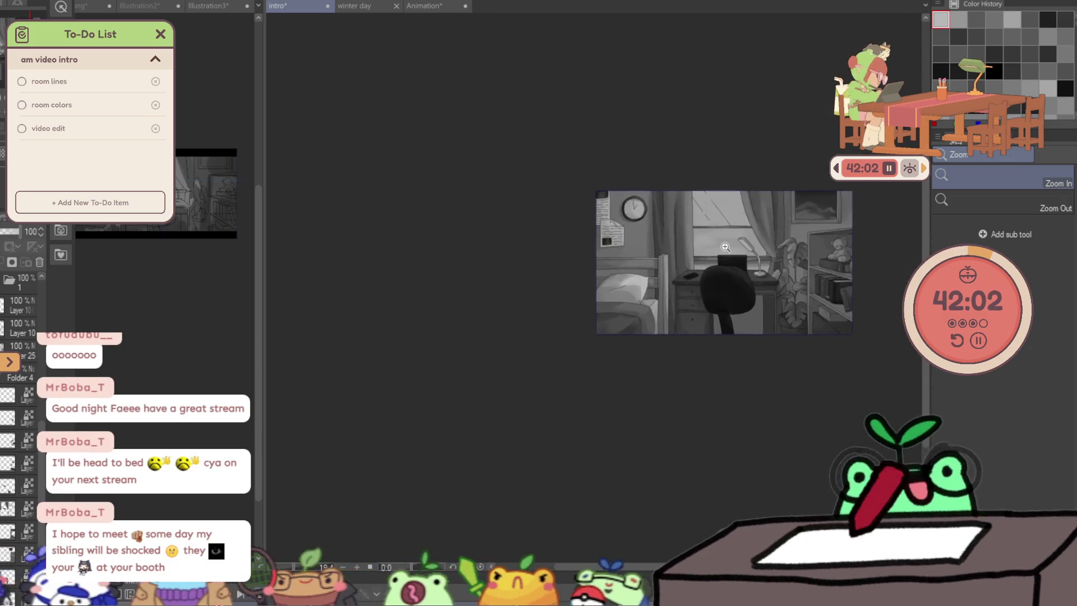
{"action": "scroll", "coordinate": [742, 249], "scroll_direction": "up", "scroll_amount": 3}
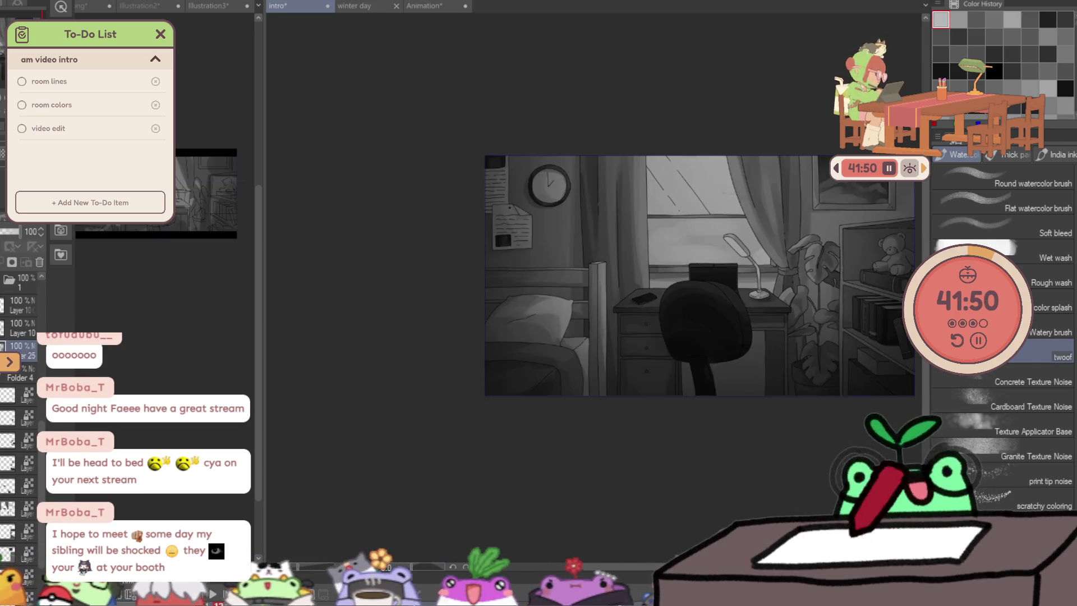
Lower the layer's opacity and brush darker shading over the desk and plant.
{"action": "left_click_drag", "start_coordinate": [10, 238], "coordinate": [47, 230]}
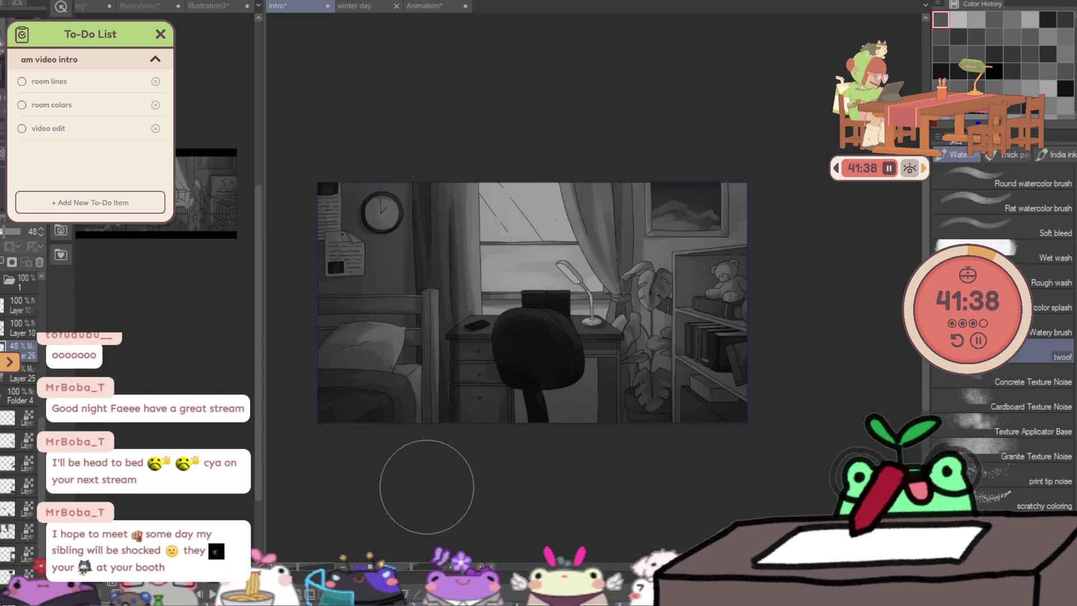
{"action": "mouse_move", "coordinate": [474, 321]}
{"action": "left_mouse_down"}
{"action": "mouse_move", "coordinate": [464, 333]}
{"action": "mouse_move", "coordinate": [480, 354]}
{"action": "left_mouse_up"}
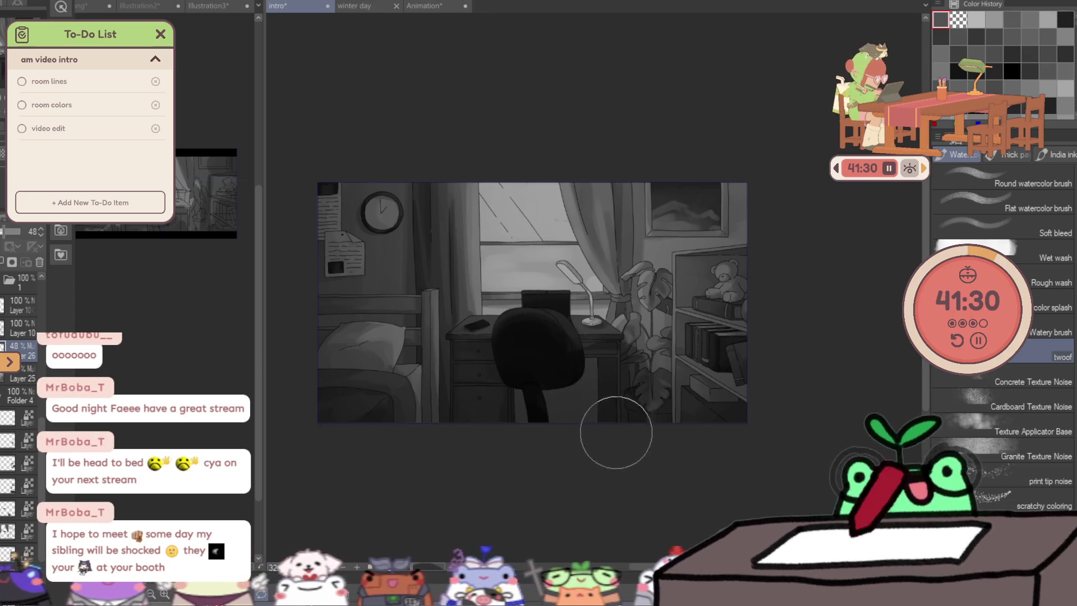
{"action": "mouse_move", "coordinate": [649, 357]}
{"action": "left_mouse_down"}
{"action": "mouse_move", "coordinate": [697, 265]}
{"action": "mouse_move", "coordinate": [698, 325]}
{"action": "mouse_move", "coordinate": [728, 314]}
{"action": "mouse_move", "coordinate": [704, 260]}
{"action": "mouse_move", "coordinate": [717, 176]}
{"action": "mouse_move", "coordinate": [735, 295]}
{"action": "mouse_move", "coordinate": [699, 179]}
{"action": "mouse_move", "coordinate": [657, 178]}
{"action": "mouse_move", "coordinate": [652, 229]}
{"action": "mouse_move", "coordinate": [693, 202]}
{"action": "left_mouse_up"}
{"action": "scroll", "coordinate": [682, 210], "scroll_direction": "up", "scroll_amount": 2}
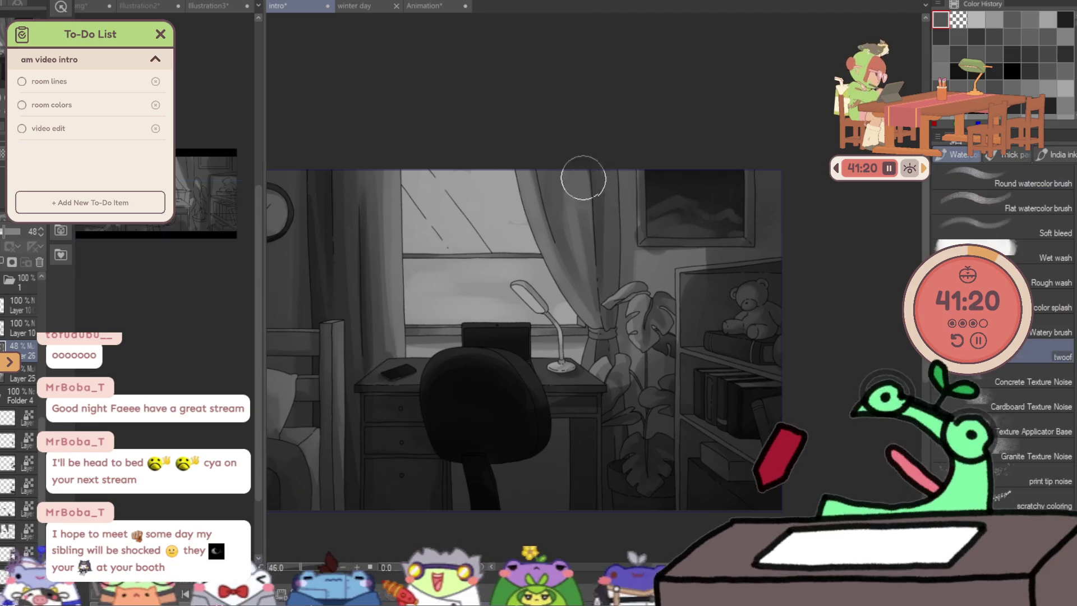
Darken the curtain beside the window and define the monstera leaves, then view the whole illustration.
{"action": "mouse_move", "coordinate": [576, 145]}
{"action": "left_mouse_down"}
{"action": "mouse_move", "coordinate": [606, 183]}
{"action": "mouse_move", "coordinate": [623, 152]}
{"action": "mouse_move", "coordinate": [658, 219]}
{"action": "left_mouse_up"}
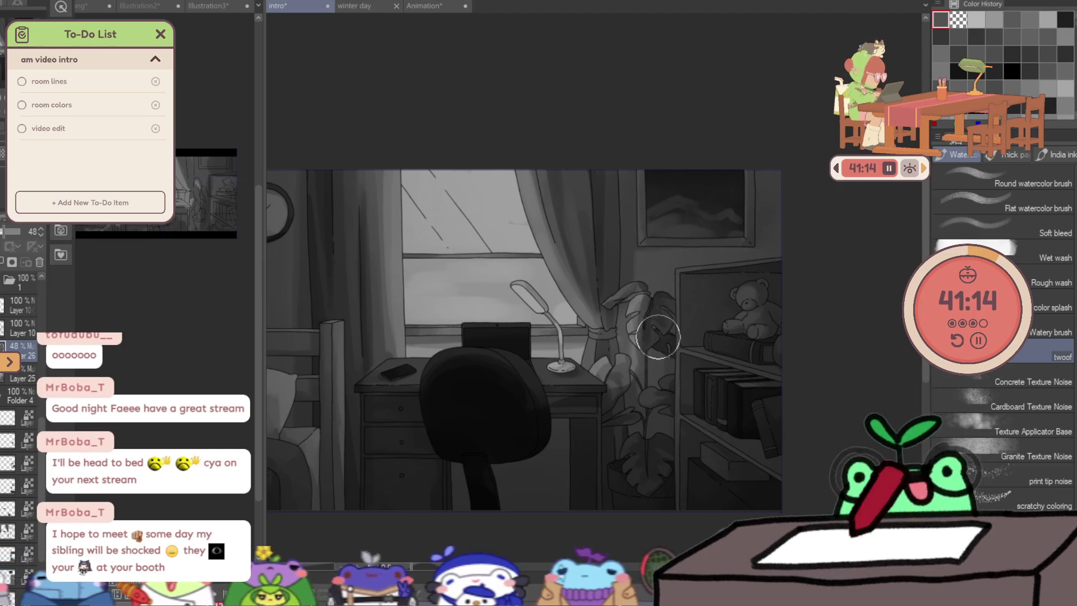
{"action": "left_click_drag", "start_coordinate": [657, 267], "coordinate": [637, 340]}
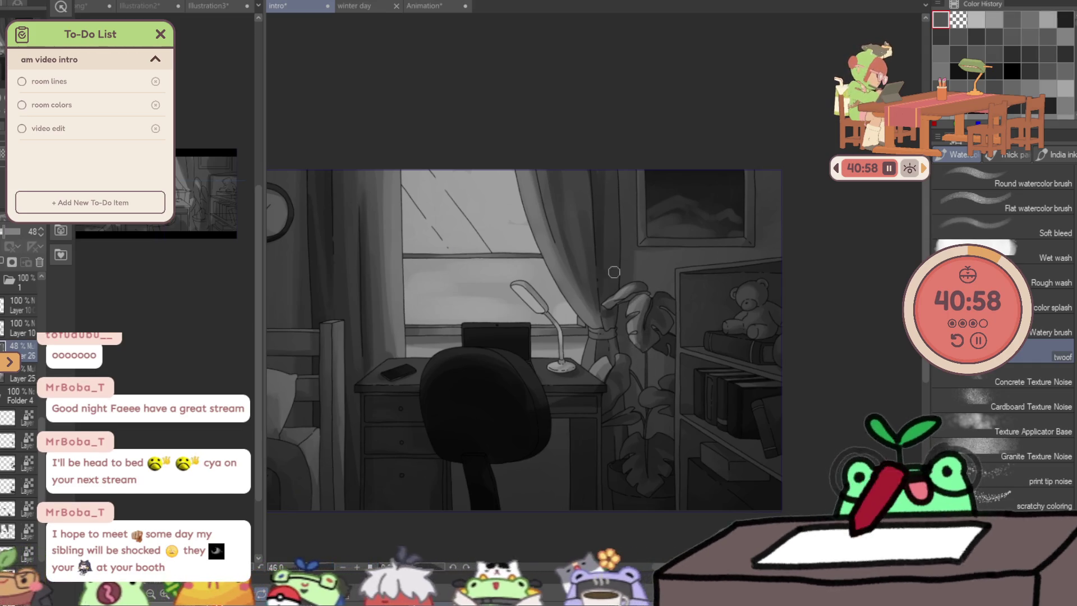
{"action": "left_click", "coordinate": [697, 284], "text": "ctrl+alt"}
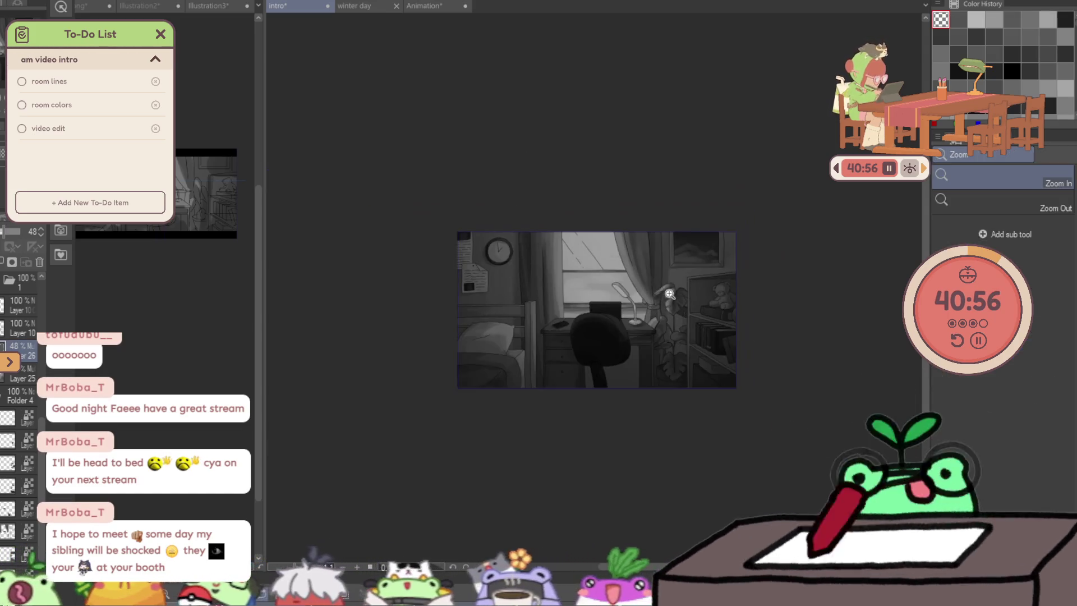
Reselect Layer 26, raise its opacity slightly and add a new raster layer above it.
{"action": "left_click", "coordinate": [640, 249]}
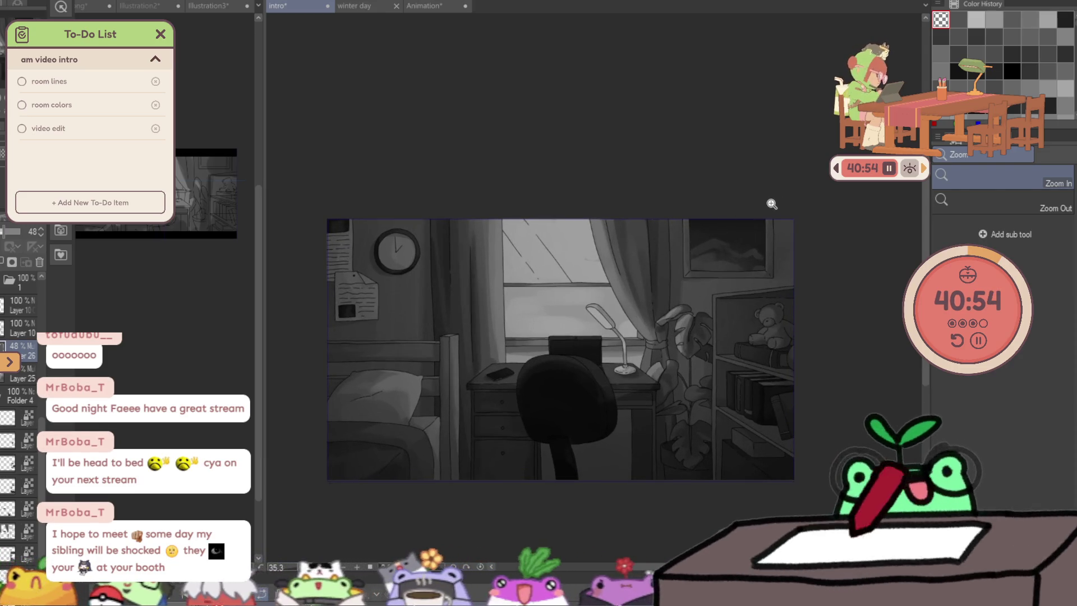
{"action": "key", "text": "b"}
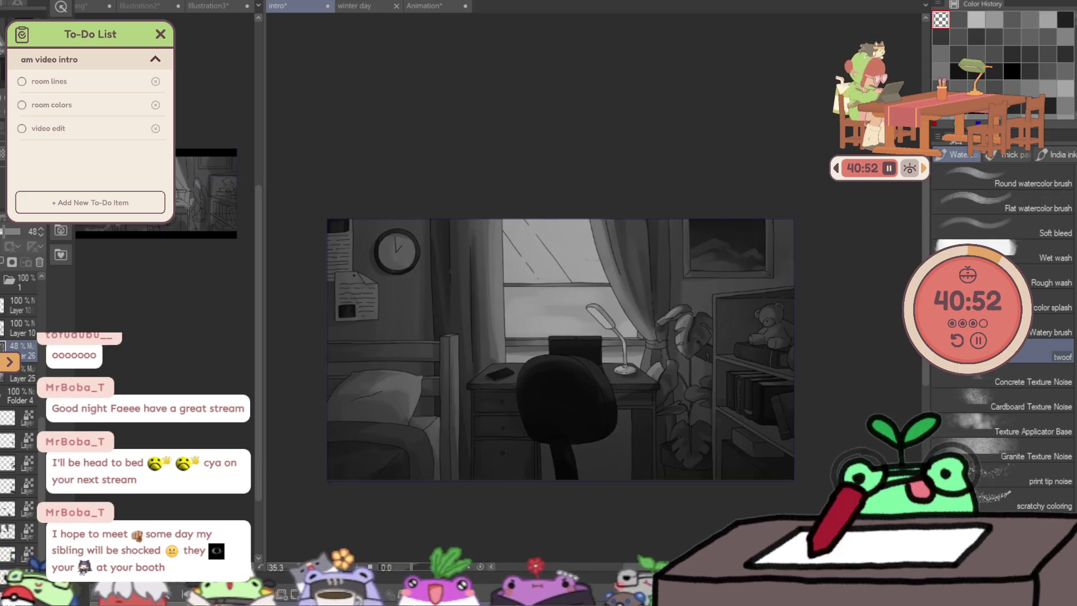
{"action": "left_click", "coordinate": [21, 378]}
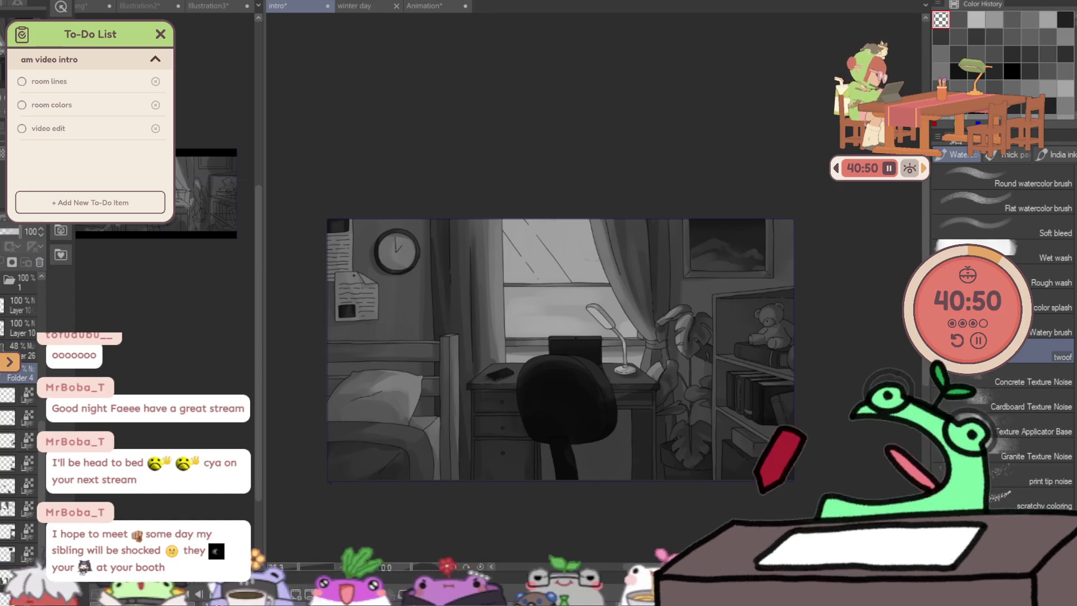
{"action": "left_click", "coordinate": [20, 346]}
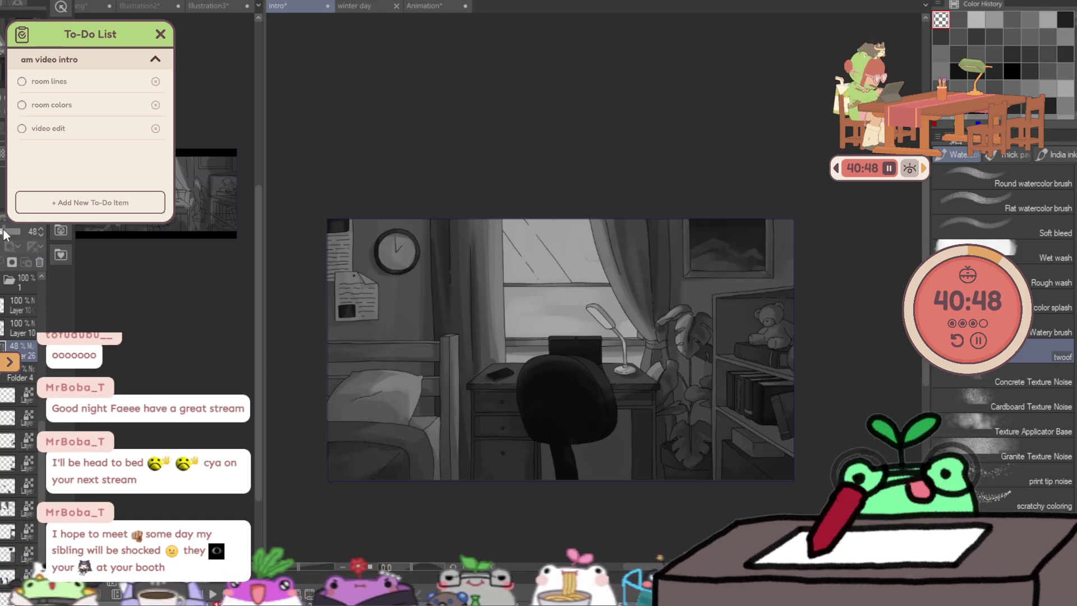
{"action": "left_click_drag", "start_coordinate": [6, 233], "coordinate": [8, 234]}
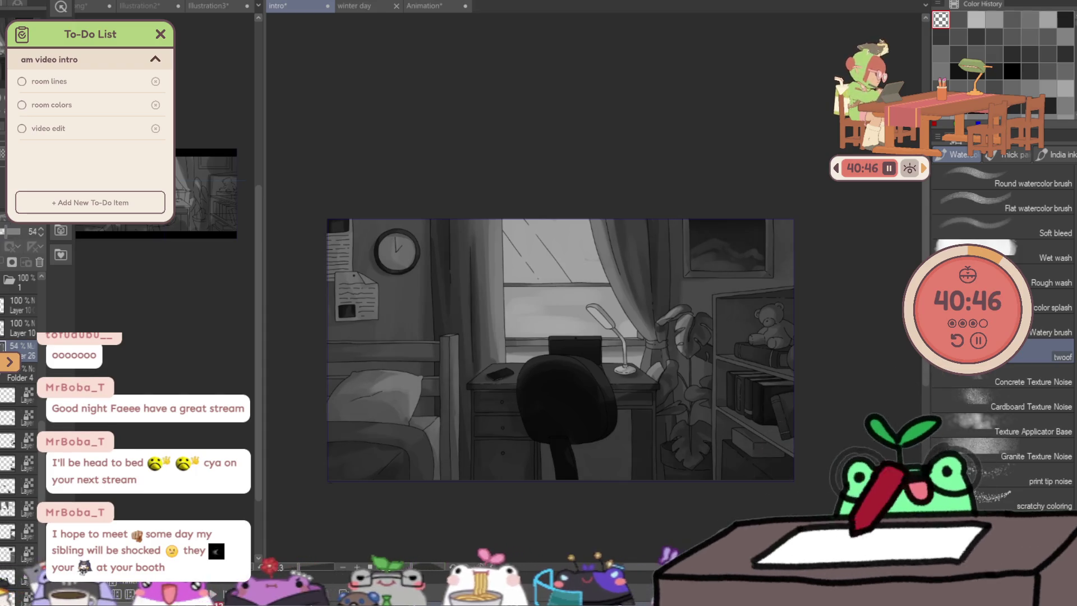
{"action": "key", "text": "ctrl+v"}
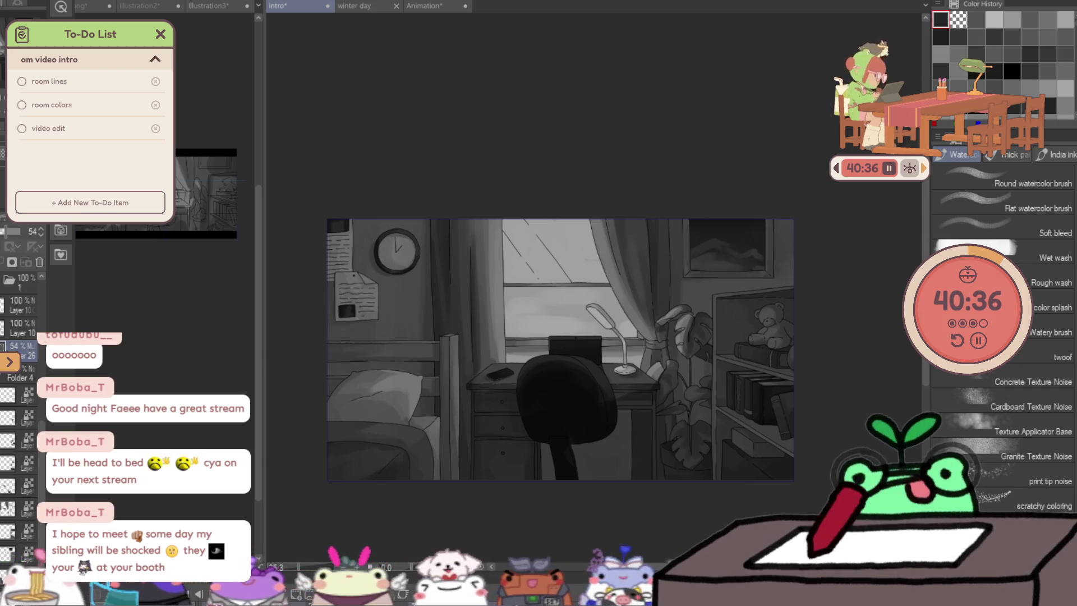
{"action": "key", "text": "ctrl+shift+n"}
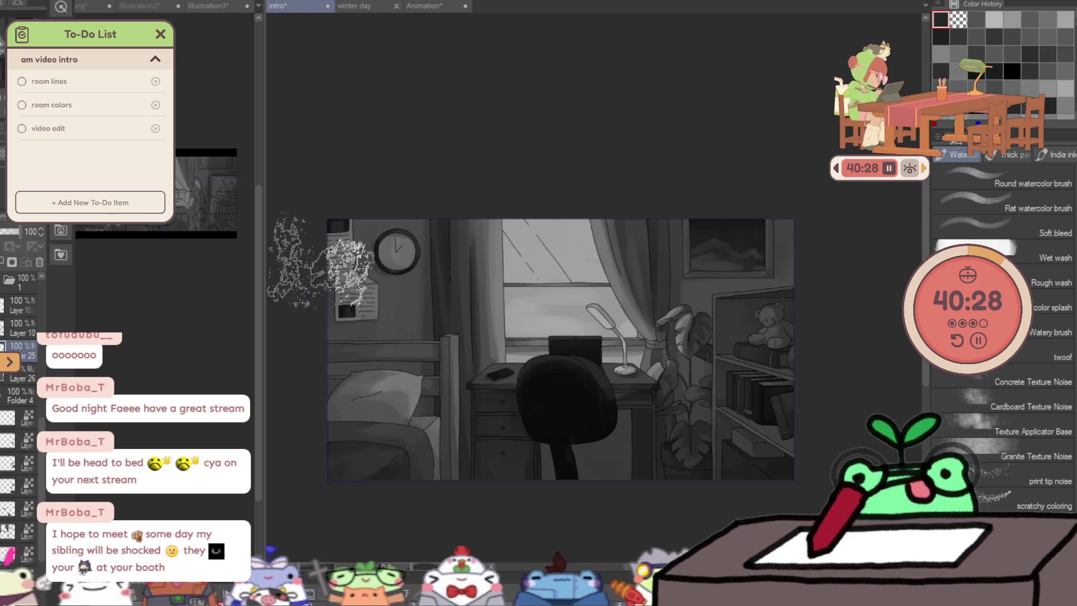
{"action": "type", "text": "24"}
Give the new layer low opacity, toggle the line art off and on to check colours, and sample a wall grey with a smaller brush.
{"action": "key", "text": "Return"}
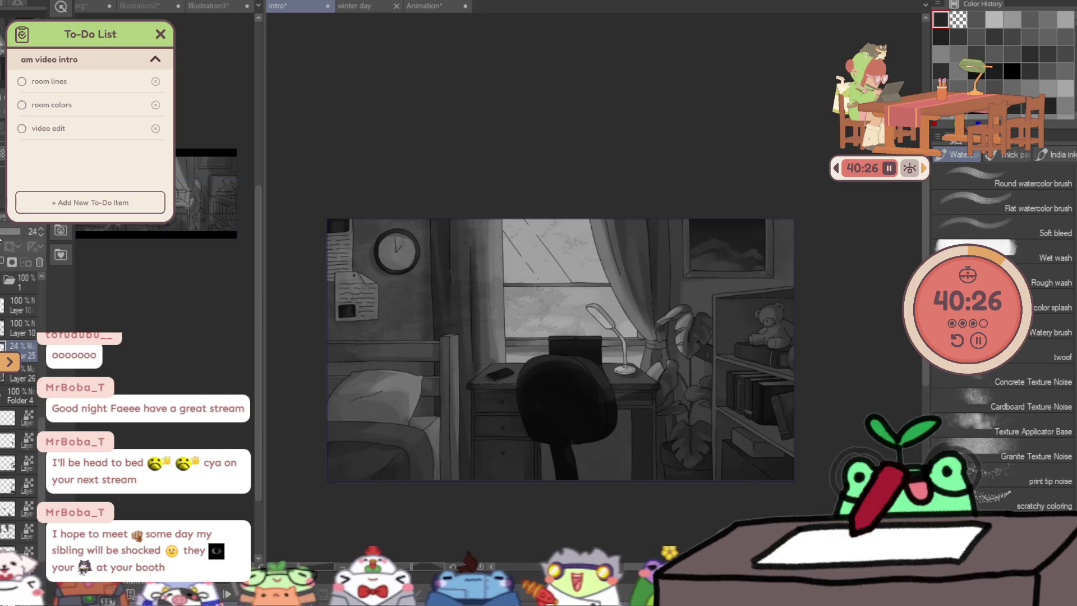
{"action": "type", "text": "11"}
{"action": "key", "text": "Return"}
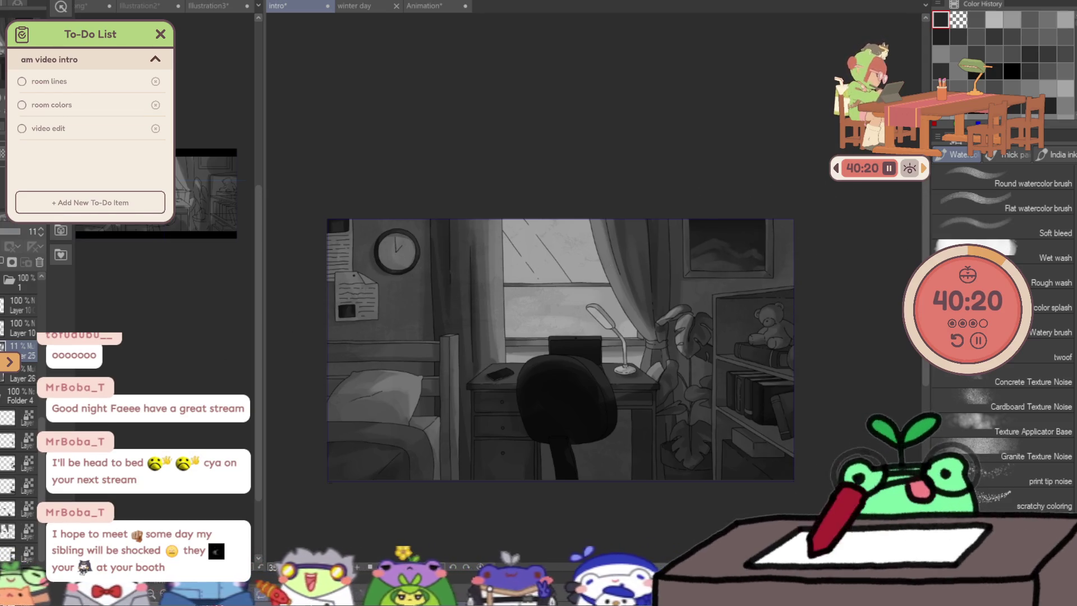
{"action": "scroll", "coordinate": [17, 404], "scroll_direction": "down", "scroll_amount": 3}
{"action": "left_click", "coordinate": [9, 502]}
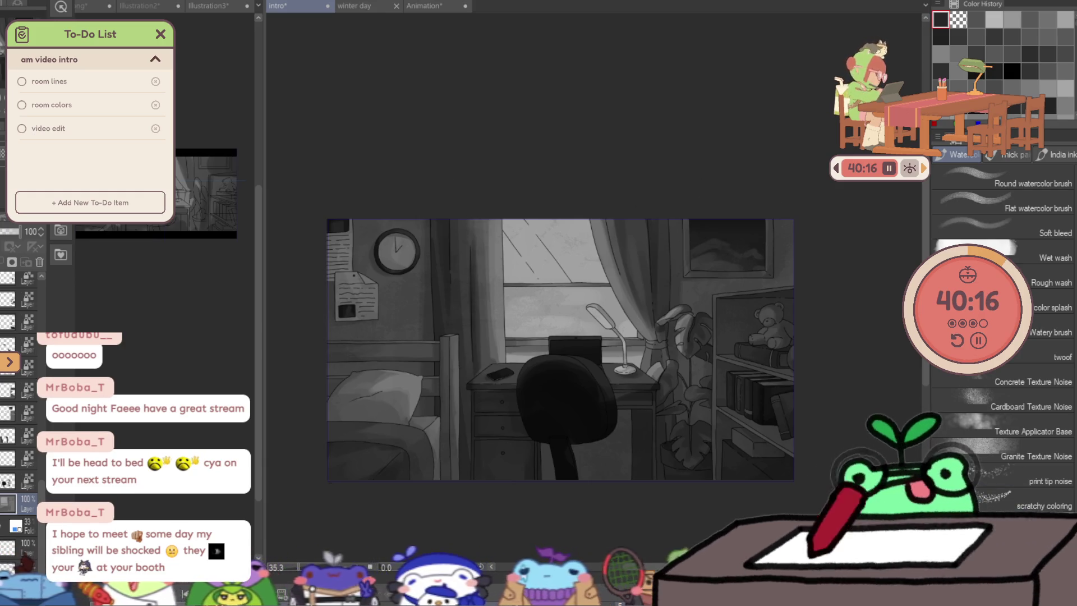
{"action": "scroll", "coordinate": [18, 404], "scroll_direction": "down", "scroll_amount": 3}
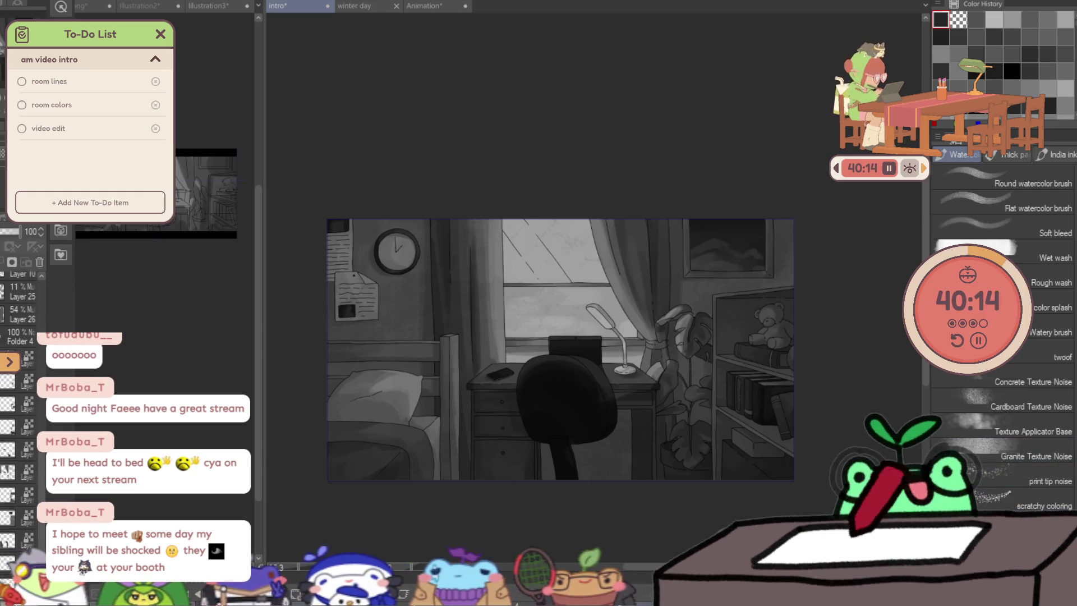
{"action": "scroll", "coordinate": [18, 337], "scroll_direction": "up", "scroll_amount": 1}
{"action": "left_click", "coordinate": [7, 362]}
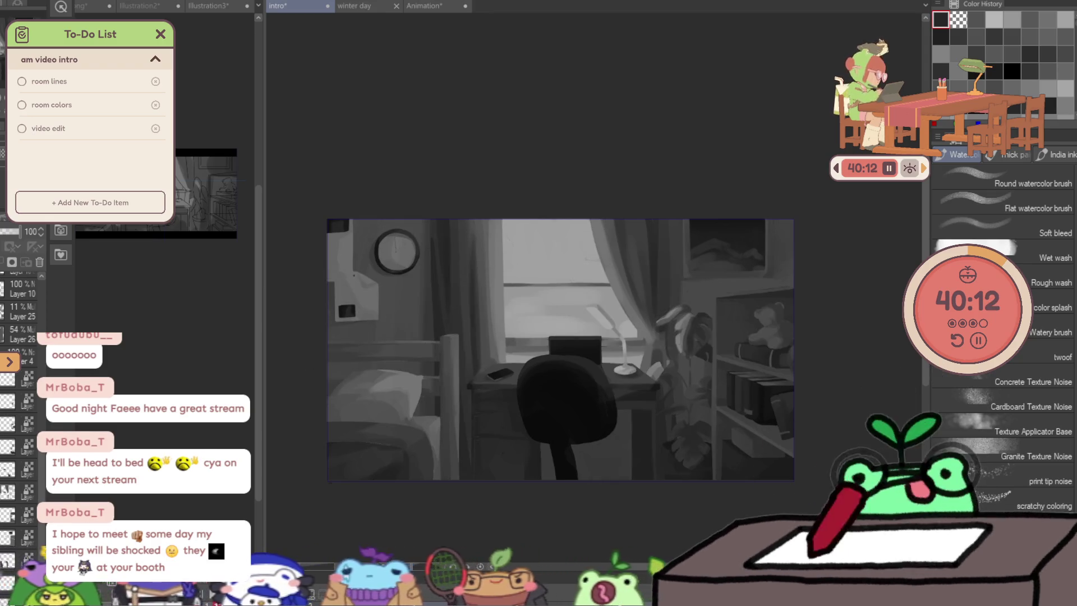
{"action": "left_click", "coordinate": [7, 362]}
{"action": "left_click", "coordinate": [355, 327], "text": "alt"}
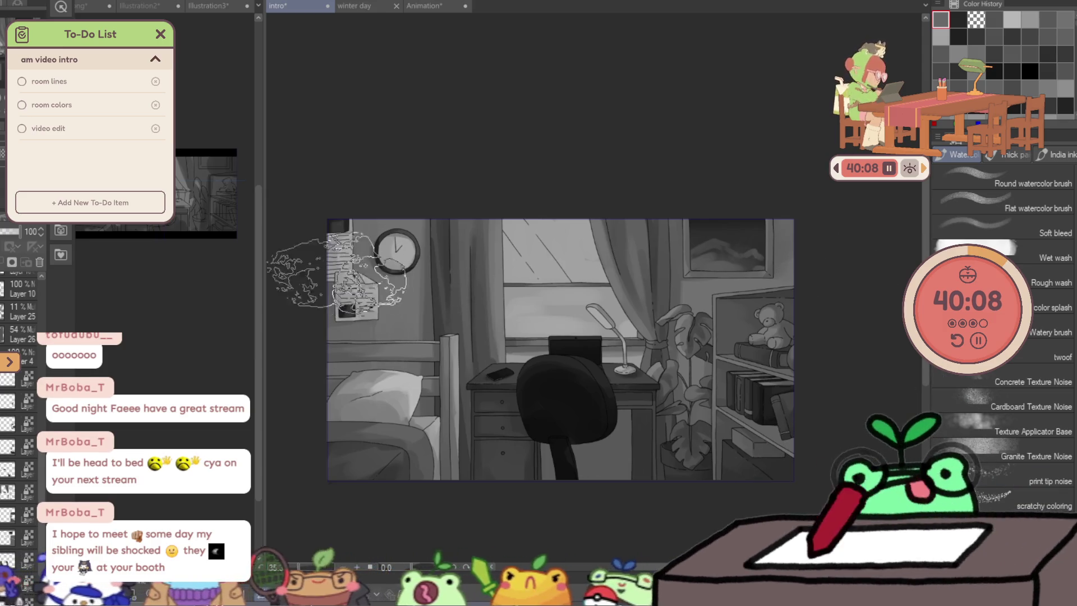
{"action": "key", "text": "bracketleft"}
{"action": "key", "text": "bracketleft"}
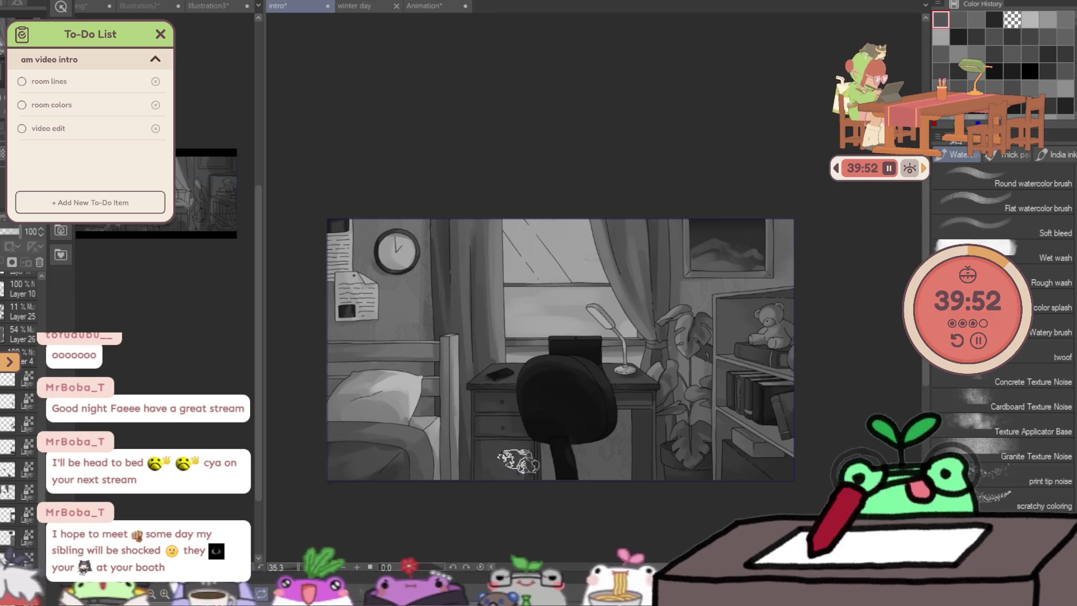
Switch to Layer 25 and hide a layer so the bedroom illustration shows brighter.
{"action": "left_click", "coordinate": [558, 528], "text": "ctrl+alt"}
{"action": "left_click", "coordinate": [568, 514], "text": "ctrl"}
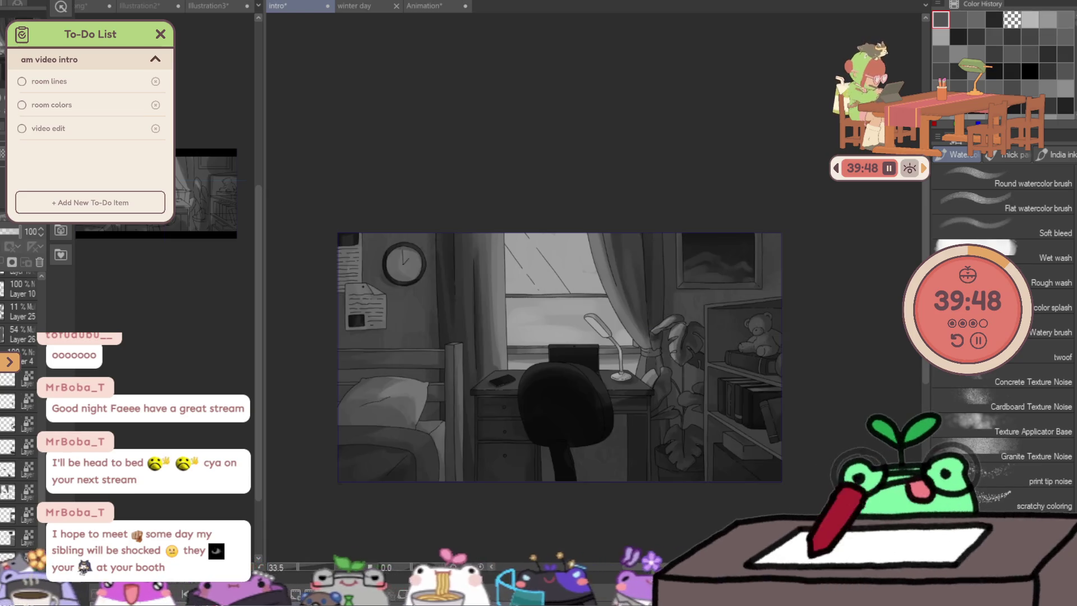
{"action": "key", "text": "alt+bracketleft"}
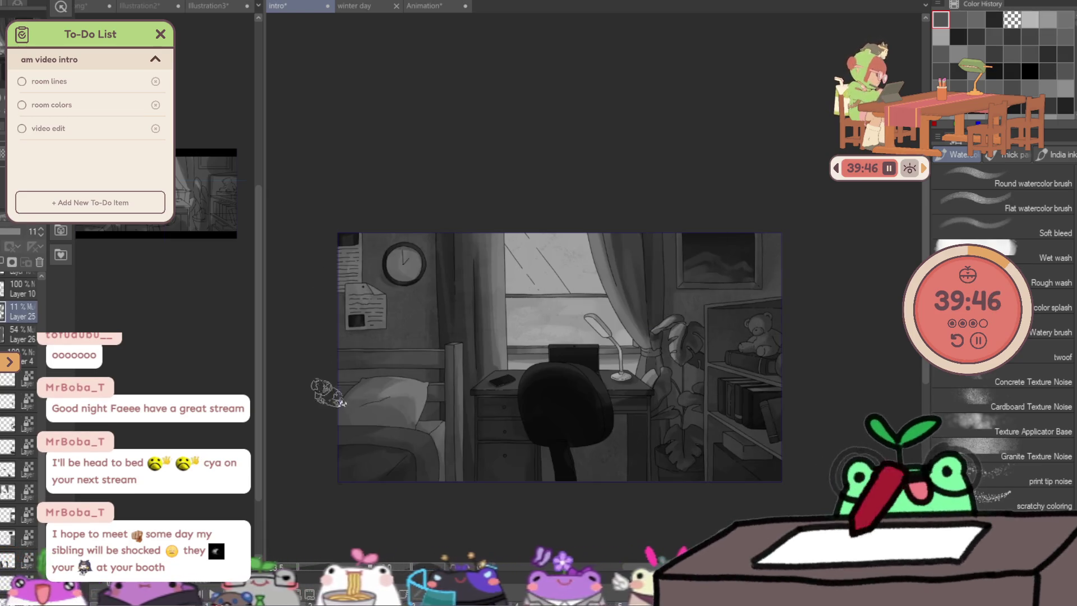
{"action": "left_click", "coordinate": [329, 393], "text": "alt"}
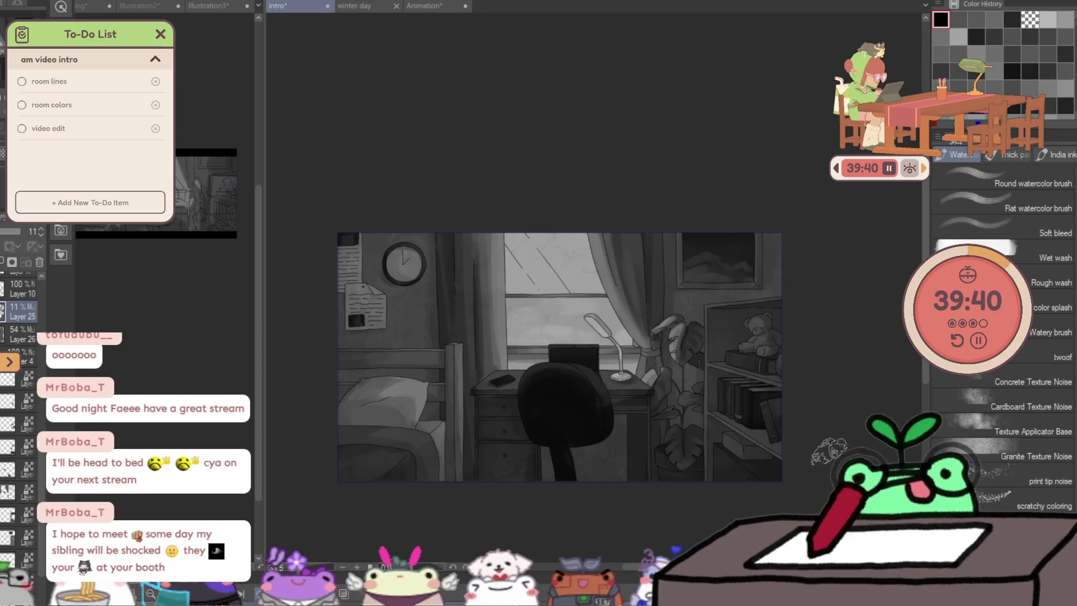
{"action": "scroll", "coordinate": [8, 480], "scroll_direction": "up", "scroll_amount": 3}
{"action": "scroll", "coordinate": [8, 479], "scroll_direction": "up", "scroll_amount": 2}
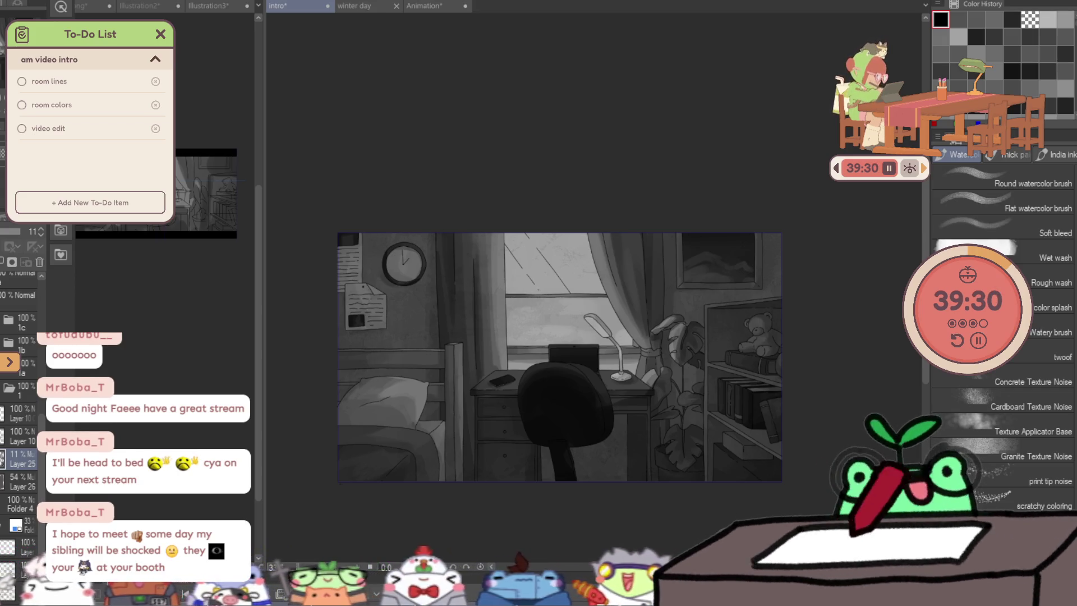
{"action": "scroll", "coordinate": [22, 421], "scroll_direction": "down", "scroll_amount": 1}
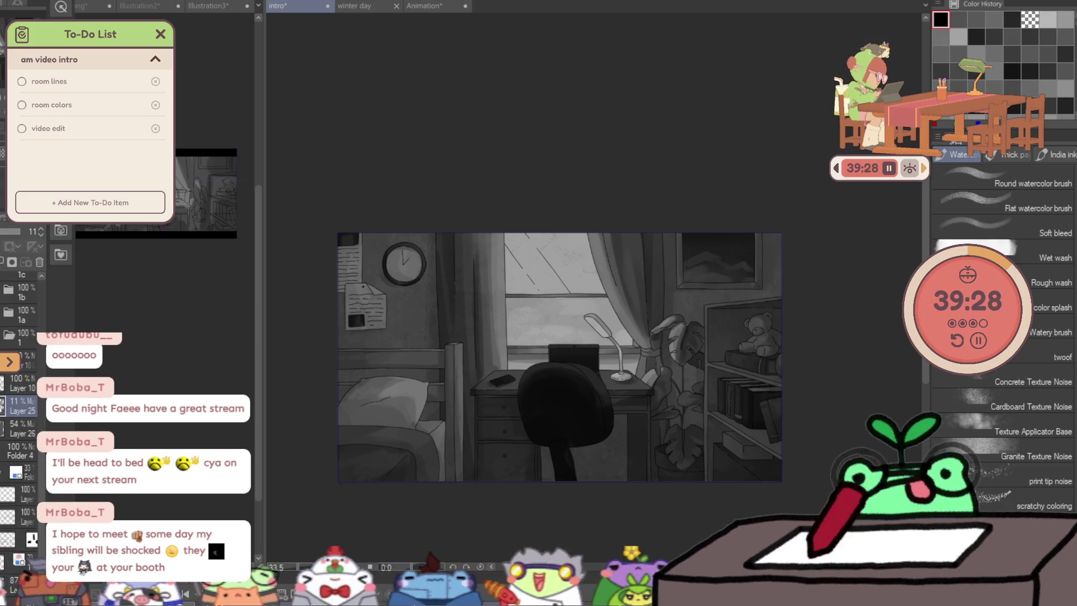
{"action": "left_click", "coordinate": [7, 471]}
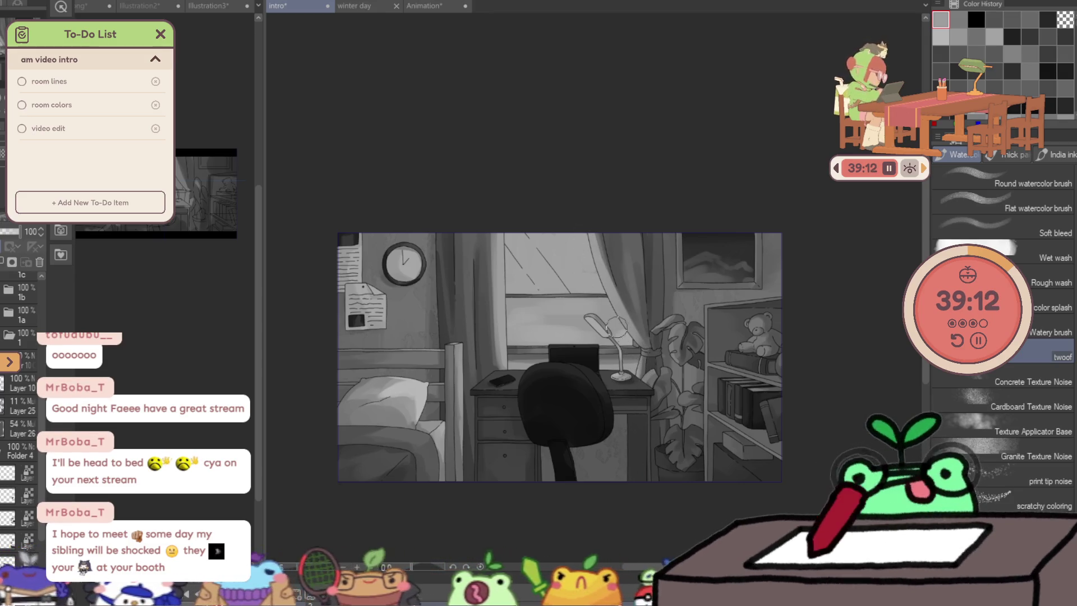
{"action": "key", "text": "ctrl+space"}
{"action": "mouse_move", "coordinate": [587, 269]}
{"action": "left_mouse_down"}
{"action": "mouse_move", "coordinate": [589, 353]}
{"action": "mouse_move", "coordinate": [610, 328]}
{"action": "left_mouse_up"}
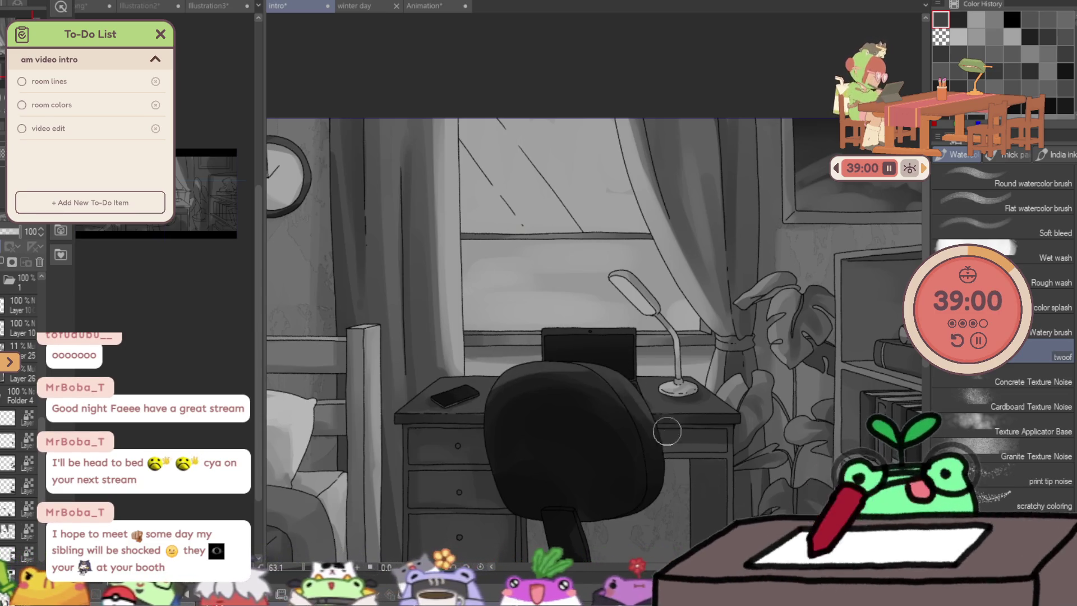
{"action": "left_click", "coordinate": [616, 262], "text": "ctrl+alt"}
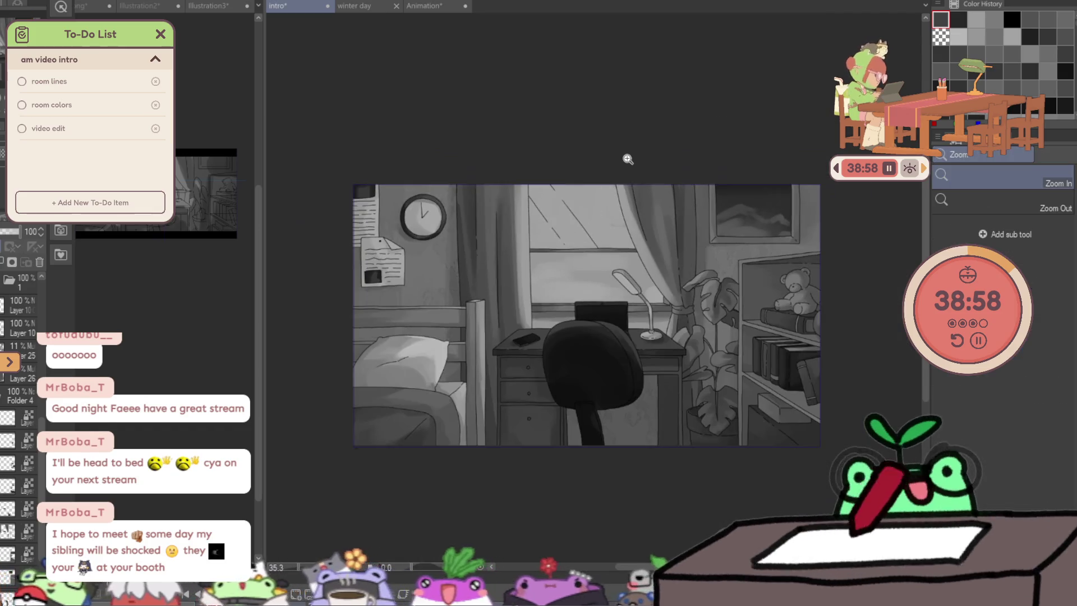
{"action": "left_click", "coordinate": [541, 312]}
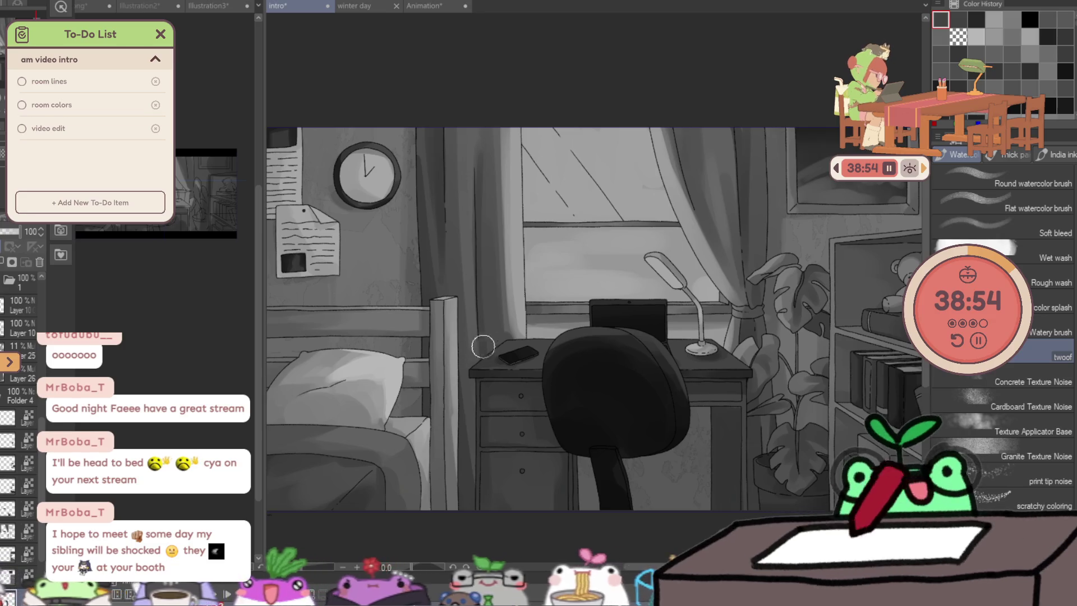
{"action": "left_click_drag", "start_coordinate": [483, 345], "coordinate": [558, 337]}
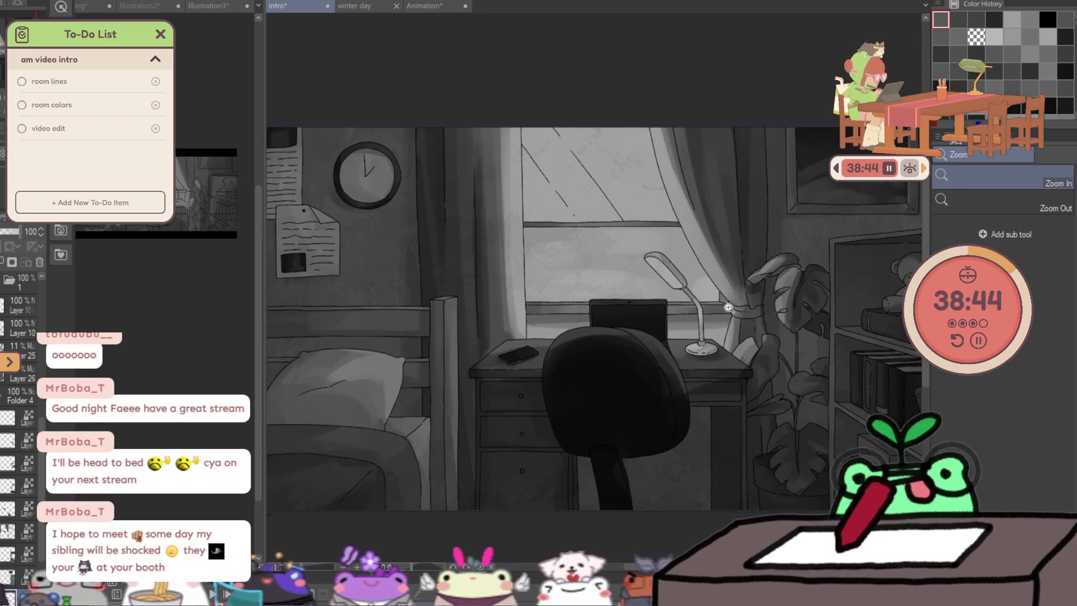
{"action": "left_click", "coordinate": [853, 314], "text": "alt"}
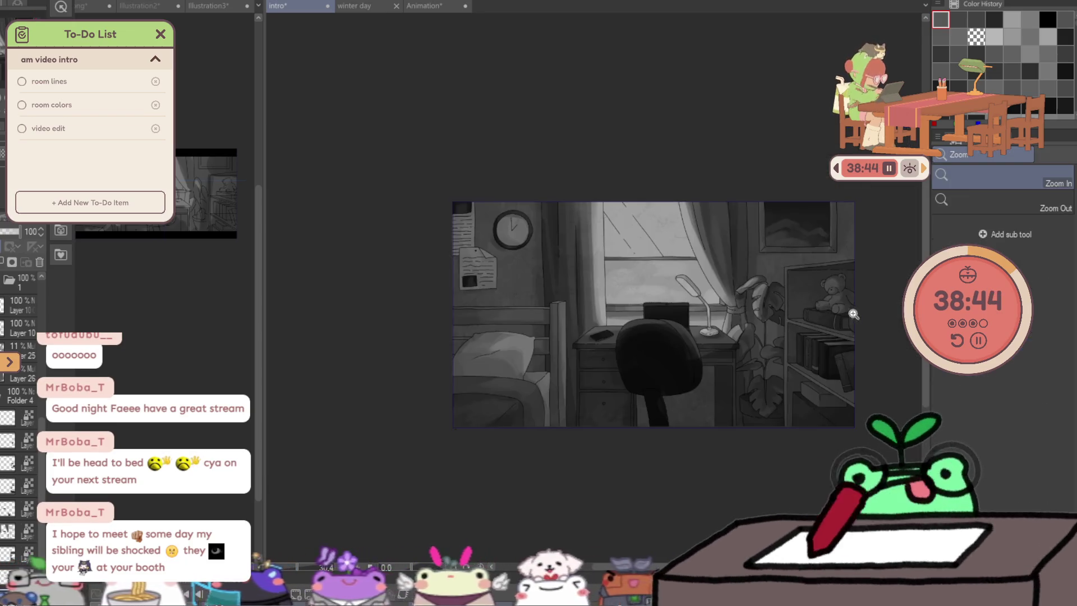
{"action": "left_click", "coordinate": [872, 325]}
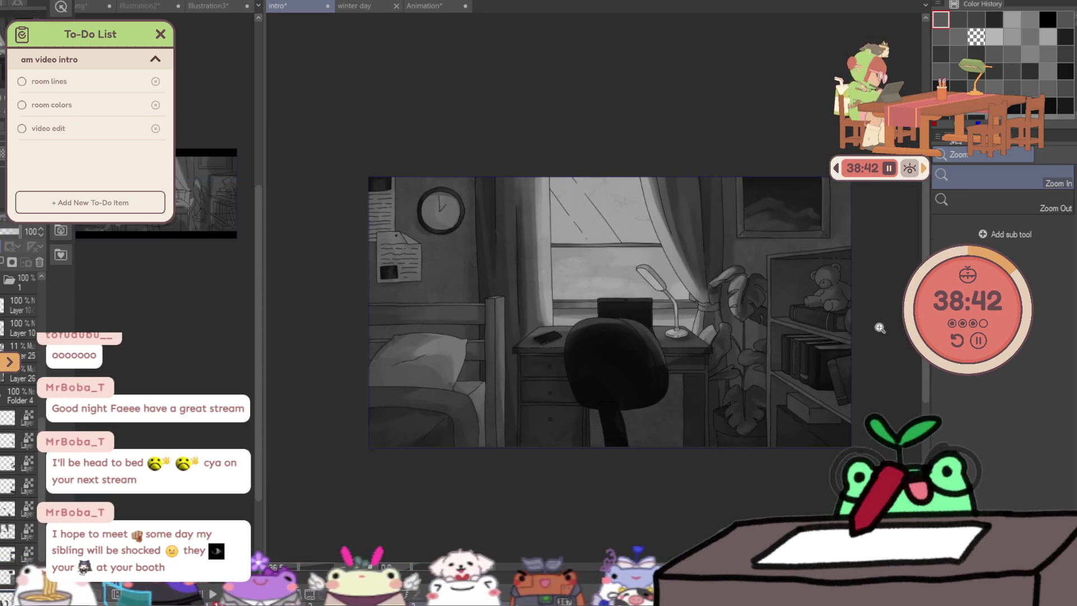
{"action": "key", "text": "b"}
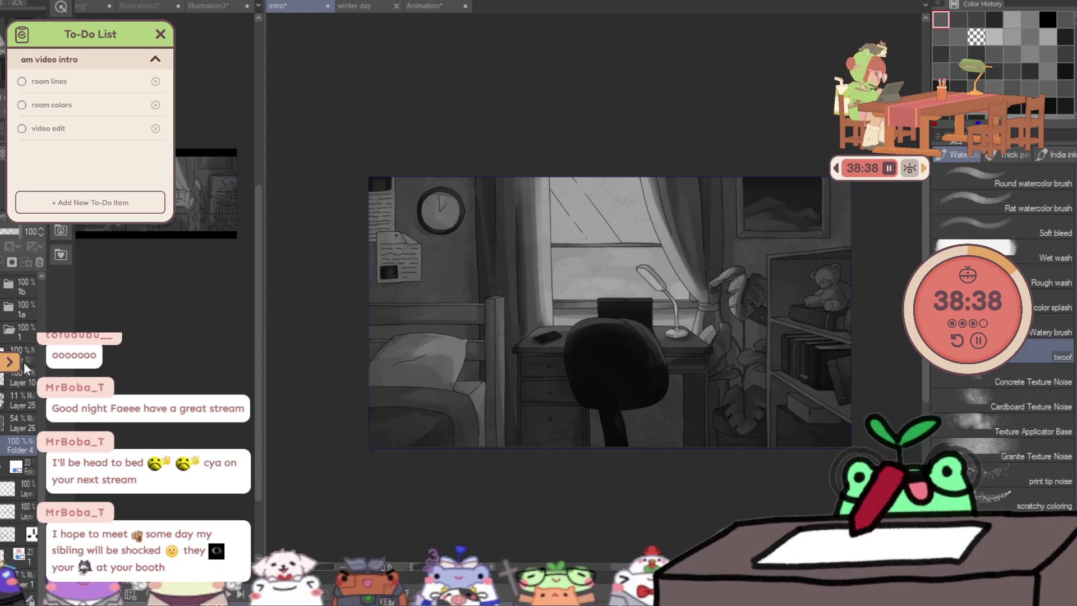
{"action": "scroll", "coordinate": [21, 379], "scroll_direction": "up", "scroll_amount": 2}
{"action": "left_click", "coordinate": [17, 403]}
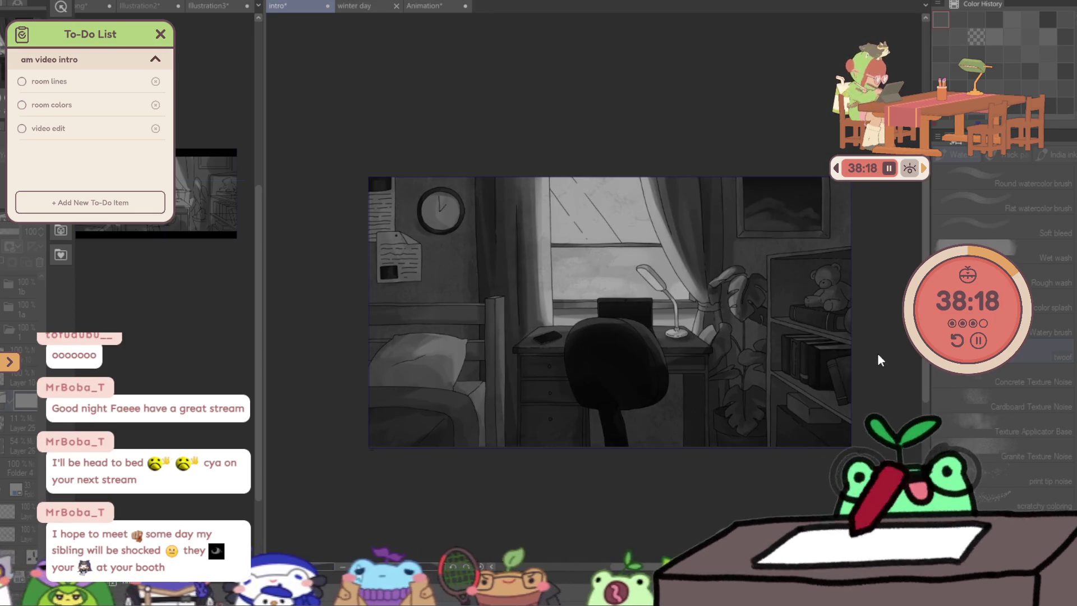
{"action": "left_click_drag", "start_coordinate": [545, 498], "coordinate": [433, 503]}
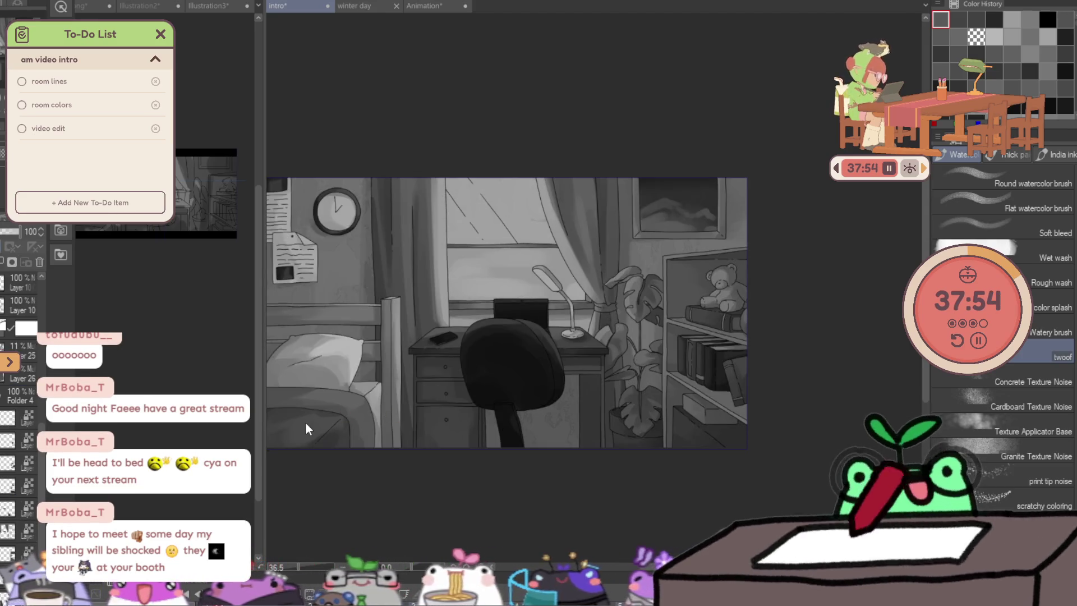
{"action": "key", "text": "ctrl+d"}
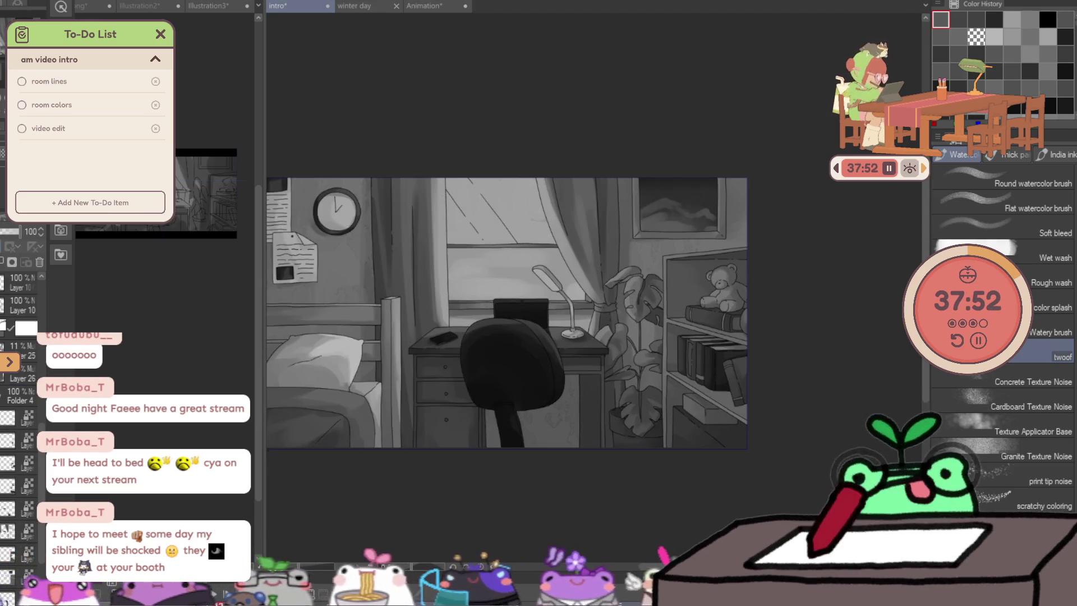
Lasso-select the bed area and darken it with a Tonal Correction adjustment (Ctrl+U).
{"action": "key", "text": "m"}
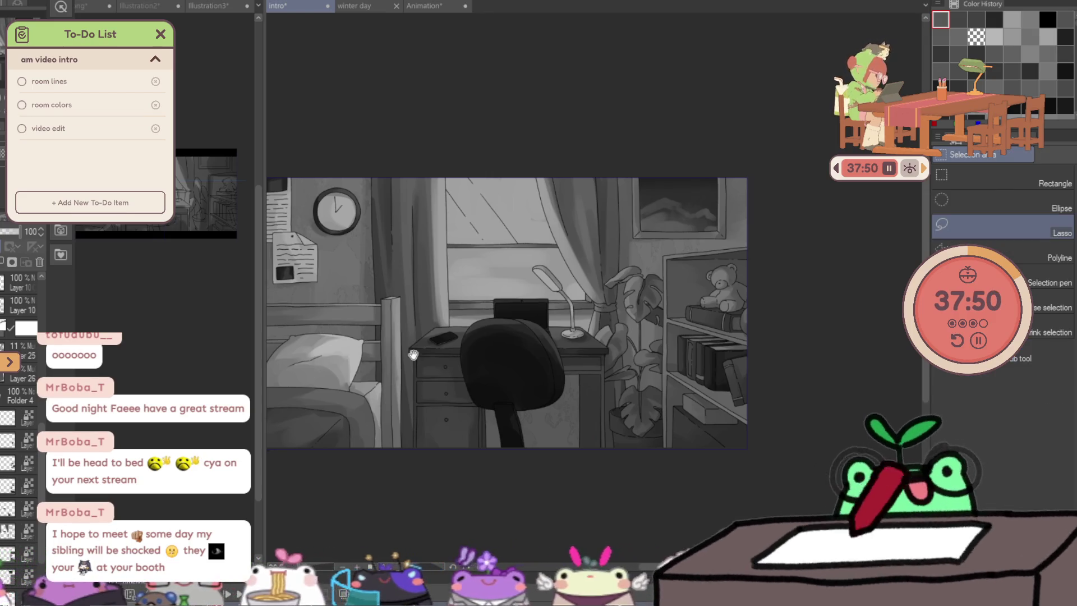
{"action": "left_click_drag", "start_coordinate": [412, 354], "coordinate": [495, 328]}
{"action": "left_click_drag", "start_coordinate": [484, 248], "coordinate": [506, 442]}
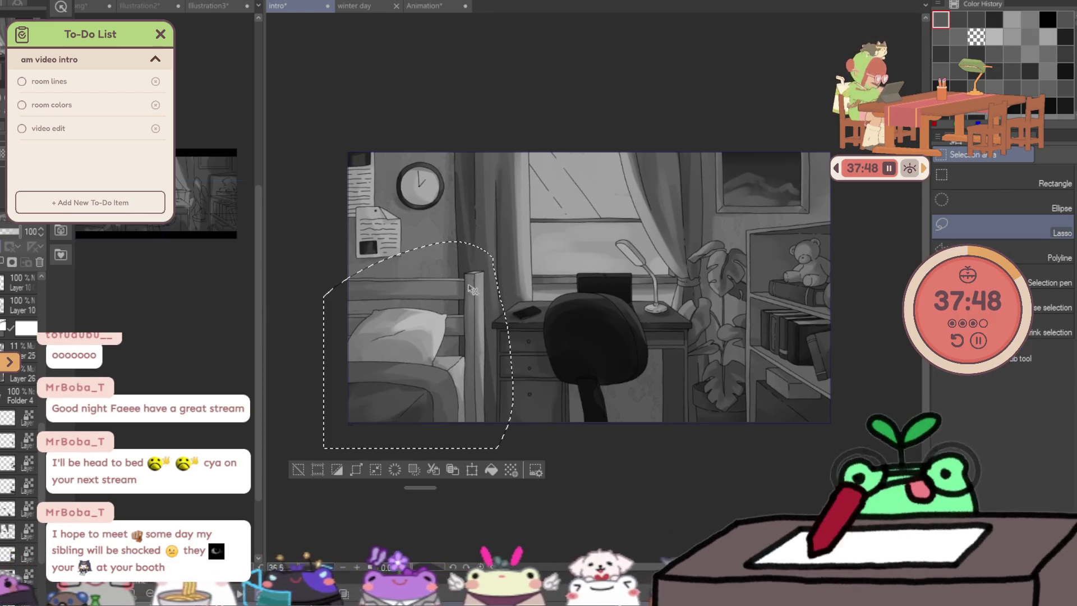
{"action": "key", "text": "ctrl+u"}
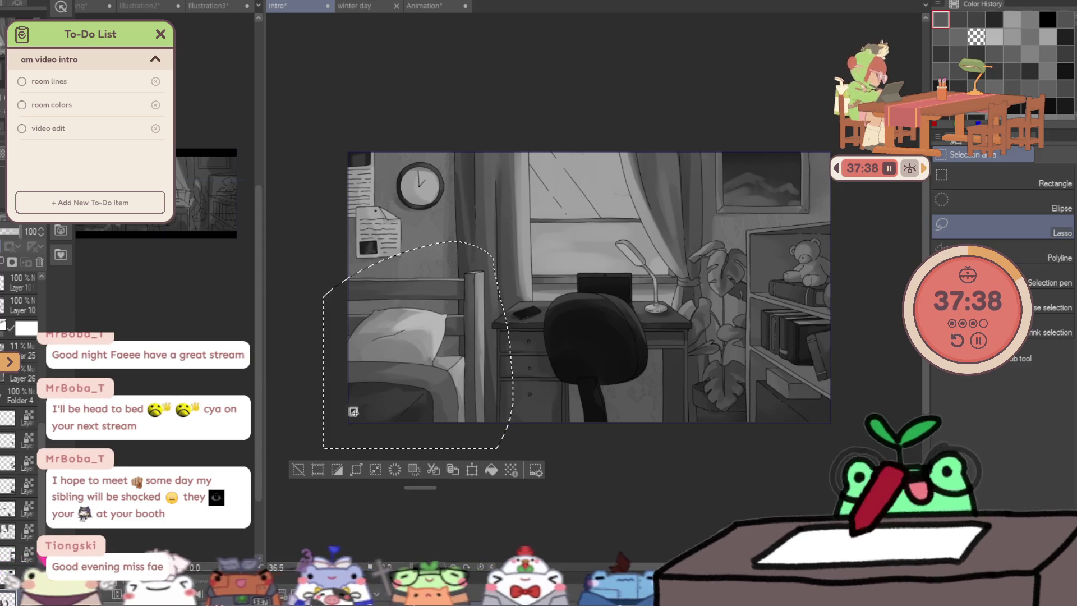
Redraw the bed selection, then deselect and shift the view left.
{"action": "left_click", "coordinate": [380, 320]}
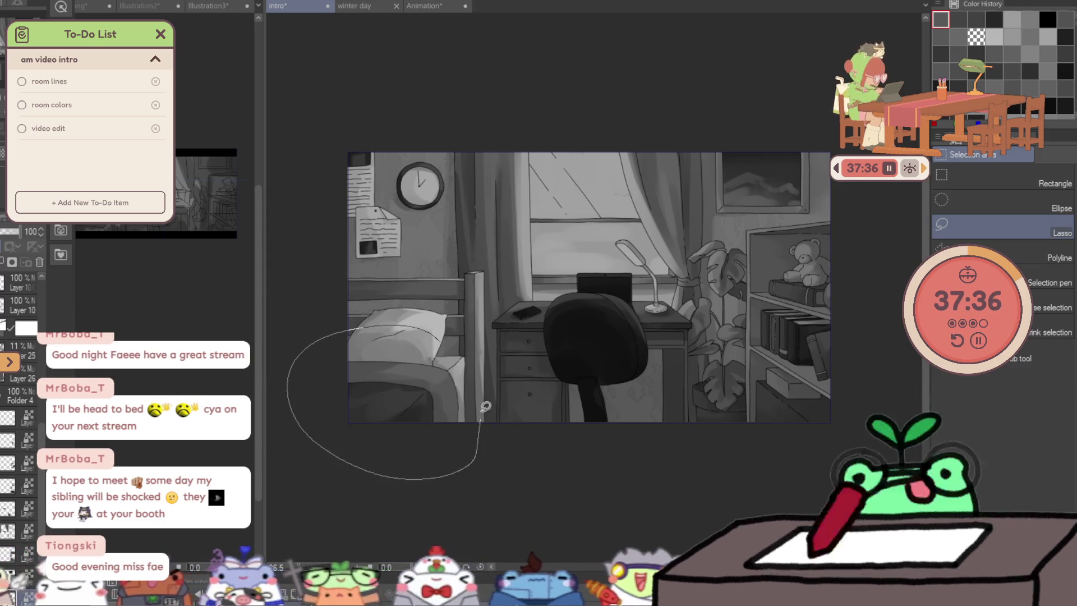
{"action": "left_click_drag", "start_coordinate": [485, 408], "coordinate": [477, 338]}
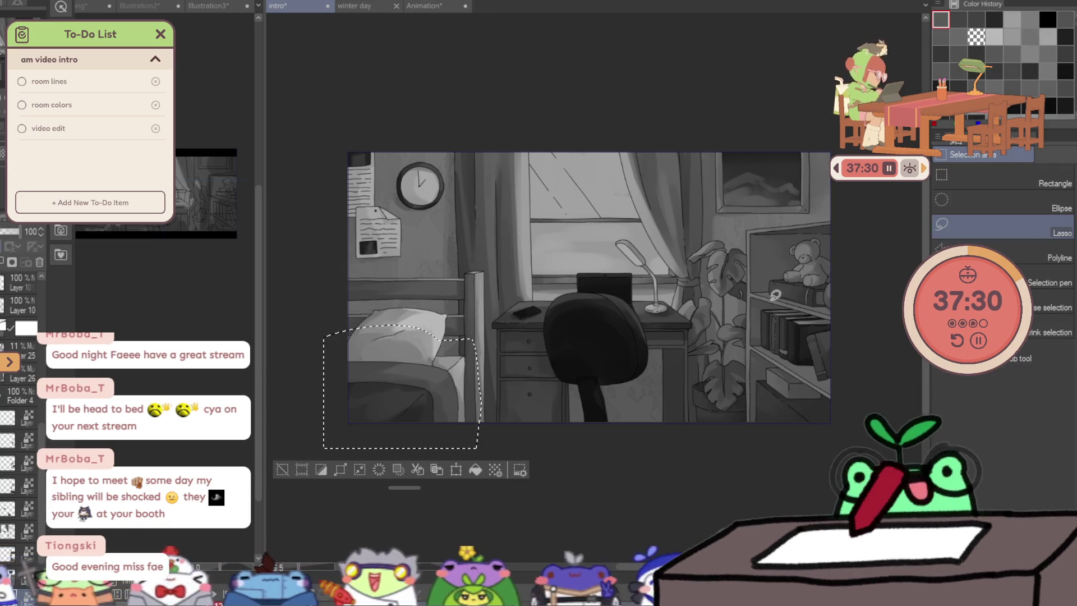
{"action": "key", "text": "ctrl+d"}
{"action": "mouse_move", "coordinate": [848, 265]}
{"action": "left_mouse_down"}
{"action": "mouse_move", "coordinate": [786, 218]}
{"action": "mouse_move", "coordinate": [807, 266]}
{"action": "left_mouse_up"}
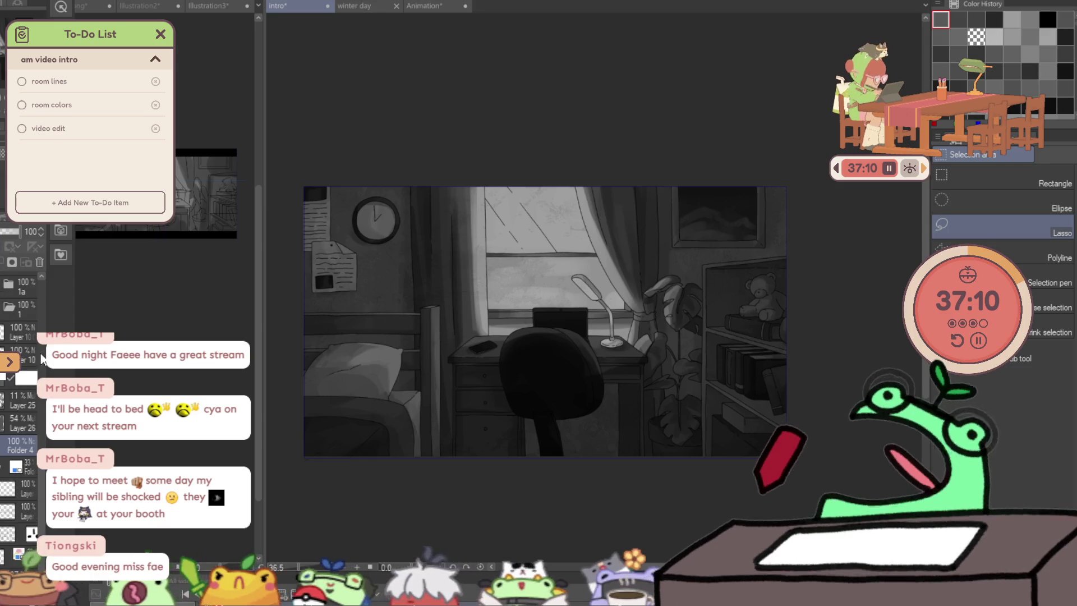
{"action": "scroll", "coordinate": [26, 446], "scroll_direction": "up", "scroll_amount": 3}
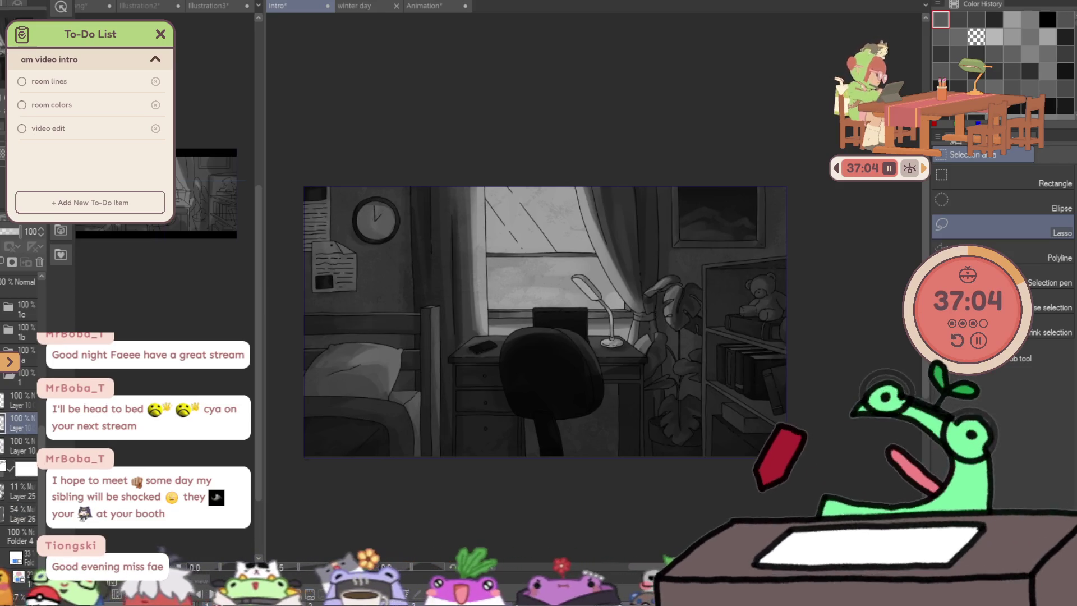
Select Layer 25 in the layer palette to continue darkening the bedroom.
{"action": "left_click", "coordinate": [7, 401]}
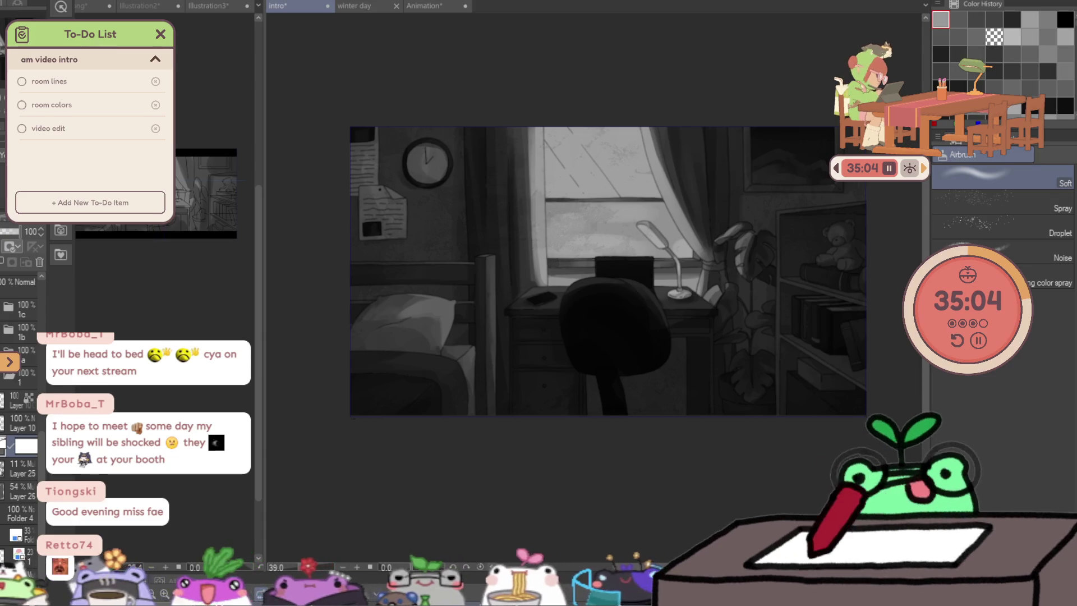
{"action": "left_click", "coordinate": [17, 467]}
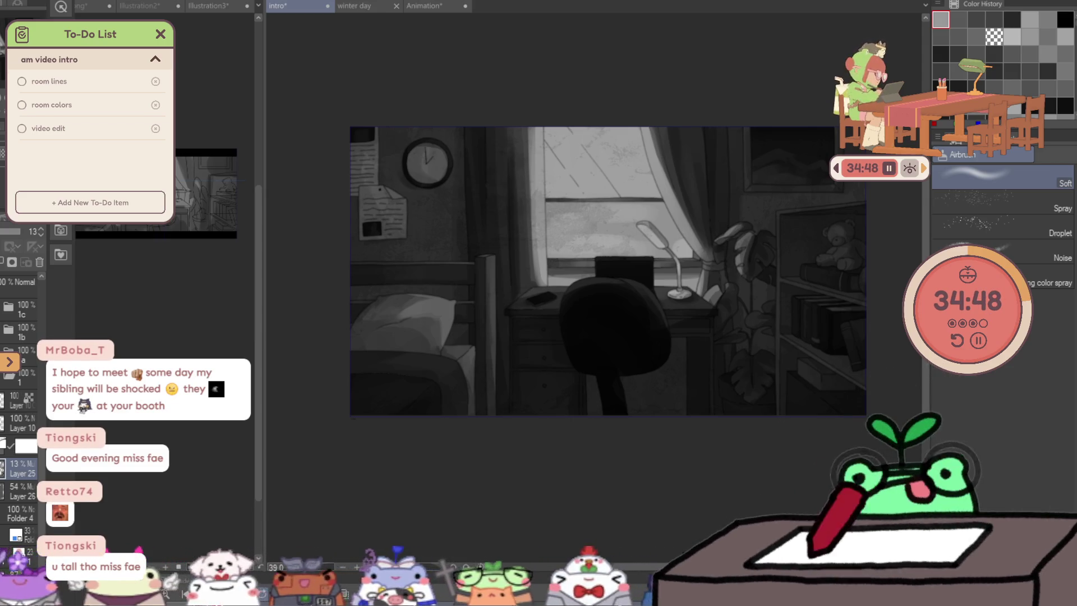
{"action": "scroll", "coordinate": [369, 242], "scroll_direction": "down", "scroll_amount": 1}
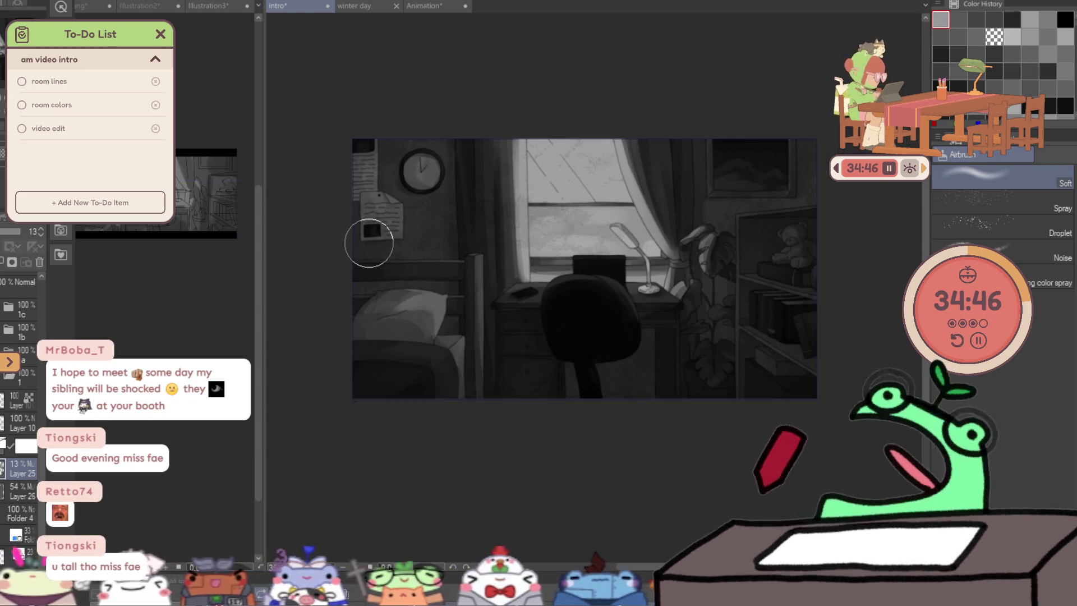
{"action": "scroll", "coordinate": [368, 242], "scroll_direction": "down", "scroll_amount": 1}
{"action": "scroll", "coordinate": [508, 176], "scroll_direction": "up", "scroll_amount": 1}
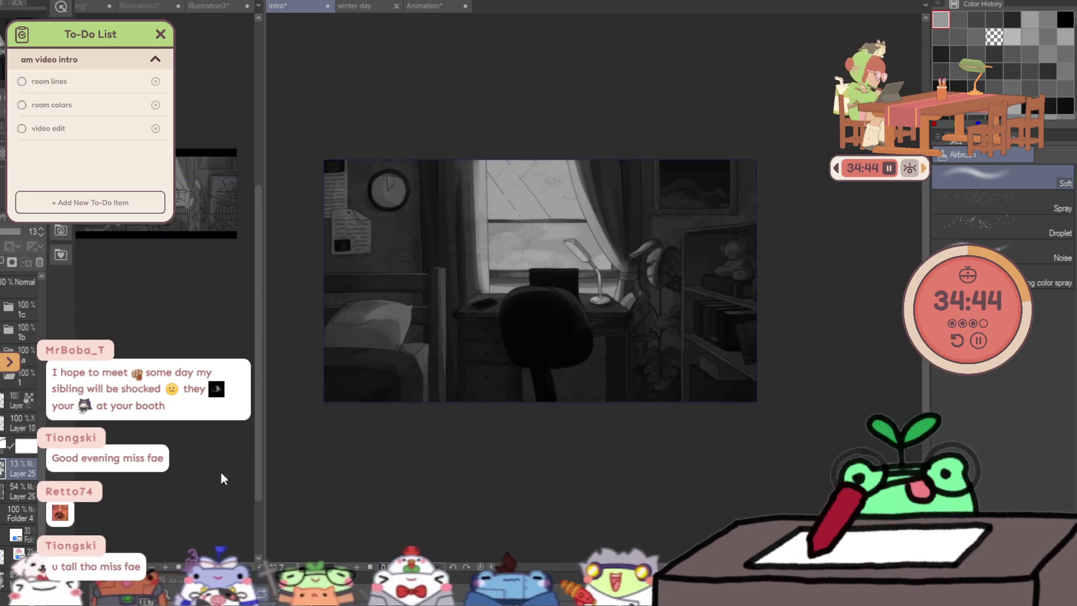
Reveal the animation timeline, recentre the bedroom artwork and save the intro animation.
{"action": "left_click_drag", "start_coordinate": [380, 572], "coordinate": [380, 502]}
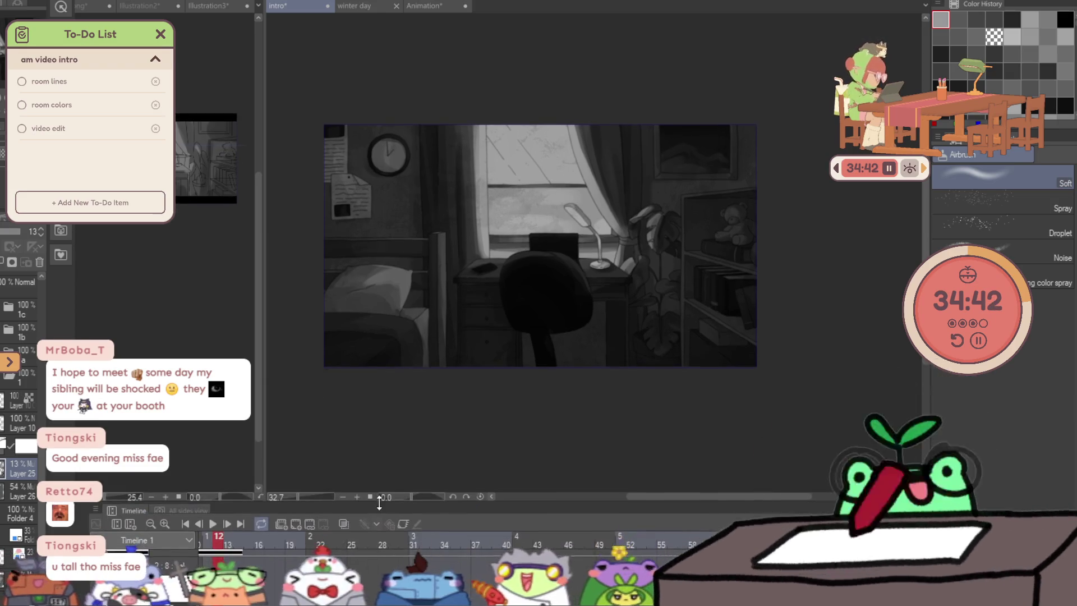
{"action": "scroll", "coordinate": [379, 543], "scroll_direction": "left", "scroll_amount": 5}
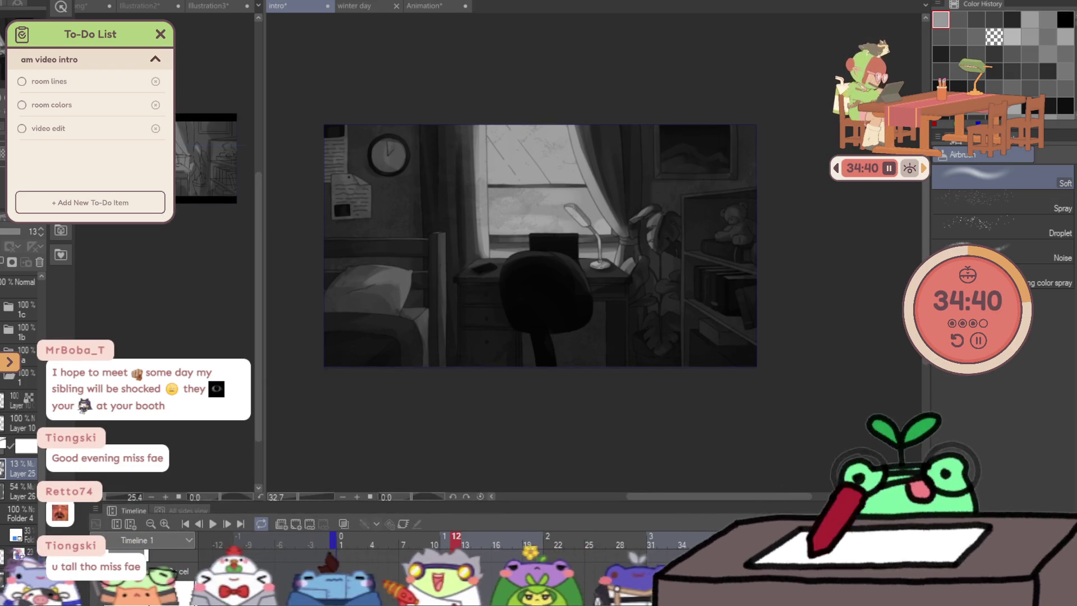
{"action": "scroll", "coordinate": [547, 248], "scroll_direction": "up", "scroll_amount": 2}
{"action": "scroll", "coordinate": [601, 284], "scroll_direction": "up", "scroll_amount": 1}
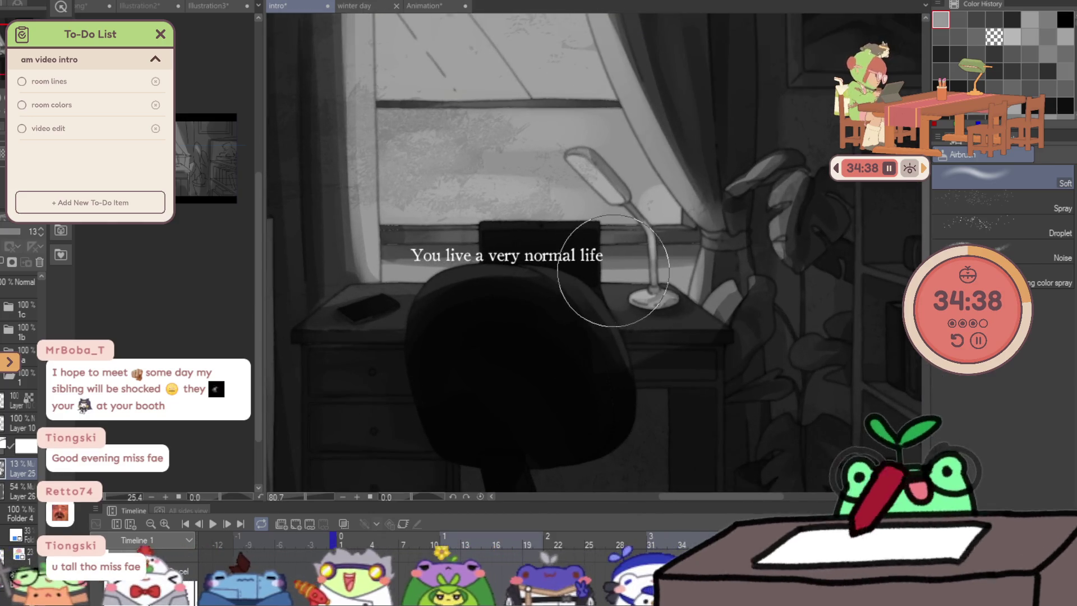
{"action": "scroll", "coordinate": [584, 271], "scroll_direction": "down", "scroll_amount": 1}
{"action": "scroll", "coordinate": [586, 275], "scroll_direction": "down", "scroll_amount": 1}
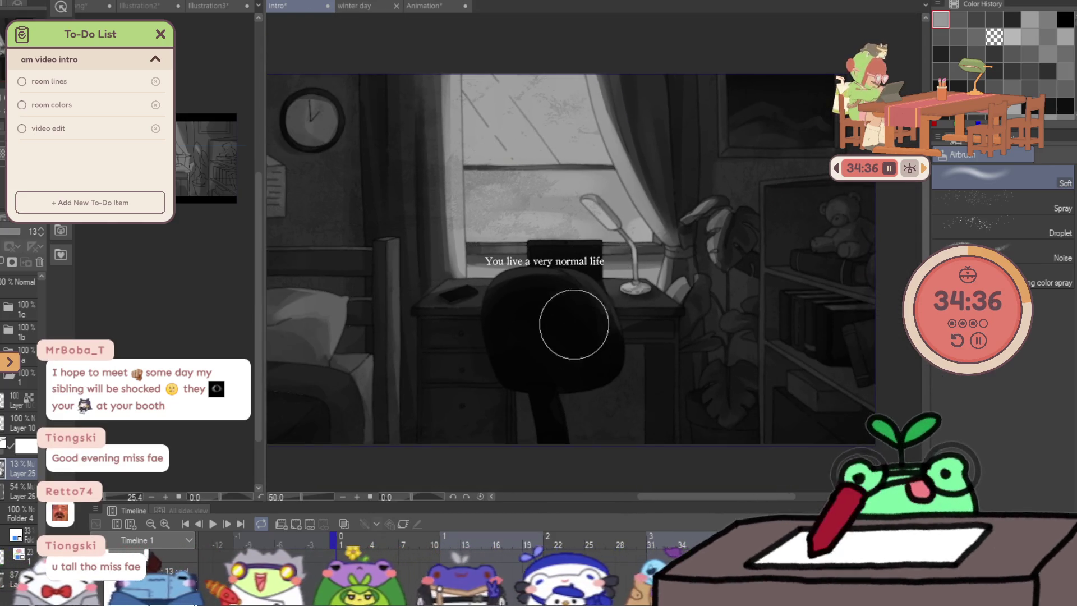
{"action": "scroll", "coordinate": [368, 315], "scroll_direction": "down", "scroll_amount": 1}
{"action": "scroll", "coordinate": [376, 312], "scroll_direction": "down", "scroll_amount": 1}
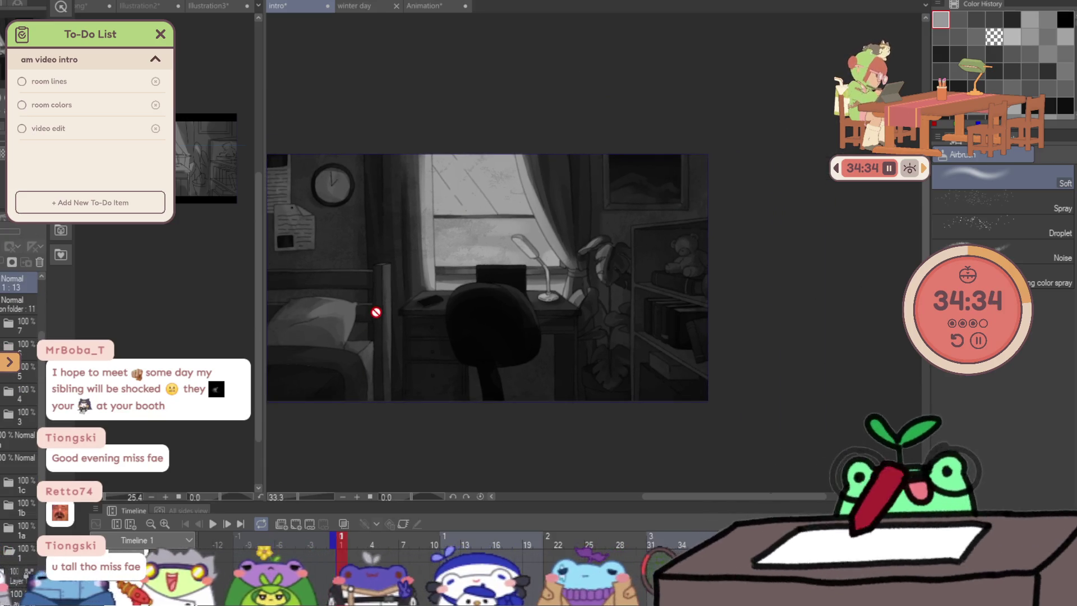
{"action": "left_click_drag", "start_coordinate": [385, 306], "coordinate": [466, 298]}
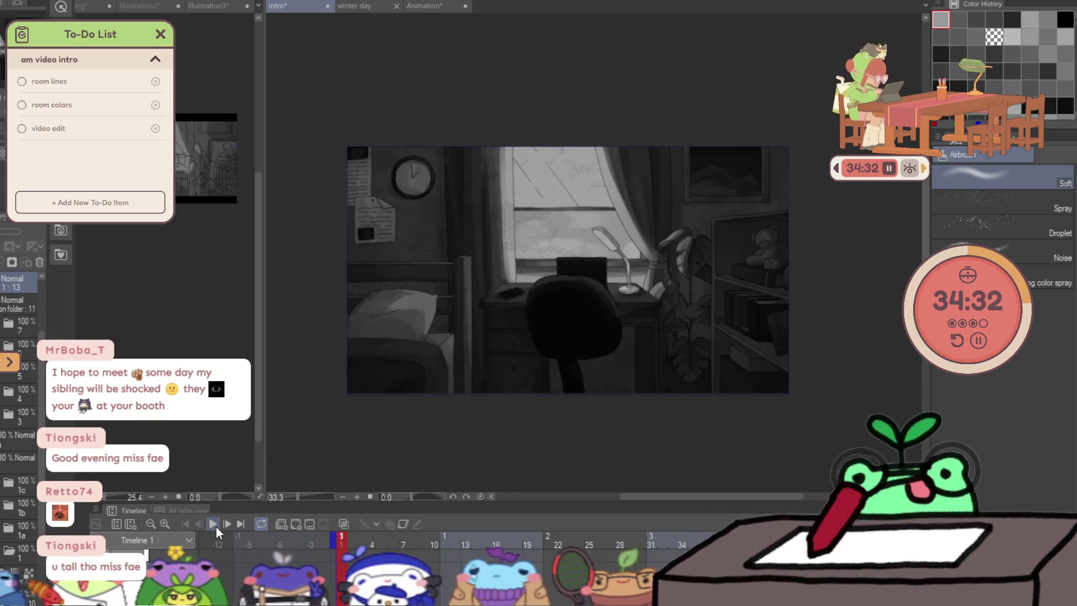
{"action": "key", "text": "ctrl+s"}
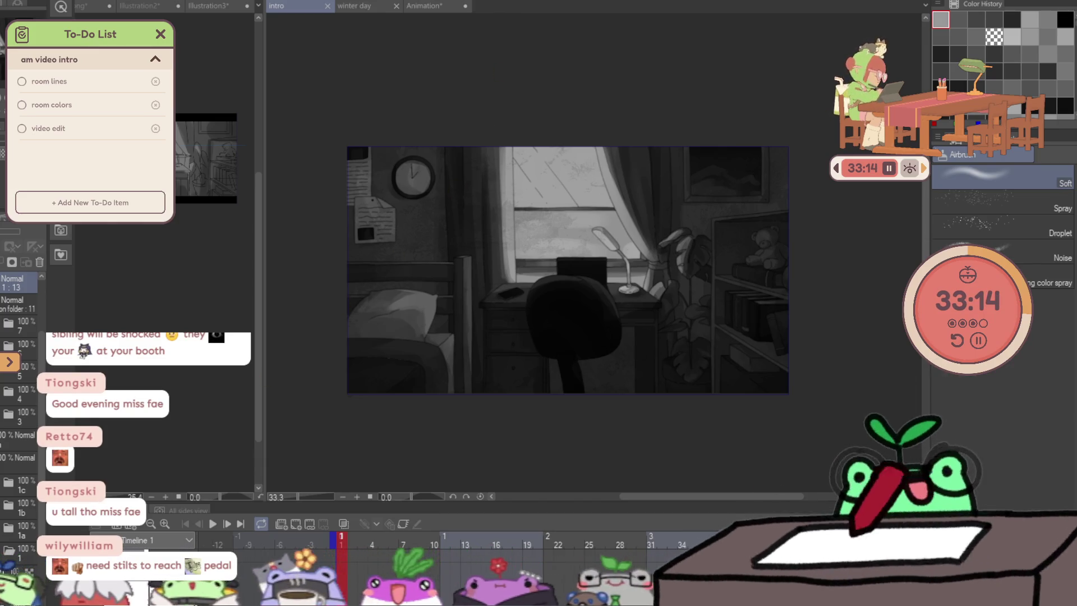
{"action": "key", "text": "b"}
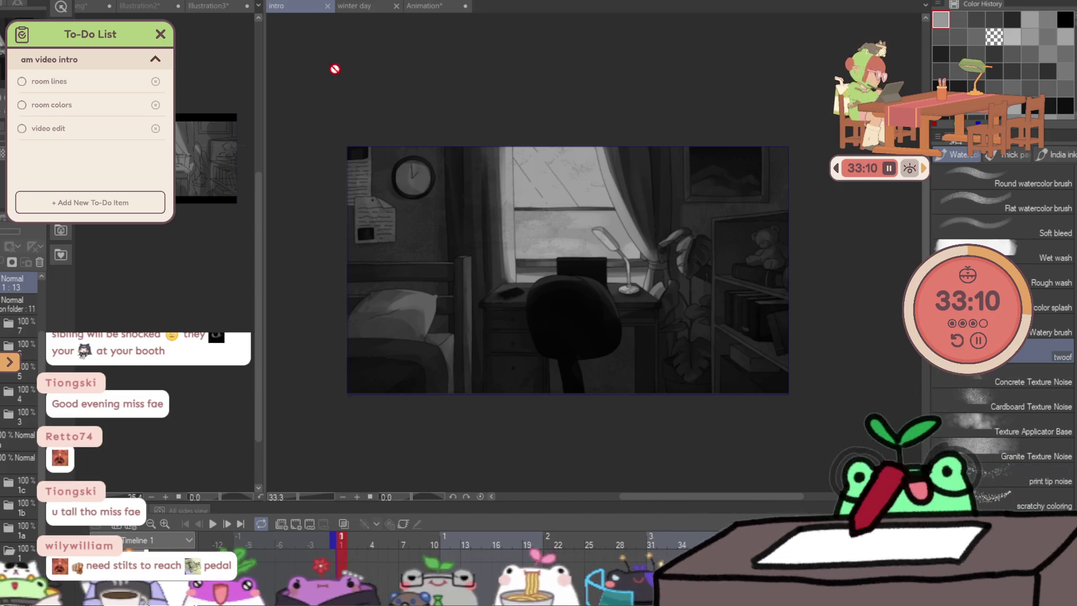
{"action": "left_click", "coordinate": [76, 3]}
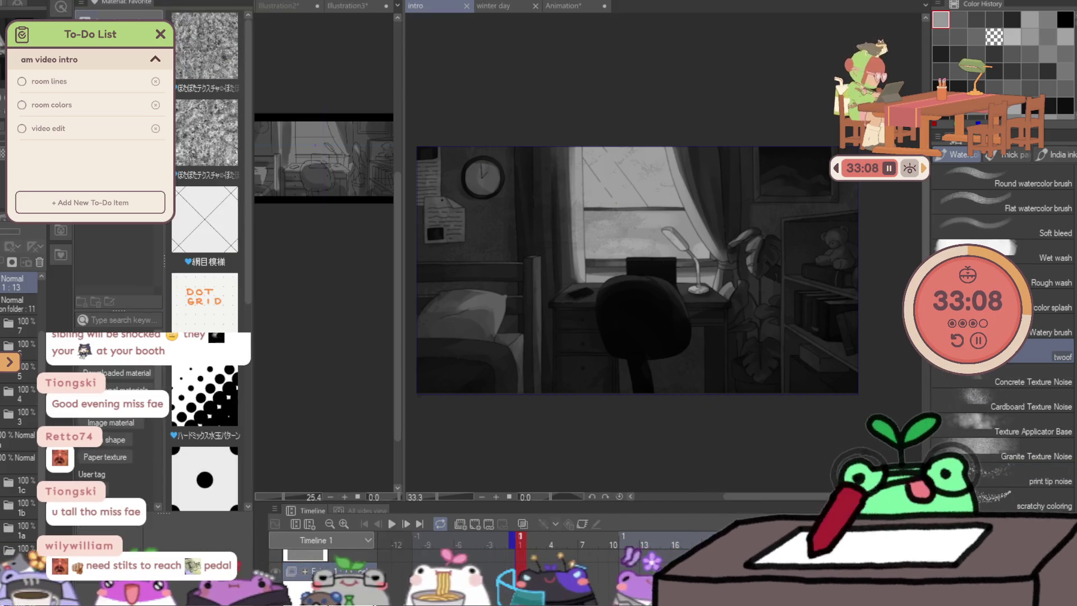
Pick the Alto_Saxophone material in the material library.
{"action": "left_click", "coordinate": [193, 66]}
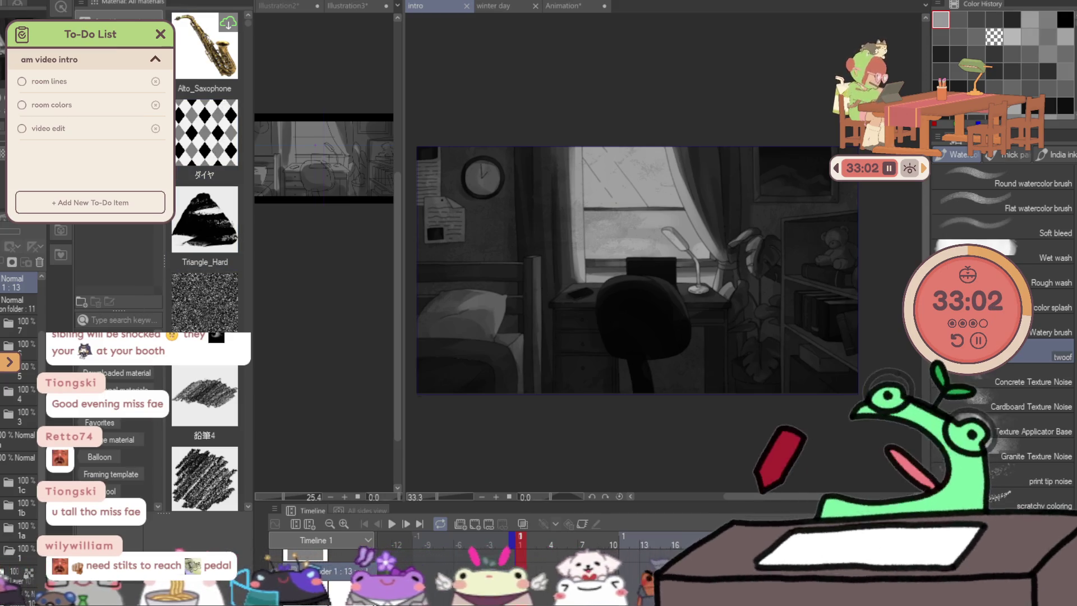
{"action": "scroll", "coordinate": [216, 148], "scroll_direction": "down", "scroll_amount": 2}
{"action": "scroll", "coordinate": [215, 148], "scroll_direction": "down", "scroll_amount": 2}
{"action": "scroll", "coordinate": [215, 147], "scroll_direction": "up", "scroll_amount": 2}
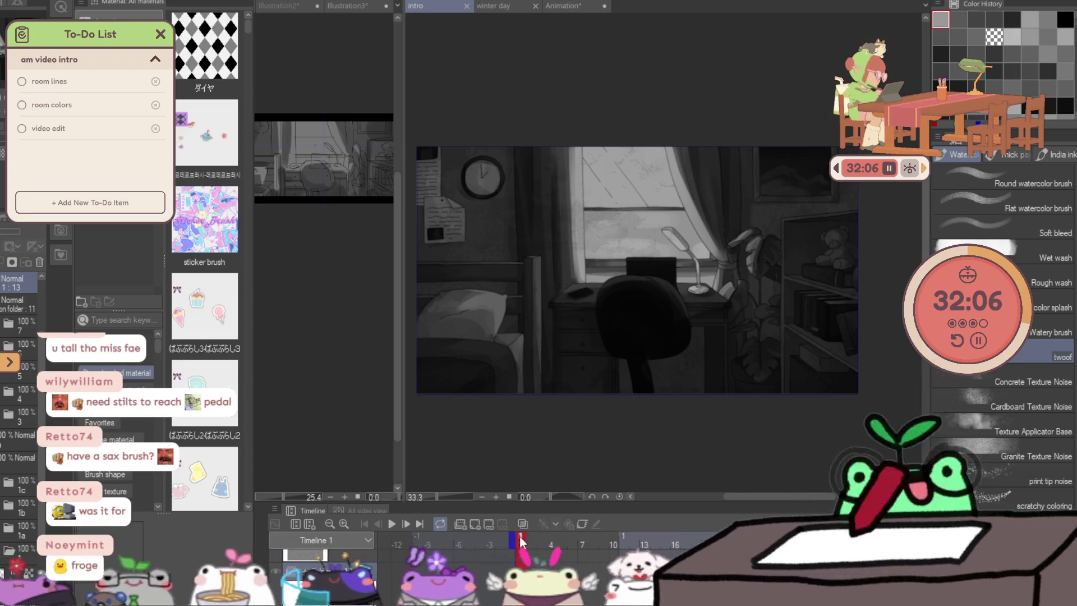
{"action": "scroll", "coordinate": [412, 576], "scroll_direction": "right", "scroll_amount": 5}
Go from frame 41 to the glitch-distorted frame and narrow the left dock for a wider canvas.
{"action": "left_click", "coordinate": [650, 553]}
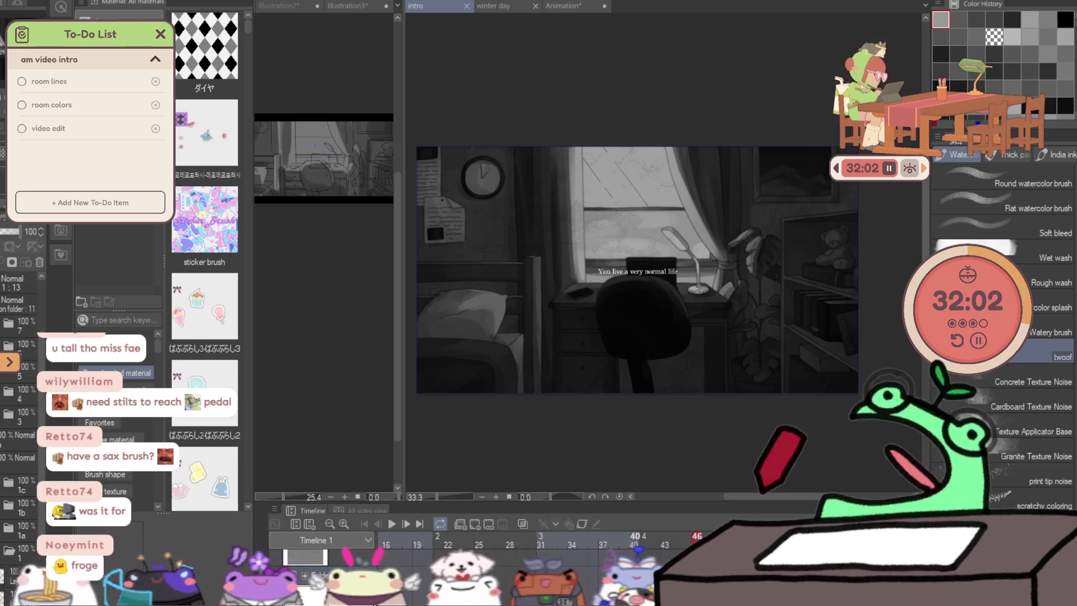
{"action": "left_click", "coordinate": [664, 553]}
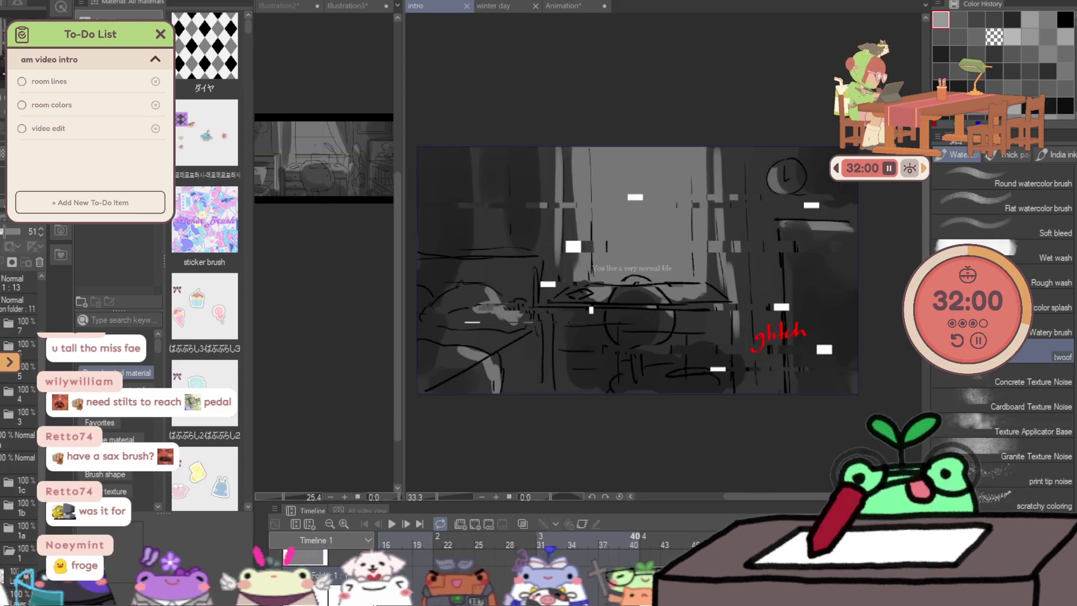
{"action": "scroll", "coordinate": [640, 248], "scroll_direction": "up", "scroll_amount": 2}
{"action": "scroll", "coordinate": [673, 264], "scroll_direction": "up", "scroll_amount": 1}
{"action": "scroll", "coordinate": [672, 265], "scroll_direction": "up", "scroll_amount": 1}
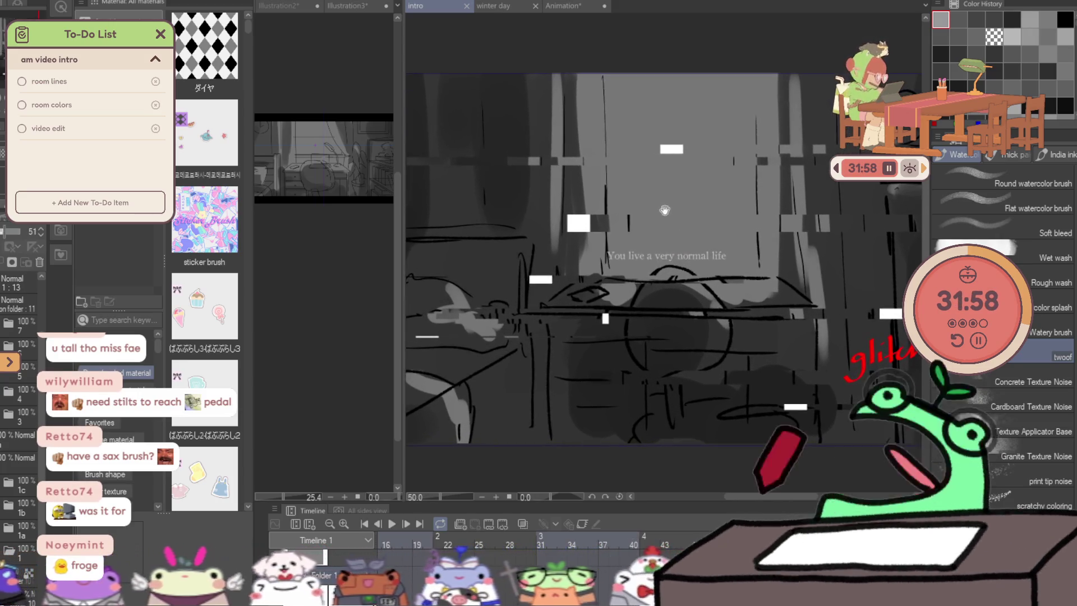
{"action": "left_click_drag", "start_coordinate": [401, 281], "coordinate": [177, 282]}
{"action": "scroll", "coordinate": [563, 289], "scroll_direction": "down", "scroll_amount": 1}
{"action": "left_click_drag", "start_coordinate": [563, 289], "coordinate": [491, 289]}
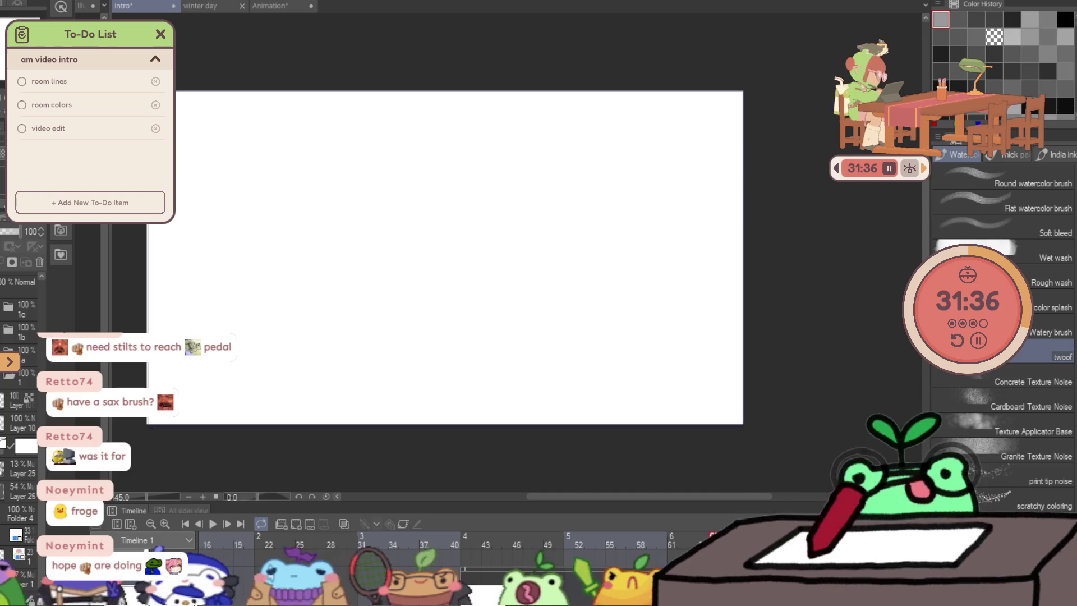
Show the blue room sketch and grey shading layers and raise both to 100% opacity.
{"action": "left_click", "coordinate": [10, 244]}
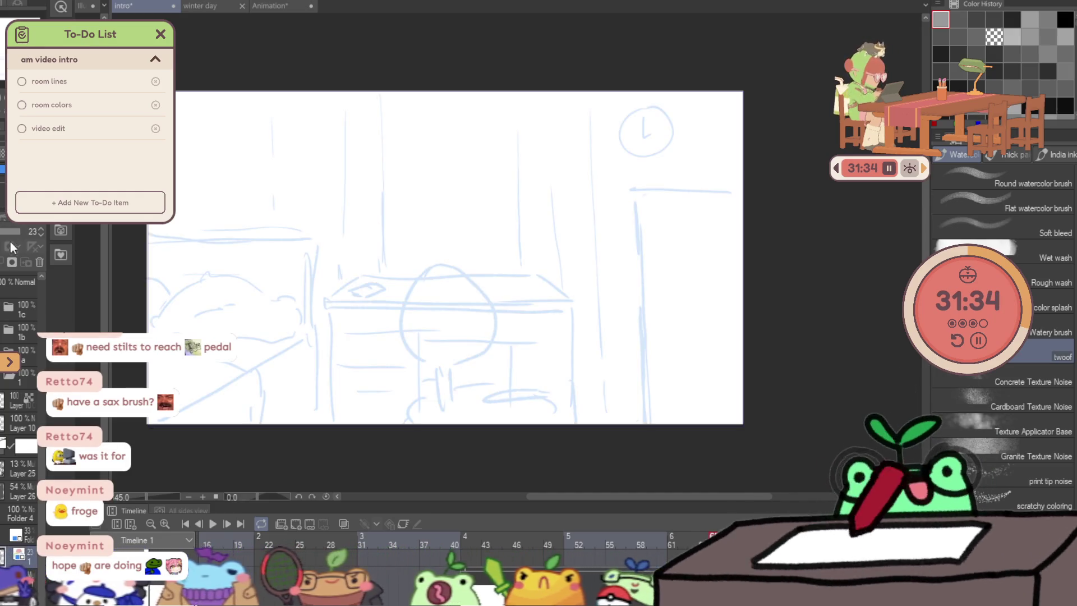
{"action": "left_click_drag", "start_coordinate": [26, 235], "coordinate": [47, 235]}
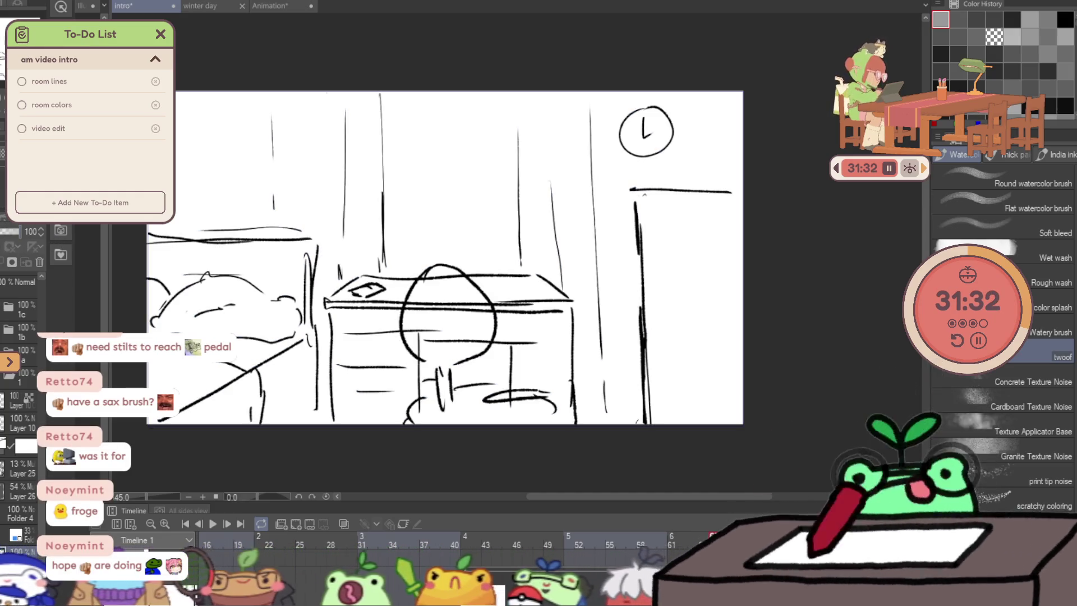
{"action": "left_click", "coordinate": [10, 262]}
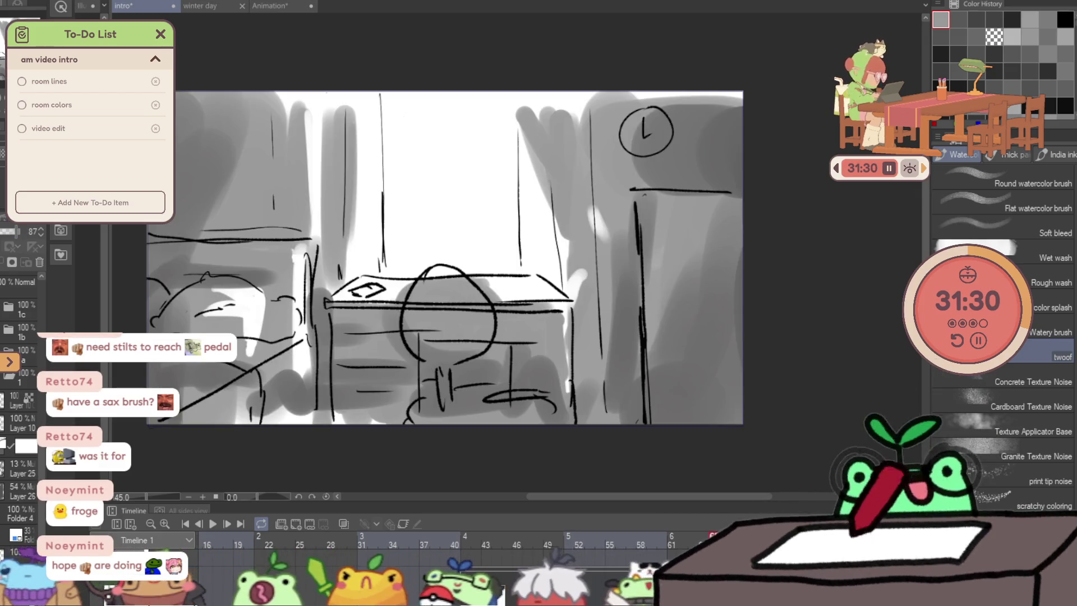
{"action": "left_click_drag", "start_coordinate": [19, 232], "coordinate": [31, 231]}
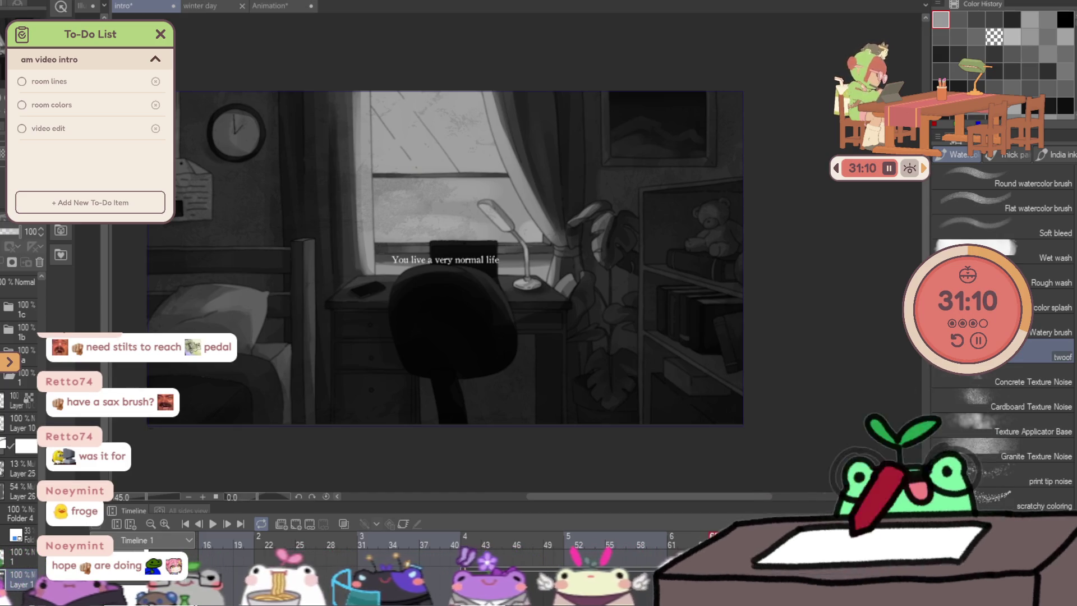
Briefly show and hide the Material palette before playing to the glitch frame.
{"action": "left_click", "coordinate": [70, 4]}
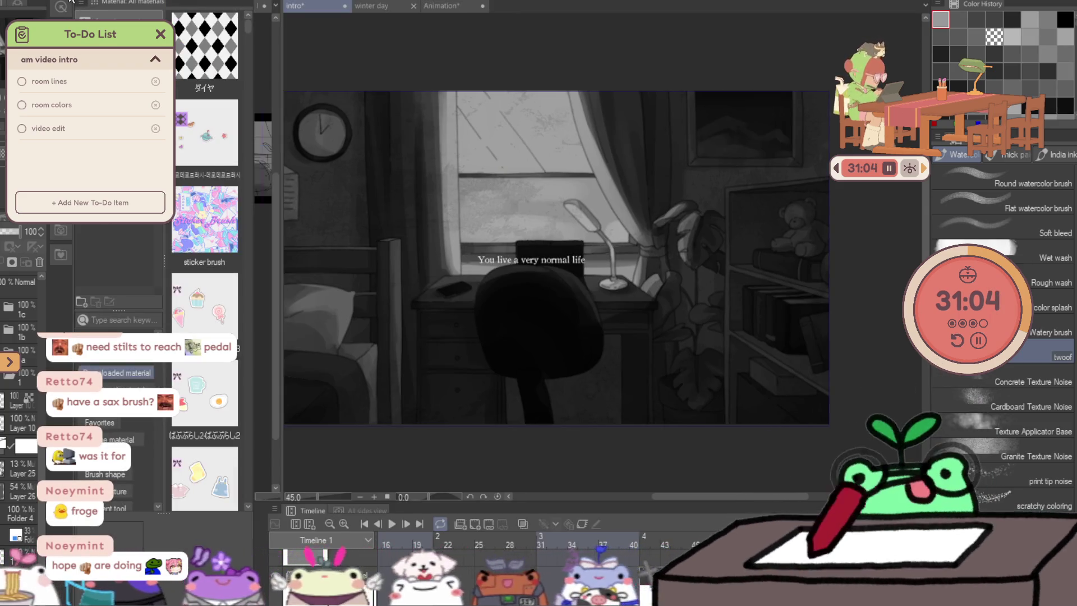
{"action": "left_click", "coordinate": [72, 3]}
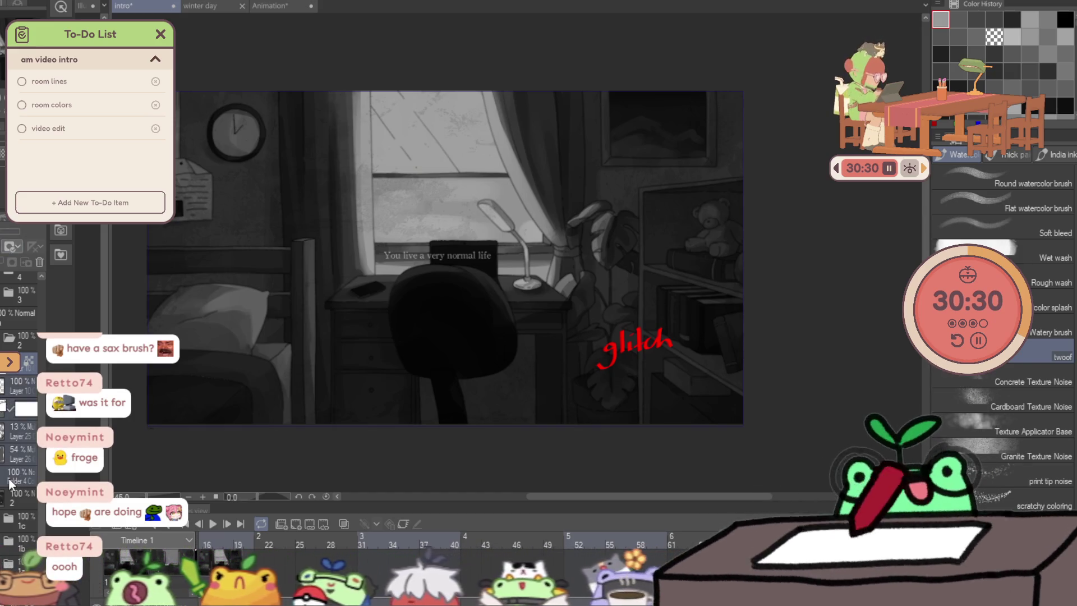
Move Layer 10 to the bottom of the stack and widen the Material palette beside the canvas.
{"action": "left_click_drag", "start_coordinate": [38, 413], "coordinate": [33, 547]}
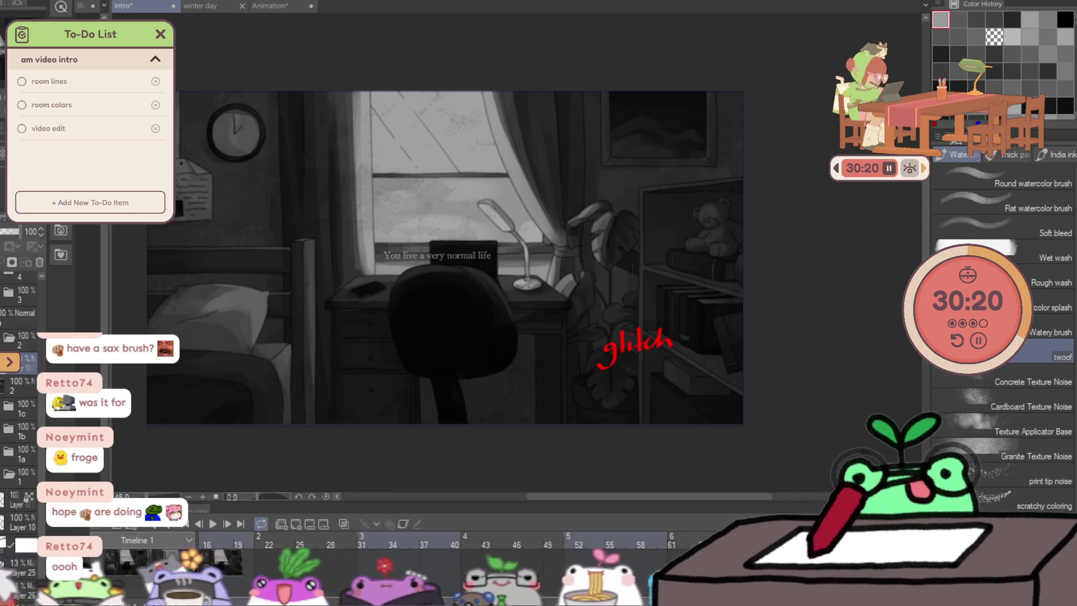
{"action": "left_click_drag", "start_coordinate": [110, 96], "coordinate": [262, 97]}
{"action": "scroll", "coordinate": [178, 194], "scroll_direction": "down", "scroll_amount": 5}
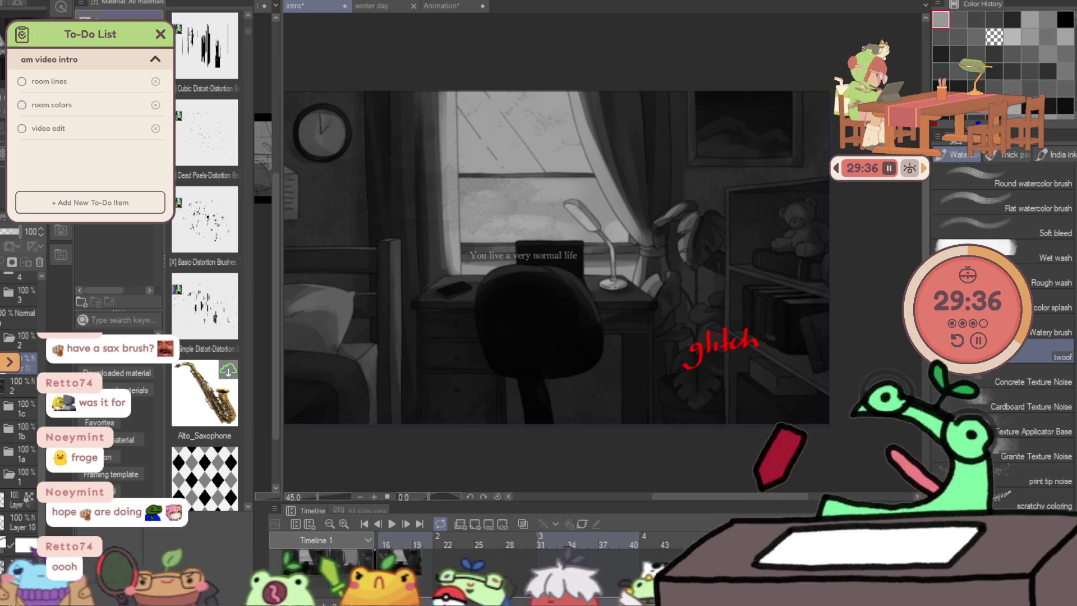
{"action": "scroll", "coordinate": [471, 190], "scroll_direction": "down", "scroll_amount": 1}
{"action": "scroll", "coordinate": [473, 194], "scroll_direction": "down", "scroll_amount": 1}
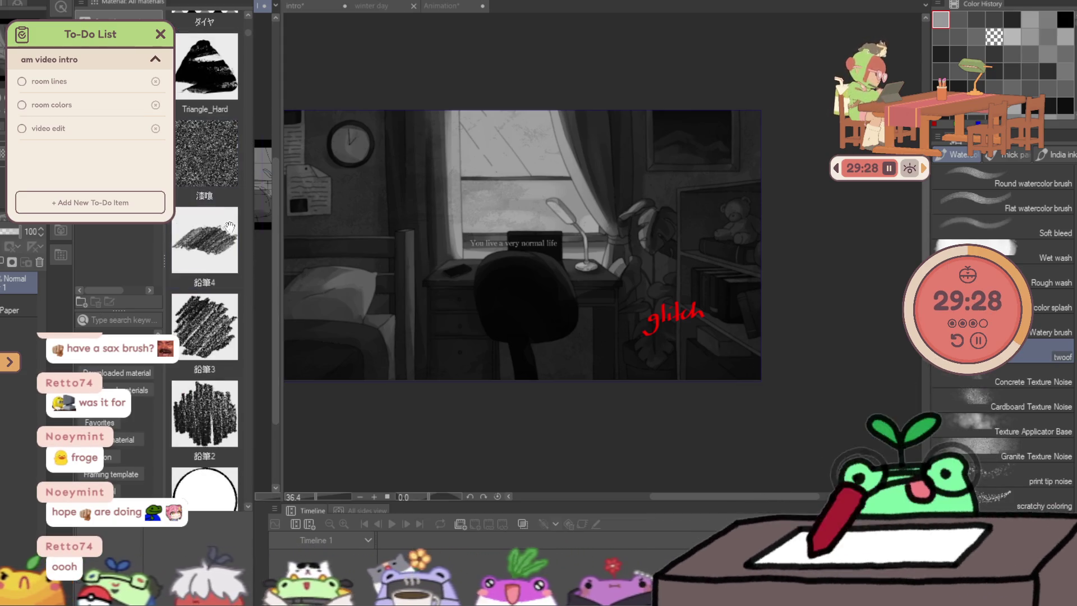
{"action": "scroll", "coordinate": [221, 497], "scroll_direction": "up", "scroll_amount": 3}
{"action": "scroll", "coordinate": [221, 497], "scroll_direction": "up", "scroll_amount": 5}
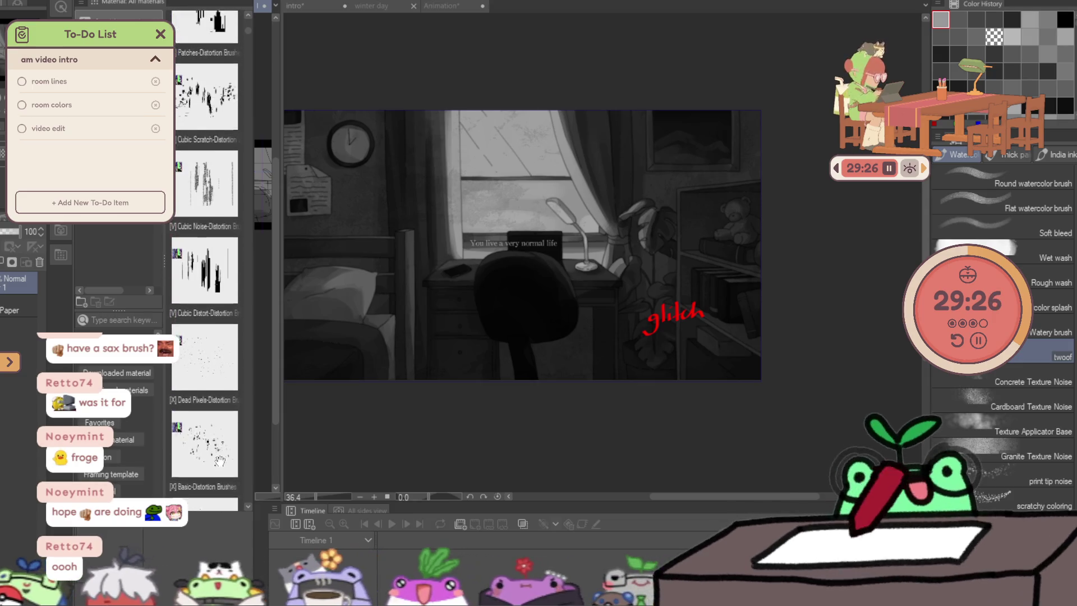
{"action": "scroll", "coordinate": [214, 426], "scroll_direction": "up", "scroll_amount": 2}
{"action": "scroll", "coordinate": [214, 426], "scroll_direction": "up", "scroll_amount": 2}
{"action": "scroll", "coordinate": [214, 426], "scroll_direction": "up", "scroll_amount": 2}
{"action": "scroll", "coordinate": [214, 456], "scroll_direction": "up", "scroll_amount": 2}
{"action": "scroll", "coordinate": [214, 456], "scroll_direction": "up", "scroll_amount": 2}
{"action": "scroll", "coordinate": [215, 422], "scroll_direction": "up", "scroll_amount": 2}
{"action": "scroll", "coordinate": [214, 371], "scroll_direction": "up", "scroll_amount": 2}
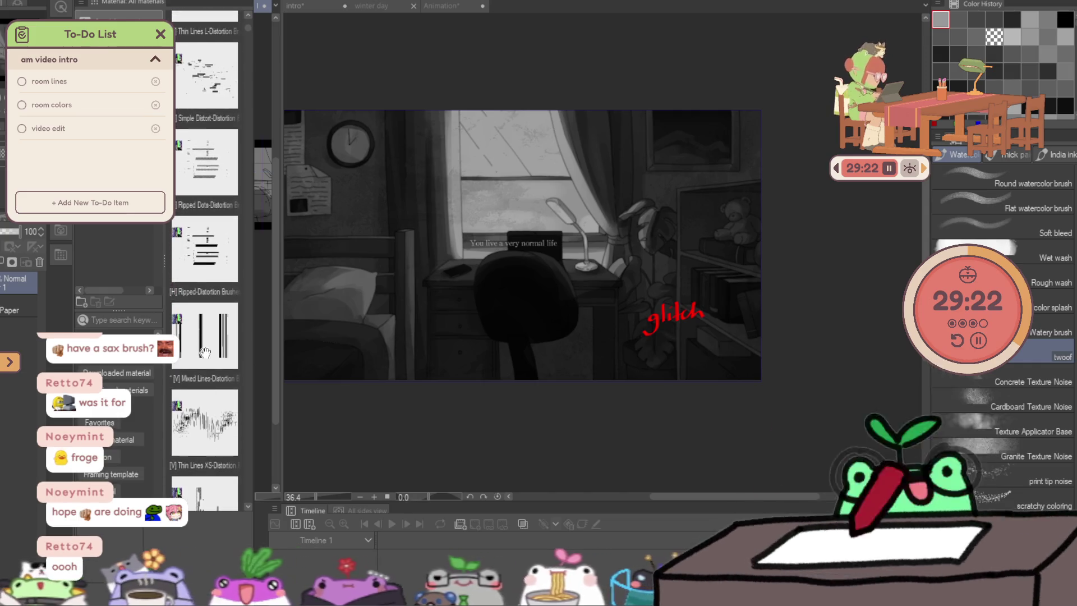
{"action": "scroll", "coordinate": [214, 318], "scroll_direction": "up", "scroll_amount": 2}
{"action": "mouse_move", "coordinate": [204, 221]}
{"action": "scroll", "coordinate": [211, 266], "scroll_direction": "up", "scroll_amount": 1}
{"action": "scroll", "coordinate": [210, 266], "scroll_direction": "up", "scroll_amount": 1}
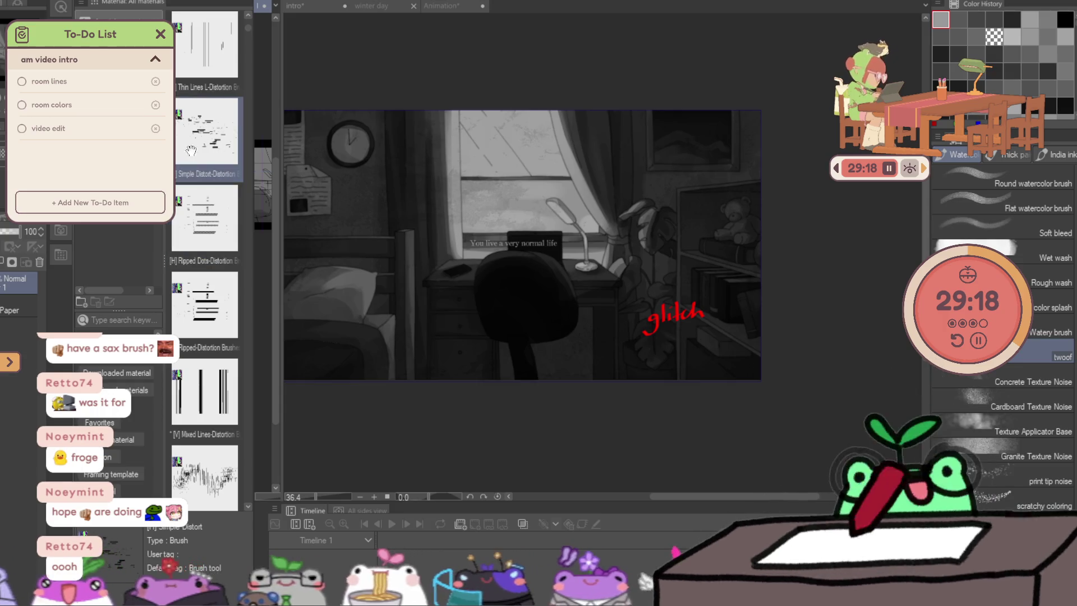
{"action": "scroll", "coordinate": [210, 269], "scroll_direction": "up", "scroll_amount": 1}
{"action": "scroll", "coordinate": [210, 269], "scroll_direction": "up", "scroll_amount": 3}
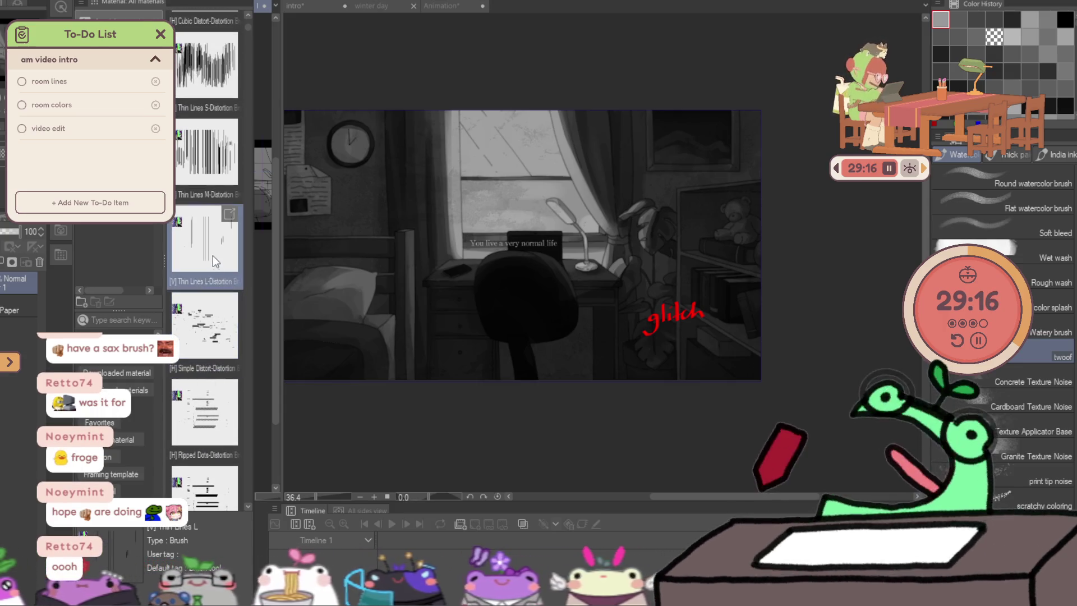
{"action": "scroll", "coordinate": [208, 231], "scroll_direction": "up", "scroll_amount": 3}
{"action": "scroll", "coordinate": [209, 296], "scroll_direction": "up", "scroll_amount": 3}
{"action": "scroll", "coordinate": [209, 362], "scroll_direction": "up", "scroll_amount": 3}
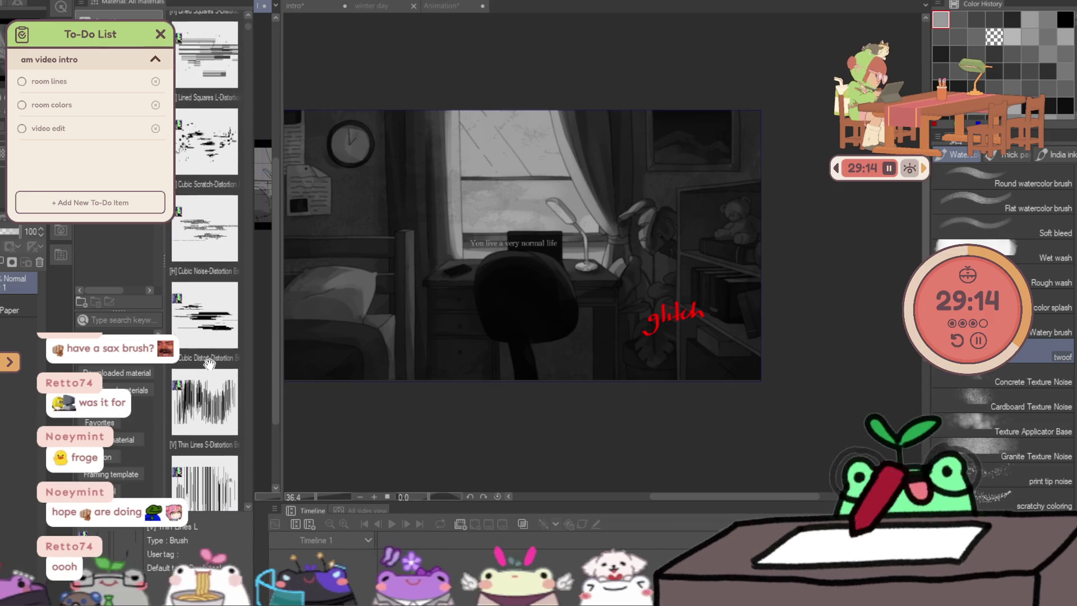
{"action": "scroll", "coordinate": [210, 279], "scroll_direction": "up", "scroll_amount": 3}
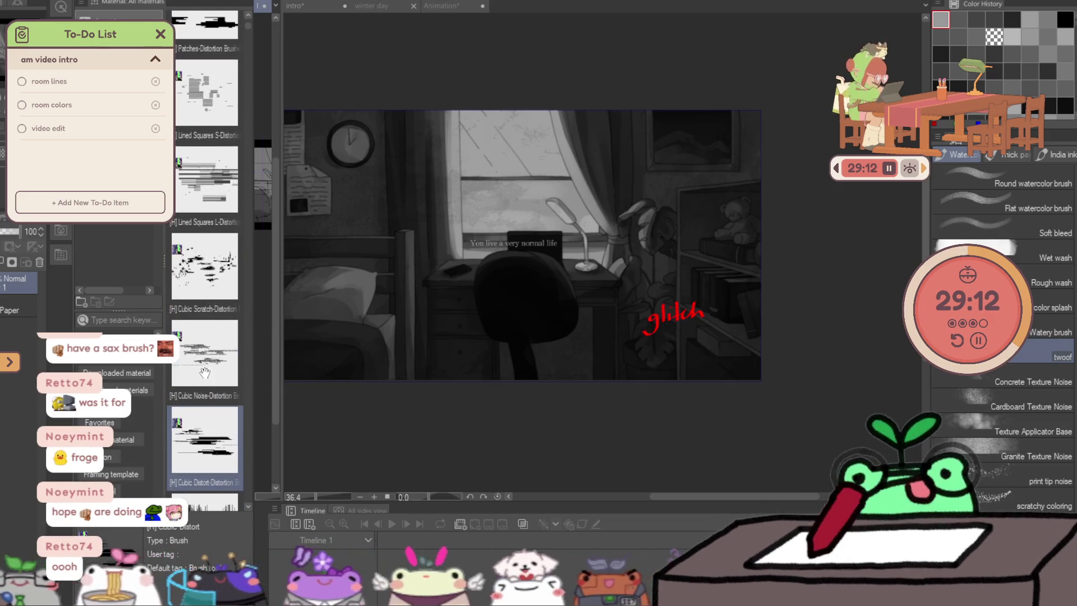
{"action": "scroll", "coordinate": [210, 278], "scroll_direction": "up", "scroll_amount": 2}
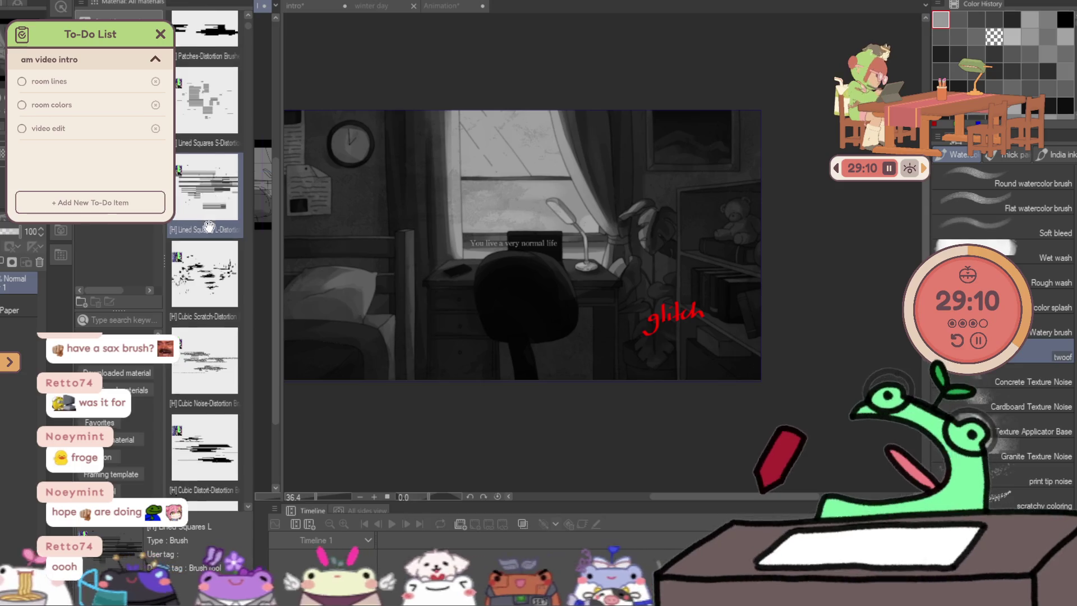
{"action": "scroll", "coordinate": [212, 329], "scroll_direction": "up", "scroll_amount": 2}
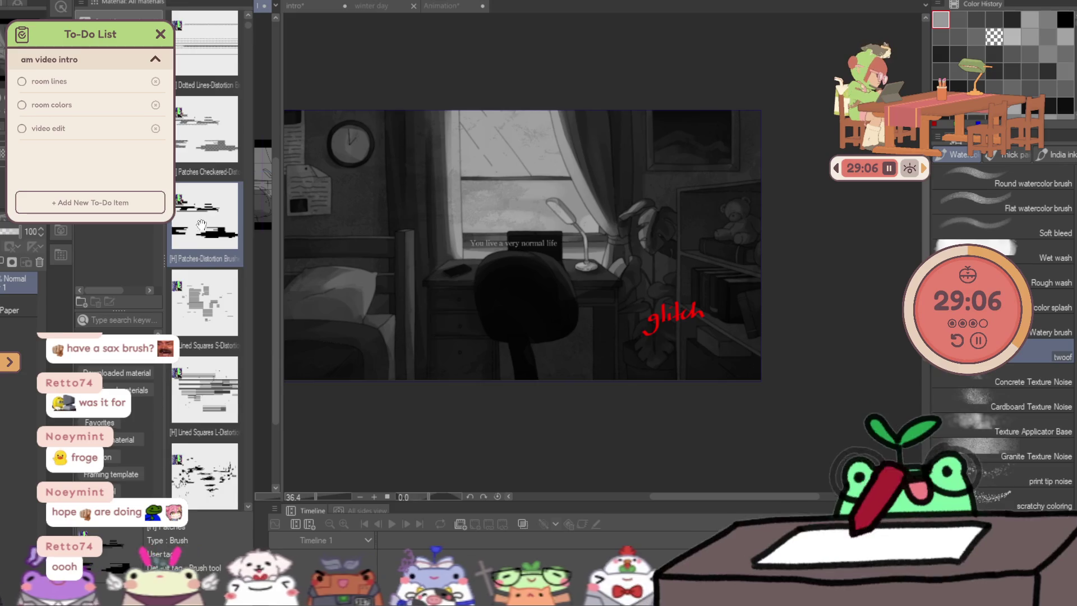
{"action": "scroll", "coordinate": [202, 411], "scroll_direction": "up", "scroll_amount": 2}
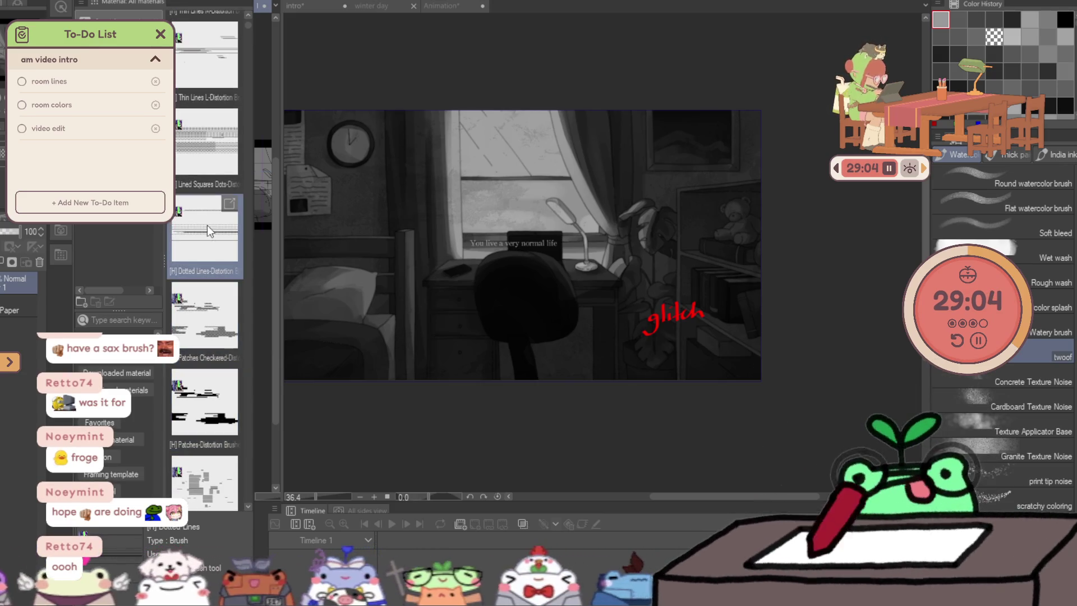
{"action": "scroll", "coordinate": [195, 306], "scroll_direction": "up", "scroll_amount": 1}
{"action": "scroll", "coordinate": [195, 307], "scroll_direction": "up", "scroll_amount": 2}
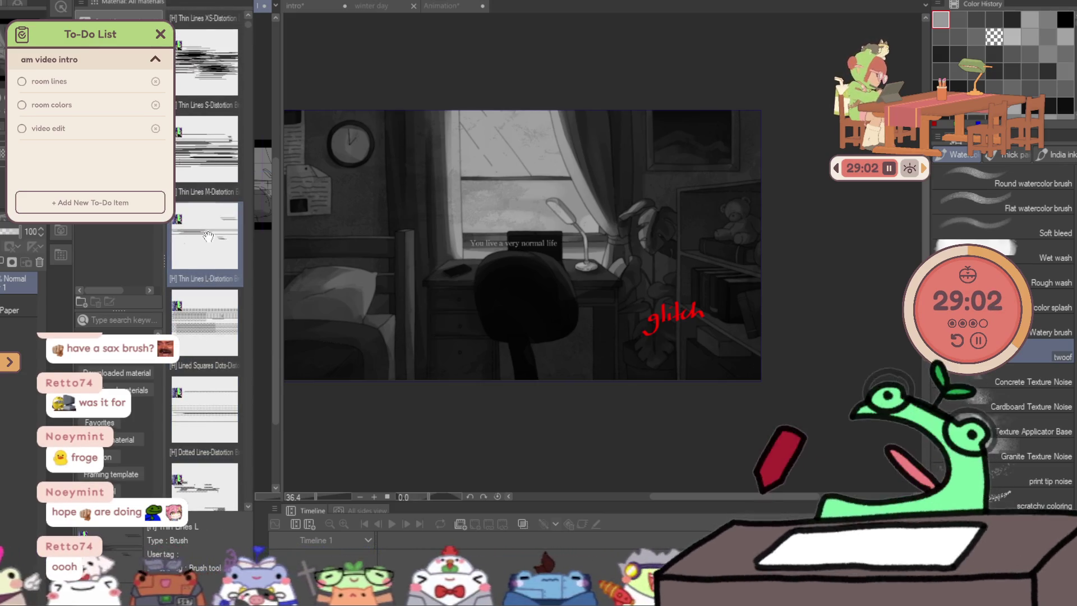
{"action": "scroll", "coordinate": [208, 377], "scroll_direction": "up", "scroll_amount": 1}
{"action": "scroll", "coordinate": [204, 328], "scroll_direction": "up", "scroll_amount": 2}
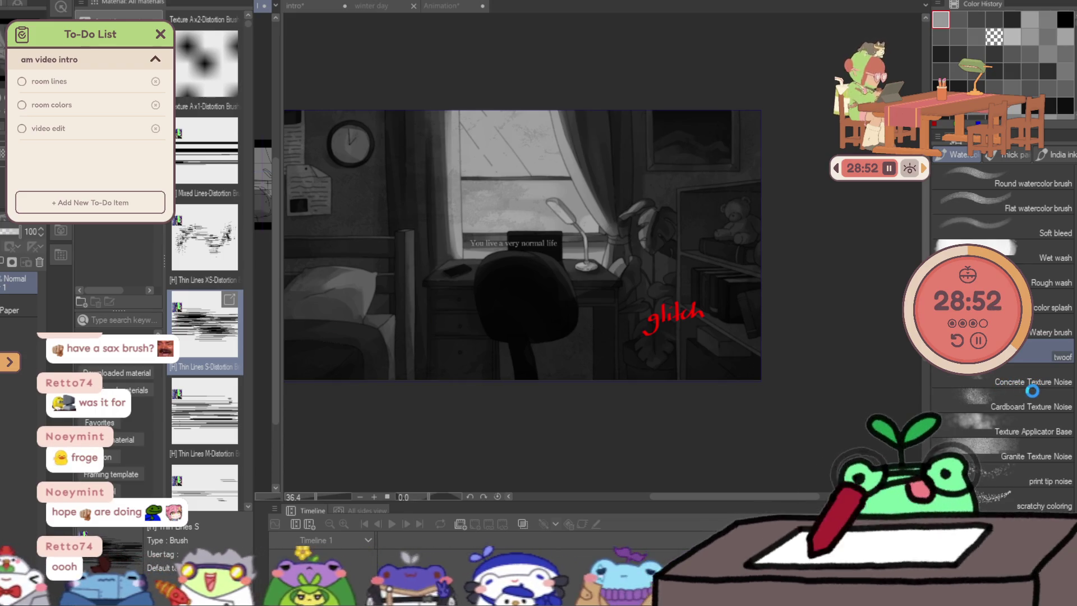
{"action": "left_click", "coordinate": [795, 251]}
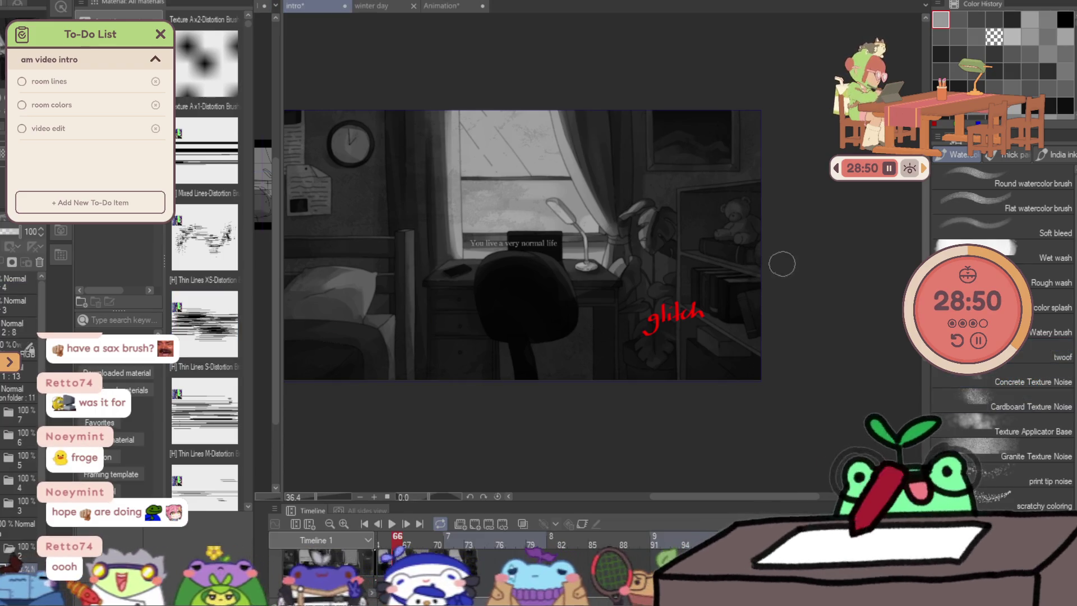
{"action": "left_click_drag", "start_coordinate": [673, 289], "coordinate": [552, 257]}
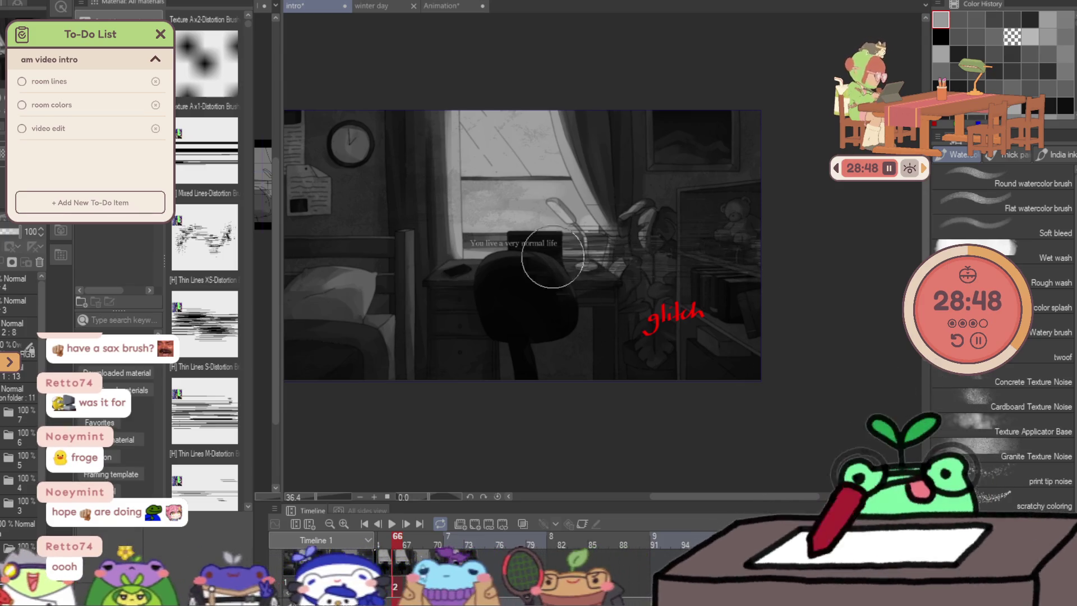
{"action": "key", "text": "ctrl+z"}
{"action": "left_click_drag", "start_coordinate": [673, 219], "coordinate": [375, 236]}
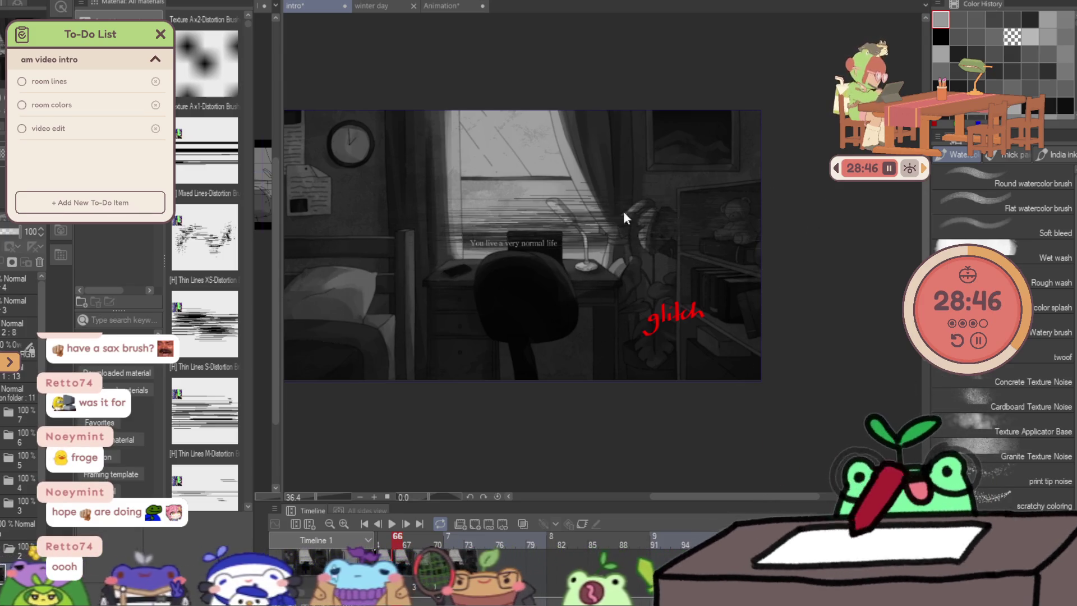
{"action": "left_click_drag", "start_coordinate": [624, 217], "coordinate": [801, 193]}
{"action": "key", "text": "ctrl+z"}
{"action": "left_click_drag", "start_coordinate": [697, 204], "coordinate": [757, 198]}
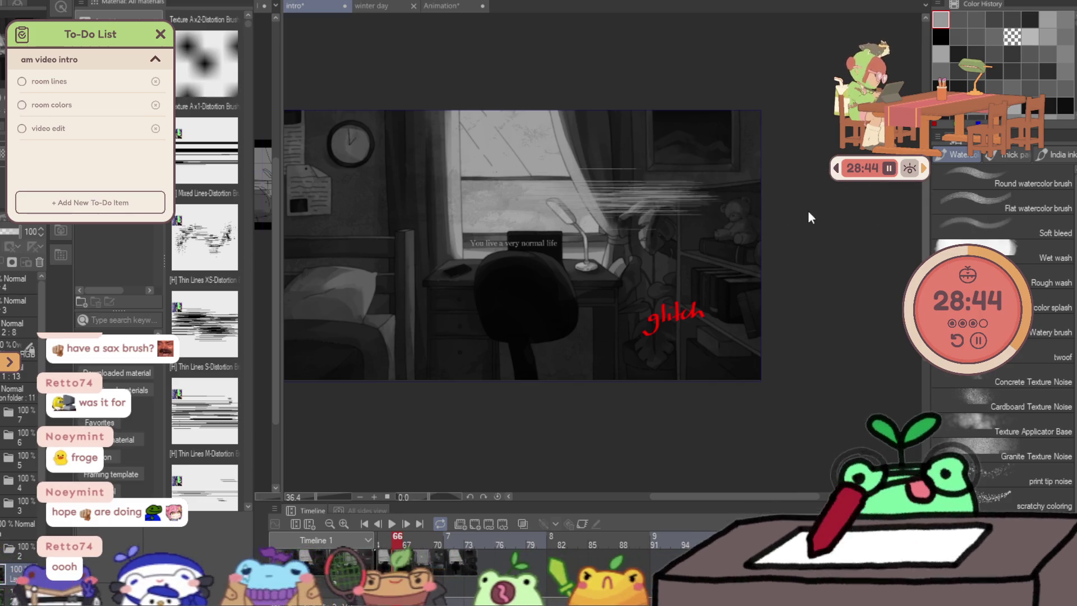
{"action": "key", "text": "ctrl+z"}
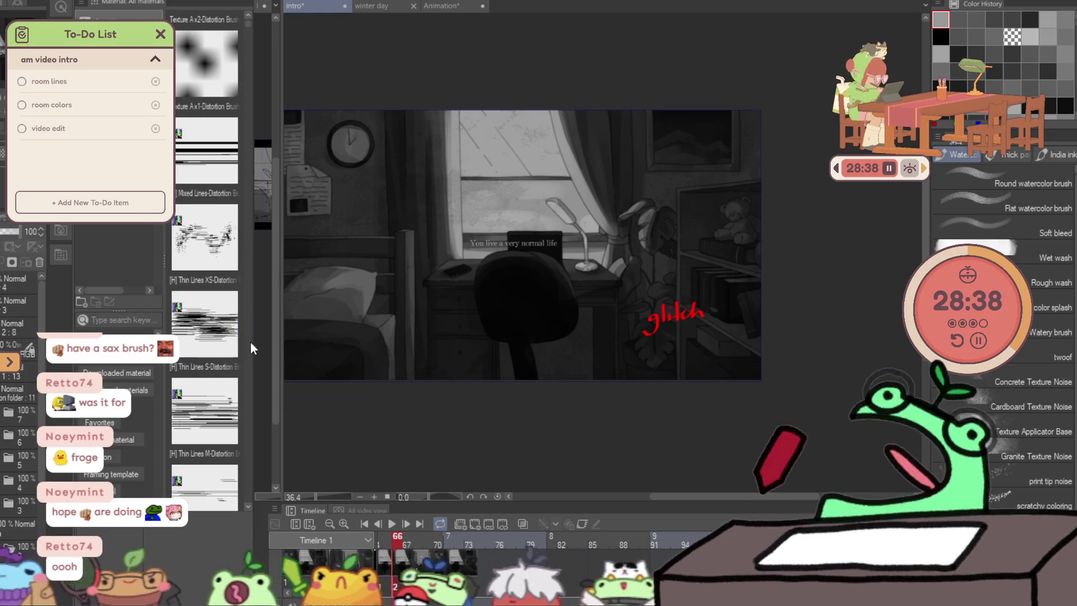
{"action": "left_click_drag", "start_coordinate": [253, 290], "coordinate": [250, 358]}
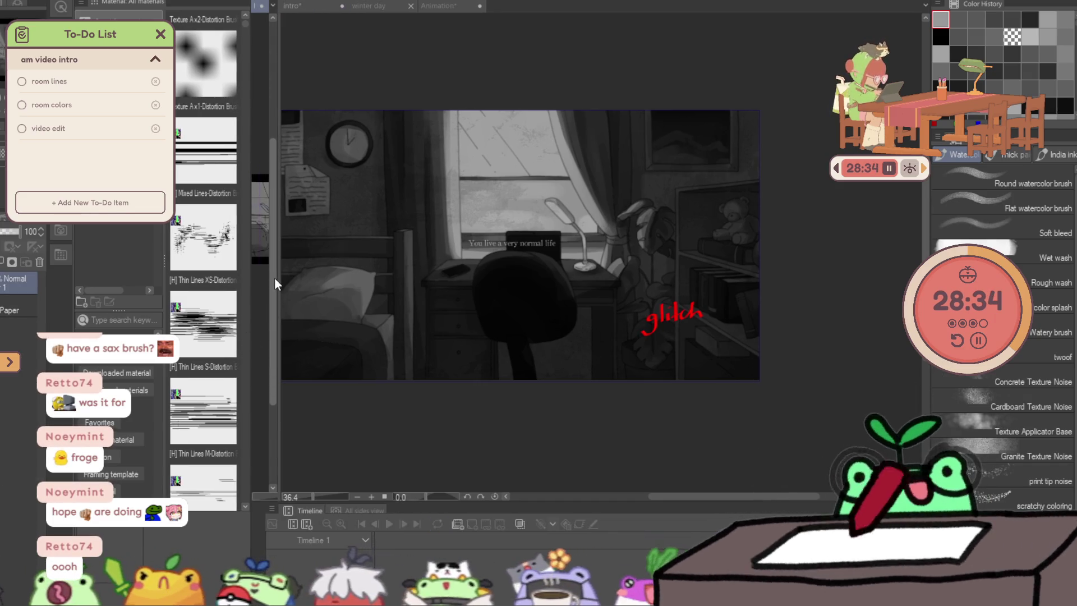
{"action": "scroll", "coordinate": [244, 305], "scroll_direction": "down", "scroll_amount": 5}
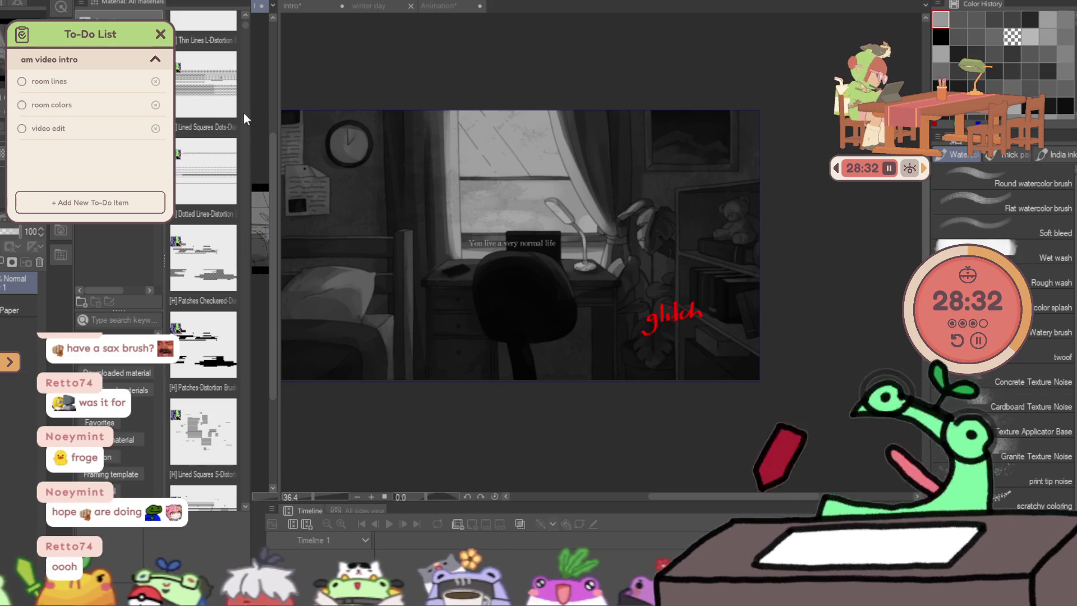
{"action": "scroll", "coordinate": [204, 332], "scroll_direction": "down", "scroll_amount": 5}
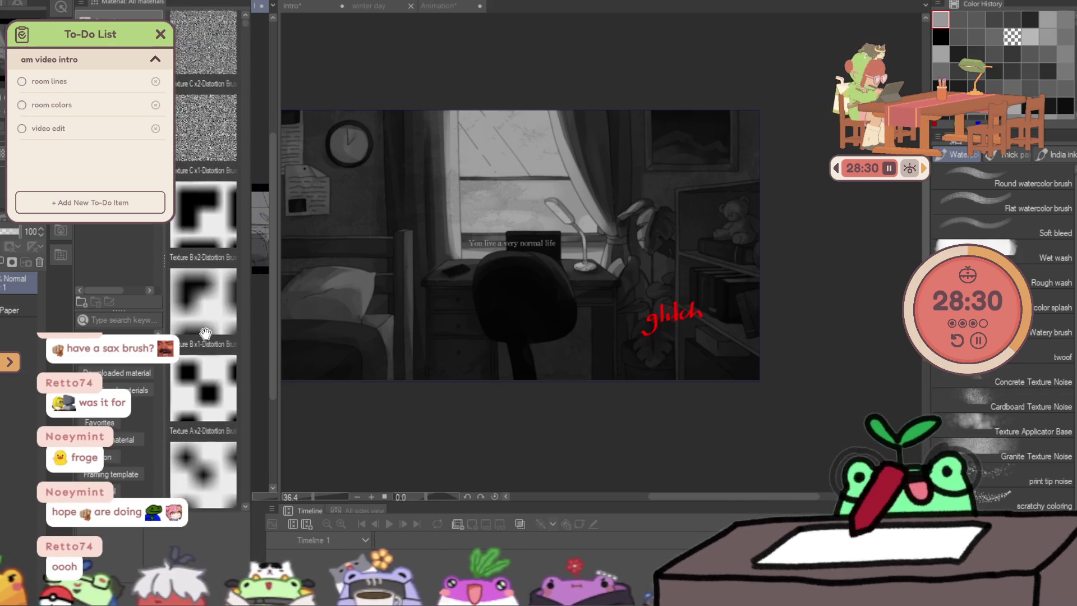
{"action": "scroll", "coordinate": [200, 476], "scroll_direction": "up", "scroll_amount": 1}
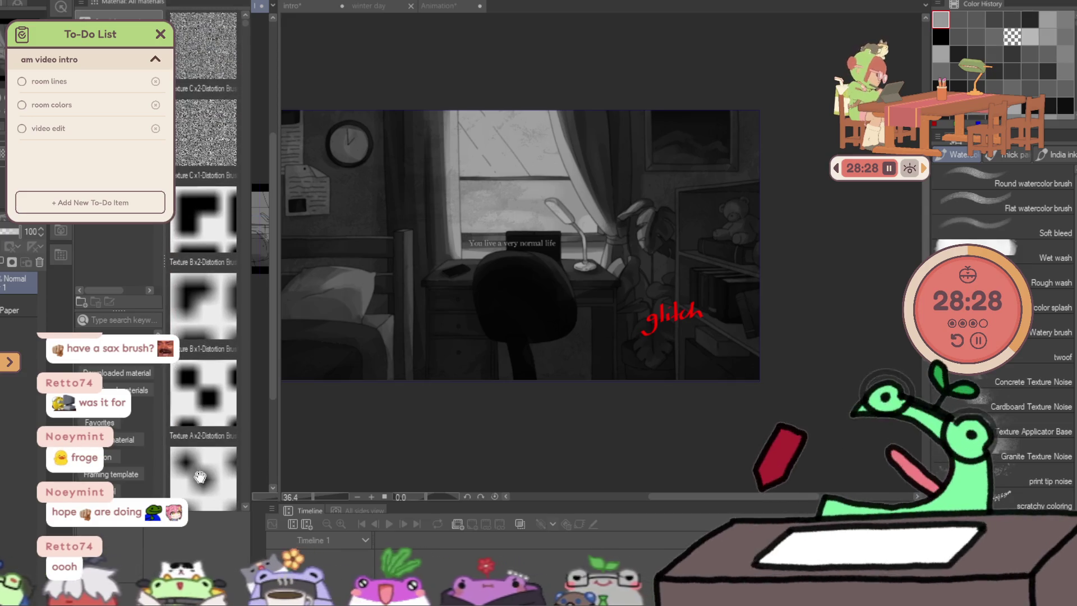
{"action": "scroll", "coordinate": [204, 331], "scroll_direction": "up", "scroll_amount": 5}
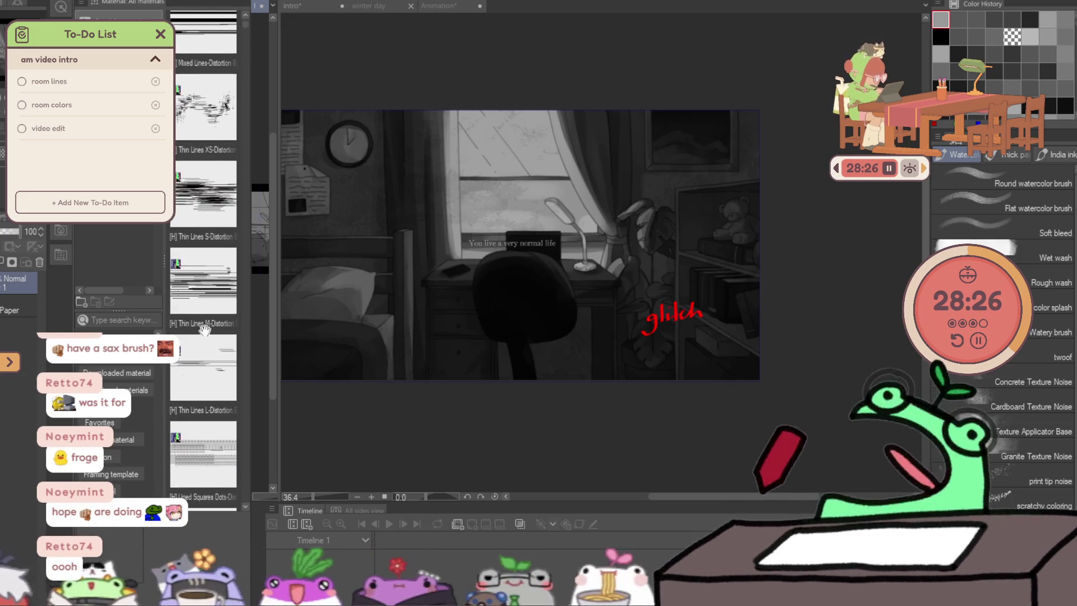
{"action": "scroll", "coordinate": [205, 331], "scroll_direction": "down", "scroll_amount": 2}
{"action": "scroll", "coordinate": [207, 312], "scroll_direction": "down", "scroll_amount": 2}
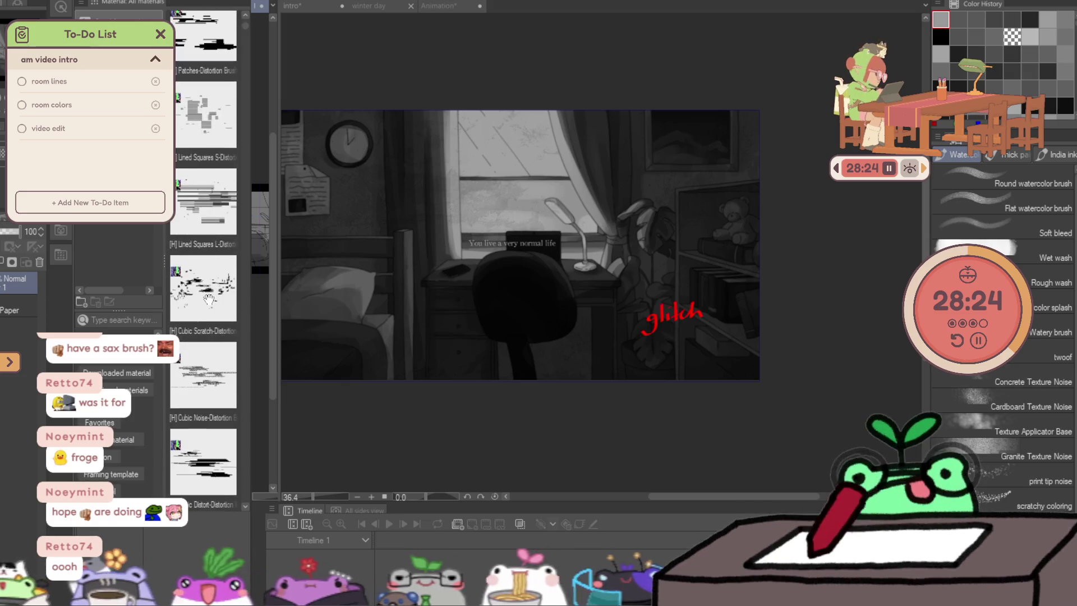
Select the Lined Squares L distortion brush from the material library.
{"action": "left_click", "coordinate": [210, 216]}
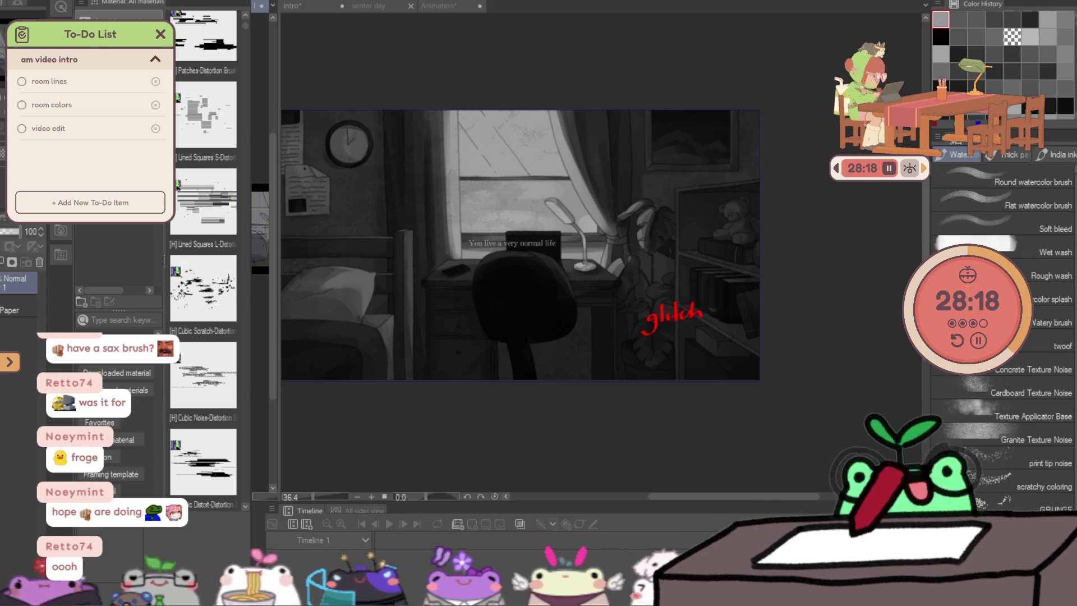
Paint glitch streaks across the window area, then select the Cubic Distort brush.
{"action": "left_click_drag", "start_coordinate": [721, 241], "coordinate": [492, 248]}
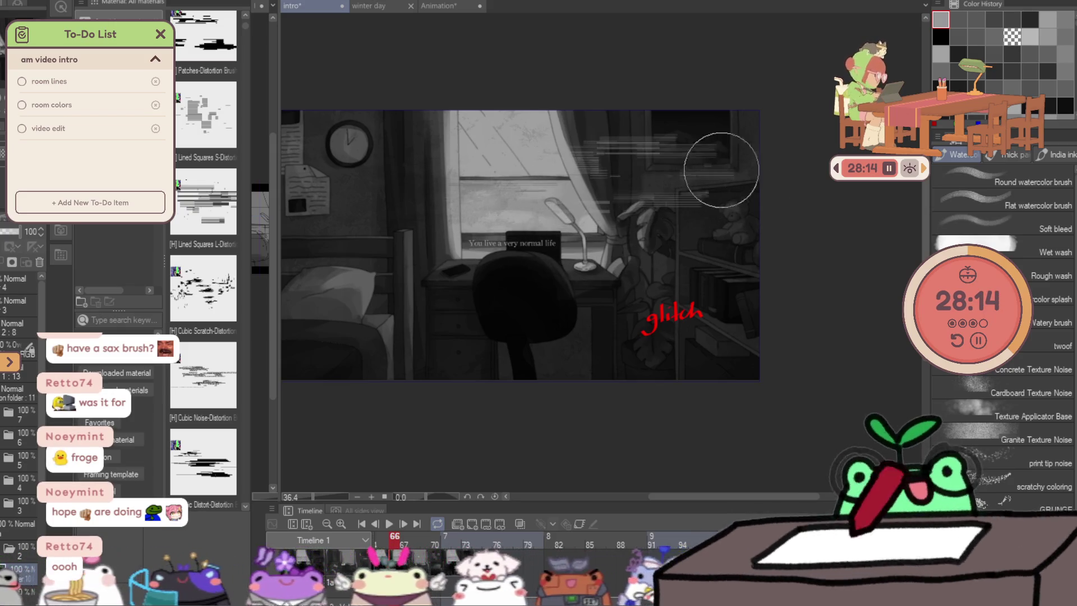
{"action": "left_click_drag", "start_coordinate": [649, 236], "coordinate": [816, 242]}
{"action": "left_click_drag", "start_coordinate": [734, 266], "coordinate": [627, 262]}
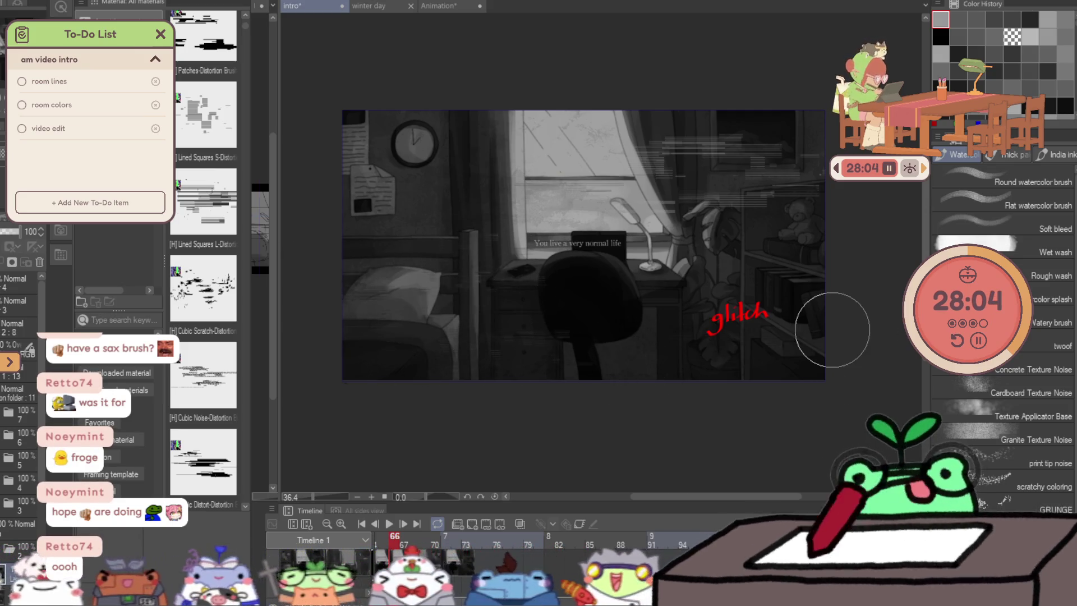
{"action": "scroll", "coordinate": [216, 237], "scroll_direction": "down", "scroll_amount": 3}
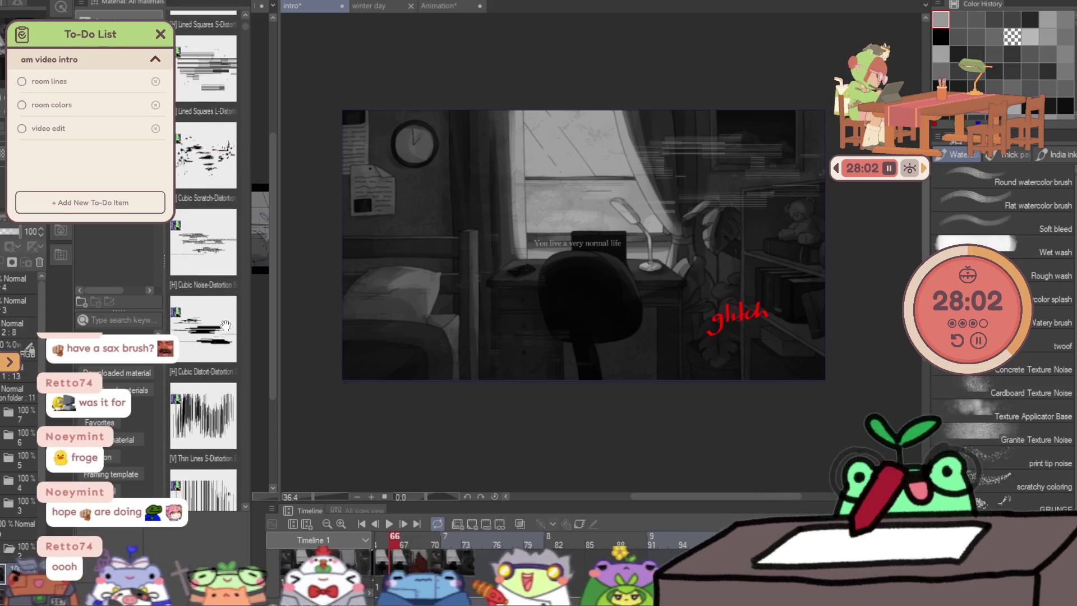
{"action": "scroll", "coordinate": [242, 177], "scroll_direction": "down", "scroll_amount": 2}
{"action": "left_click", "coordinate": [217, 199]}
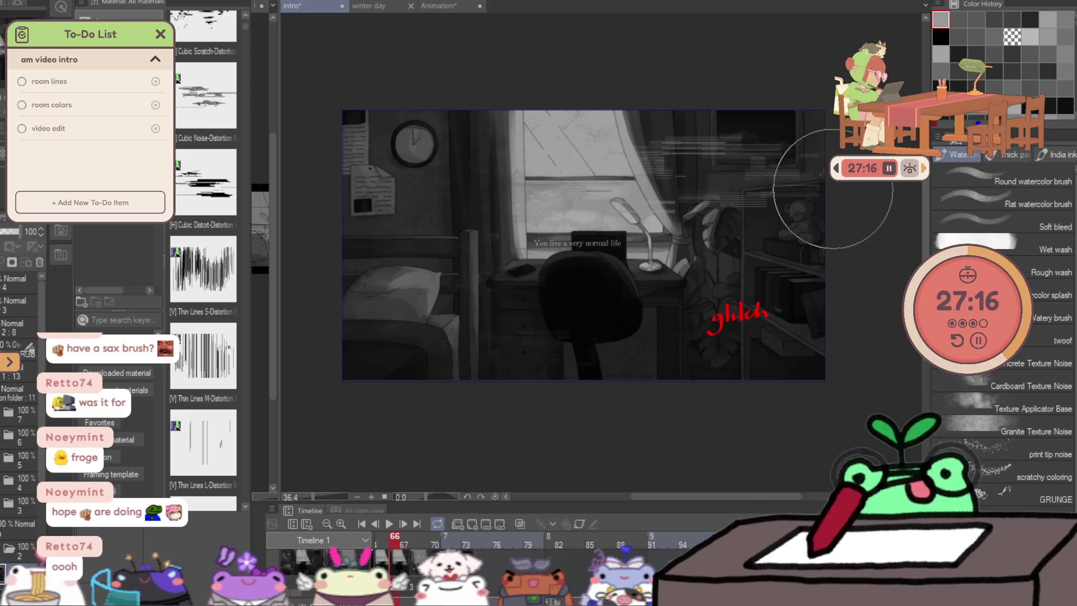
{"action": "scroll", "coordinate": [241, 155], "scroll_direction": "down", "scroll_amount": 5}
{"action": "scroll", "coordinate": [240, 156], "scroll_direction": "down", "scroll_amount": 3}
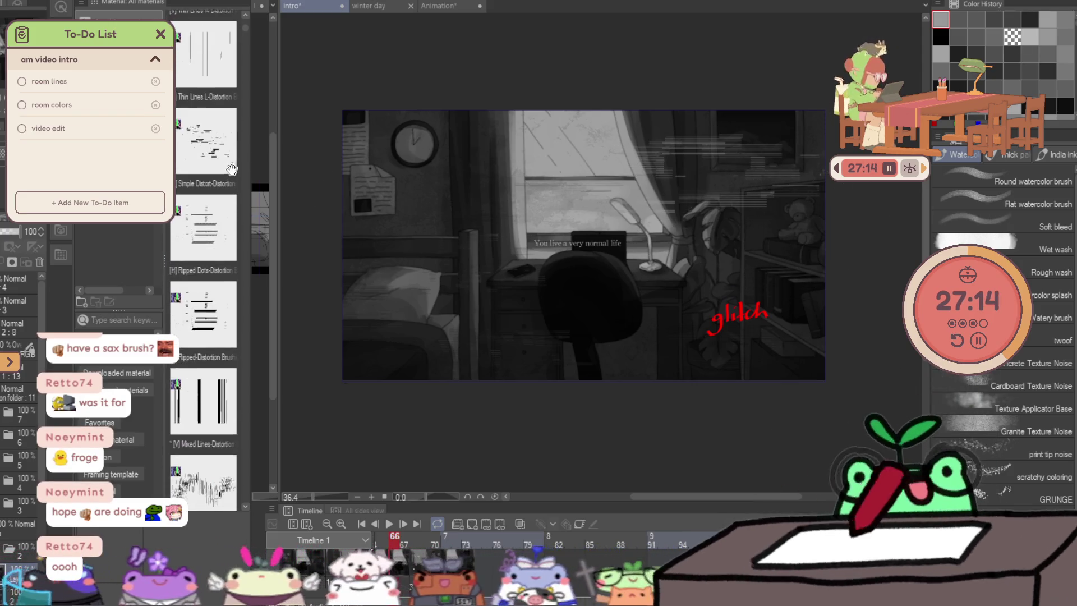
{"action": "scroll", "coordinate": [236, 253], "scroll_direction": "down", "scroll_amount": 2}
{"action": "scroll", "coordinate": [233, 337], "scroll_direction": "down", "scroll_amount": 2}
{"action": "scroll", "coordinate": [232, 345], "scroll_direction": "down", "scroll_amount": 3}
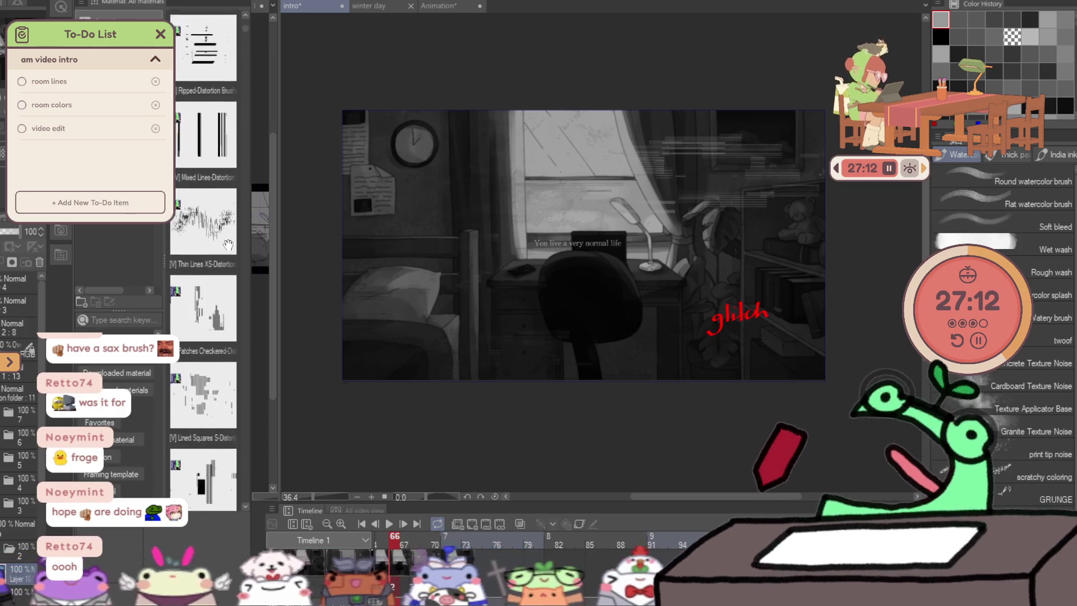
{"action": "scroll", "coordinate": [241, 211], "scroll_direction": "down", "scroll_amount": 3}
{"action": "scroll", "coordinate": [244, 103], "scroll_direction": "down", "scroll_amount": 2}
{"action": "scroll", "coordinate": [244, 114], "scroll_direction": "down", "scroll_amount": 2}
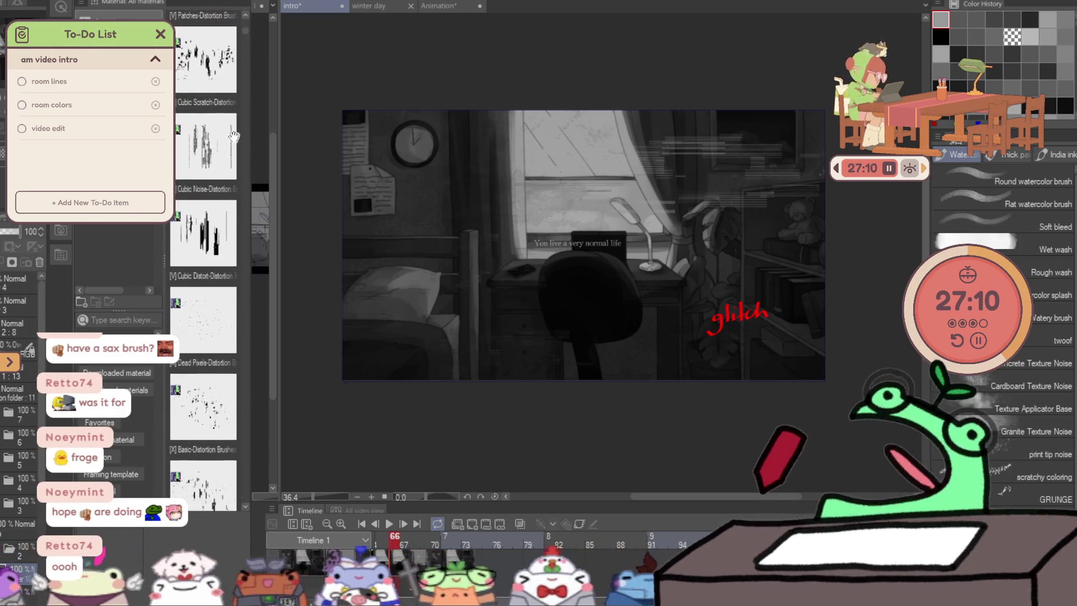
{"action": "scroll", "coordinate": [242, 135], "scroll_direction": "down", "scroll_amount": 2}
{"action": "scroll", "coordinate": [240, 154], "scroll_direction": "down", "scroll_amount": 2}
{"action": "scroll", "coordinate": [242, 156], "scroll_direction": "down", "scroll_amount": 2}
{"action": "scroll", "coordinate": [245, 161], "scroll_direction": "down", "scroll_amount": 2}
{"action": "scroll", "coordinate": [253, 165], "scroll_direction": "down", "scroll_amount": 2}
{"action": "scroll", "coordinate": [208, 378], "scroll_direction": "down", "scroll_amount": 2}
{"action": "scroll", "coordinate": [211, 387], "scroll_direction": "up", "scroll_amount": 3}
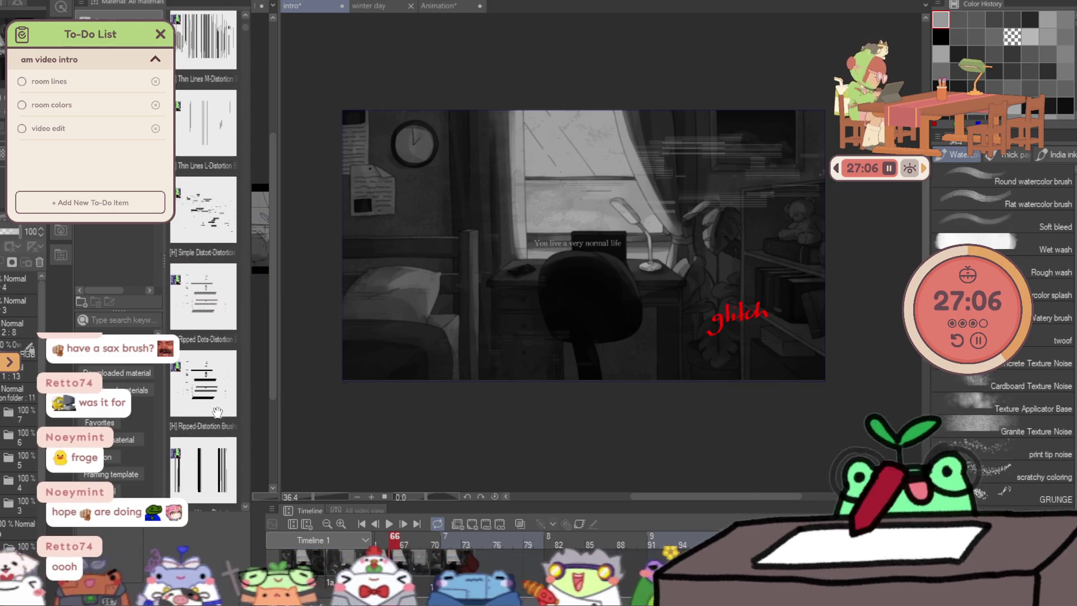
Select the Ripped-Distortion brush from the material library.
{"action": "left_click", "coordinate": [220, 373]}
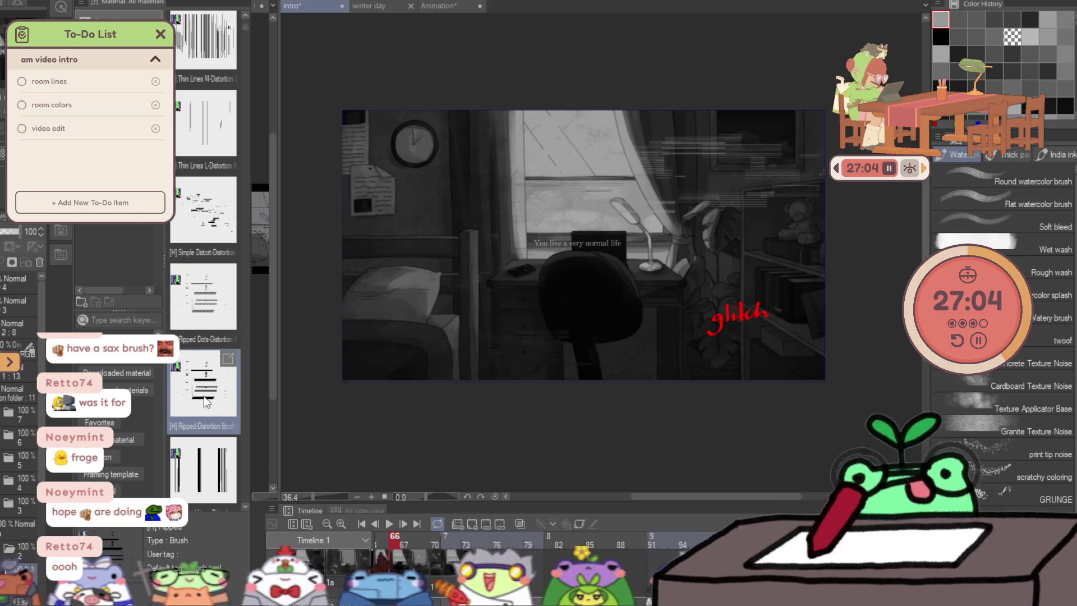